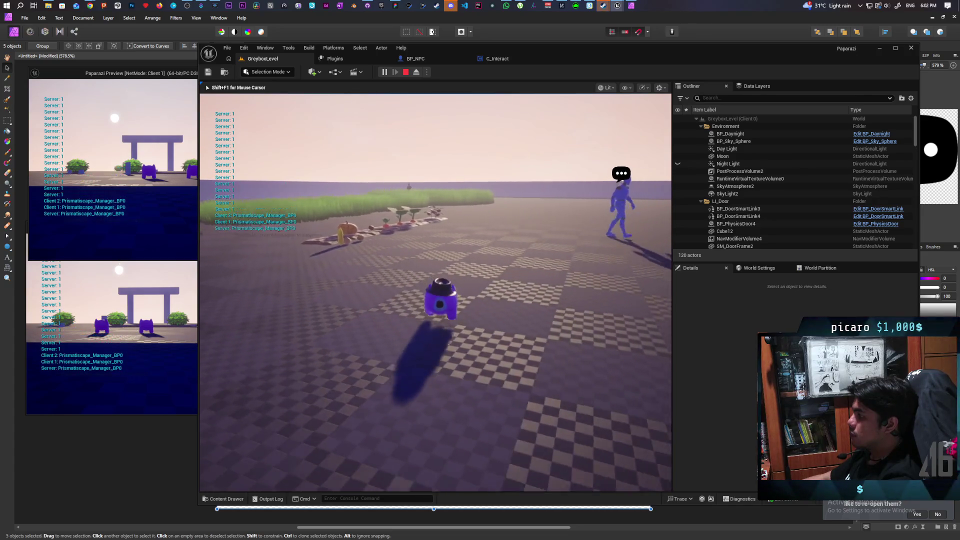
End the play test and bring the BP_NPC blueprint editor to the front.
key("Escape")
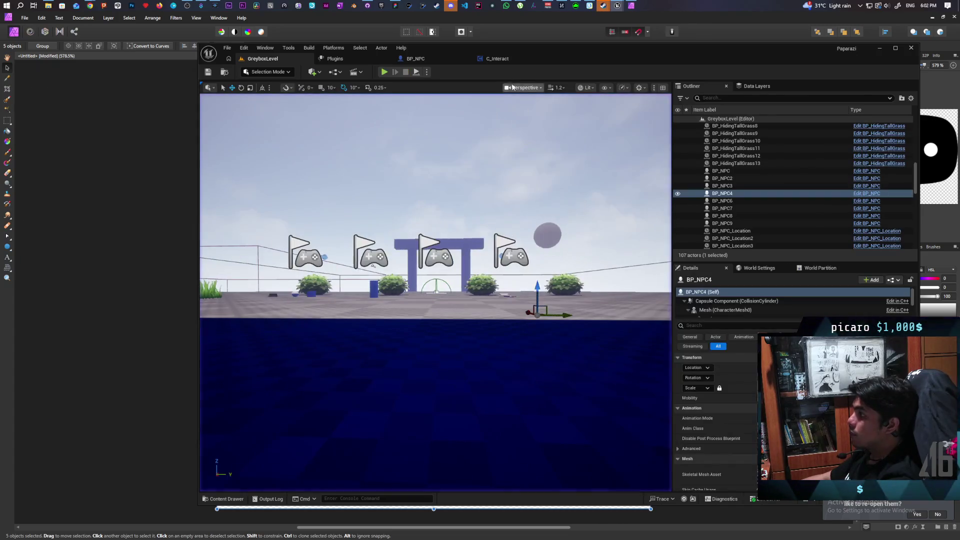
left_click(496, 59)
left_click(415, 58)
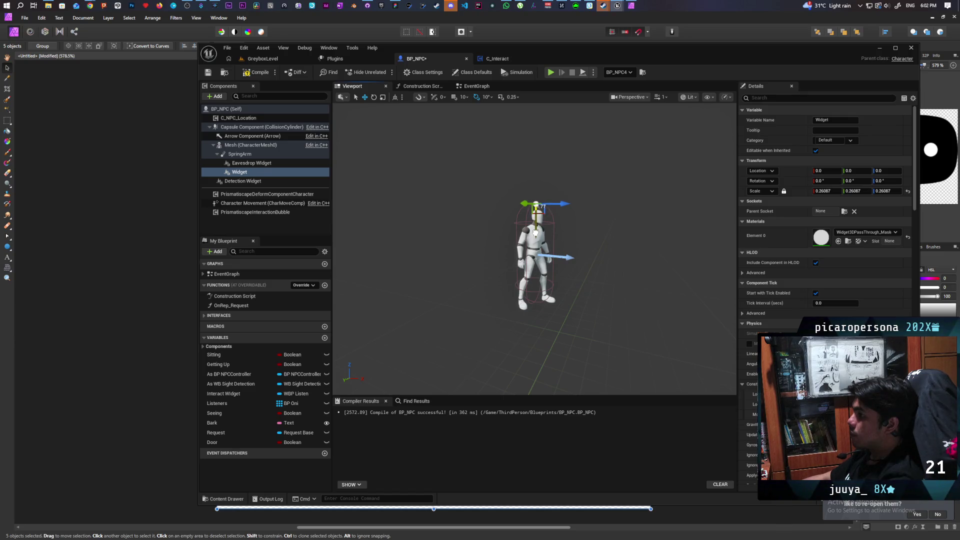
Select BP_NPC's bubble Widget component and raise it to an X location of about -26.35.
left_click(250, 145)
left_click(253, 166)
left_click(393, 213)
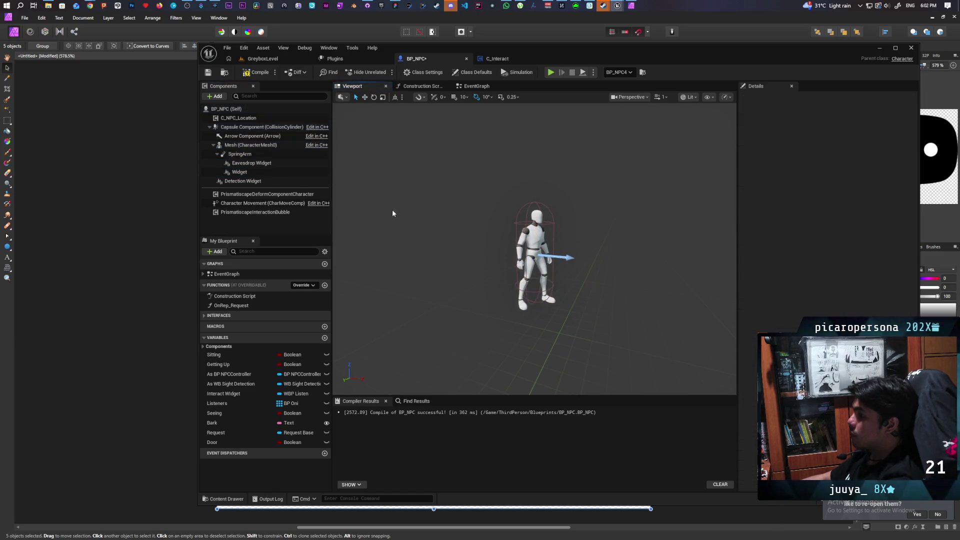
left_click(253, 173)
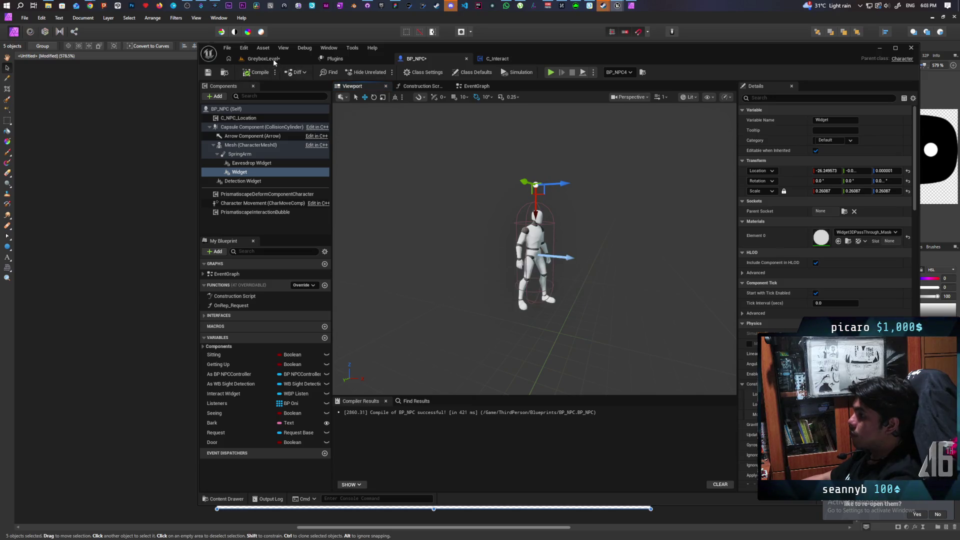
left_click(263, 58)
Start a play test and walk the character up to the NPC until the Listen bubble appears.
key("alt+p")
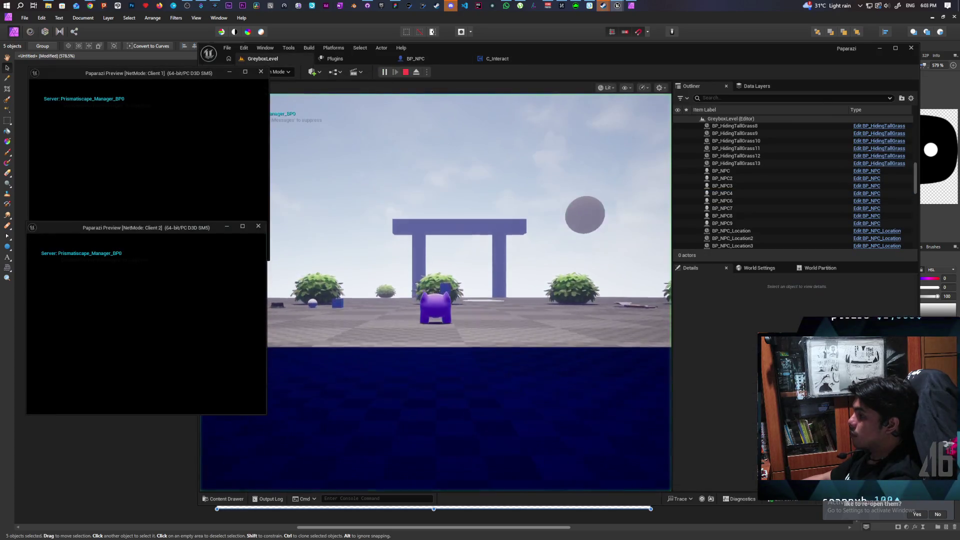
left_click(354, 212)
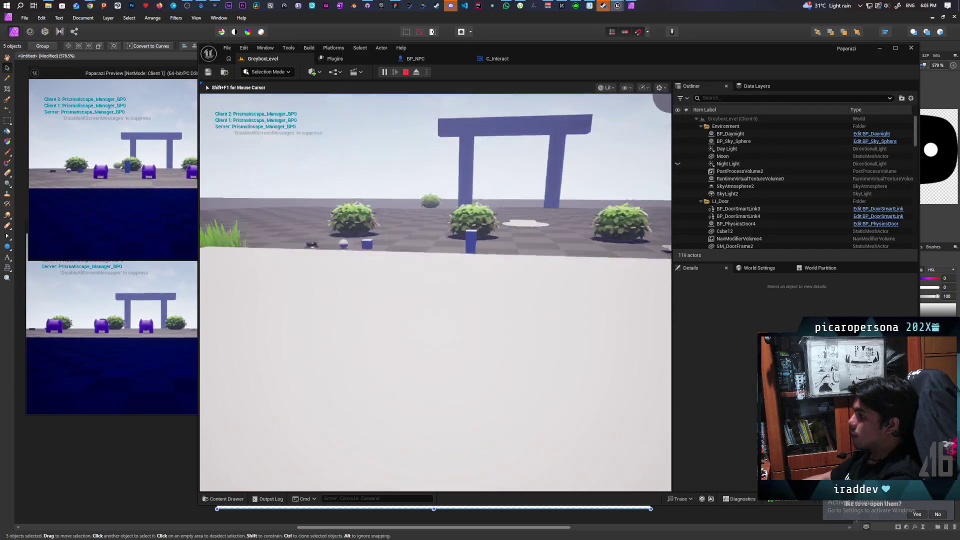
key("w")
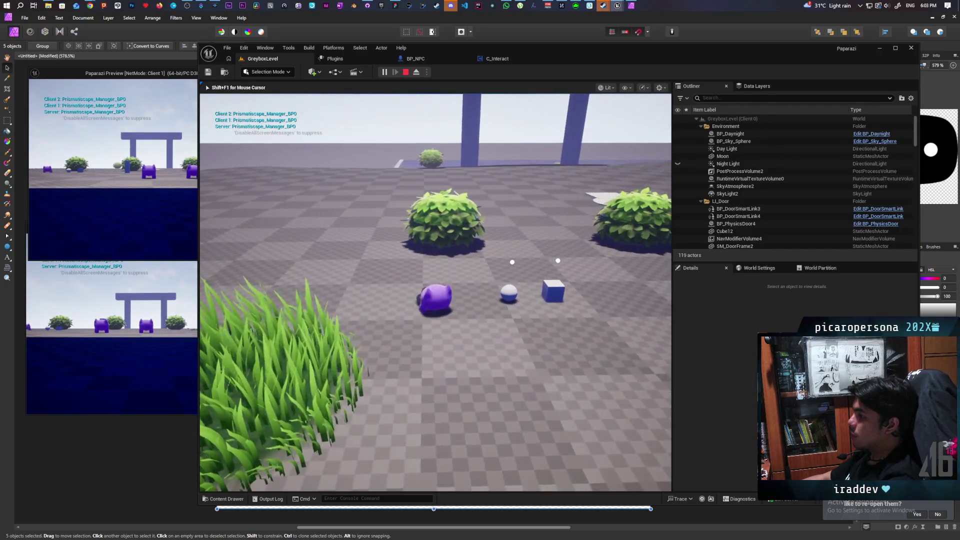
key("w")
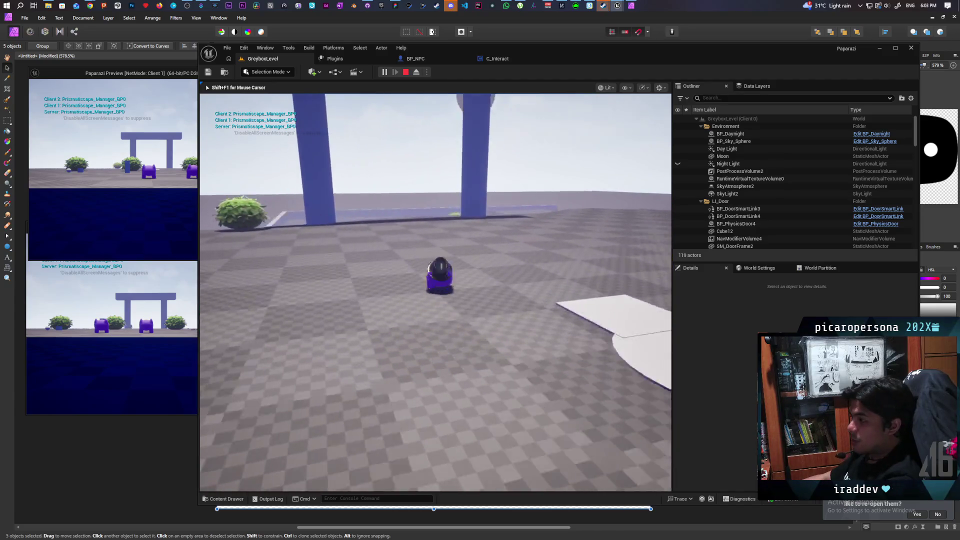
key("w")
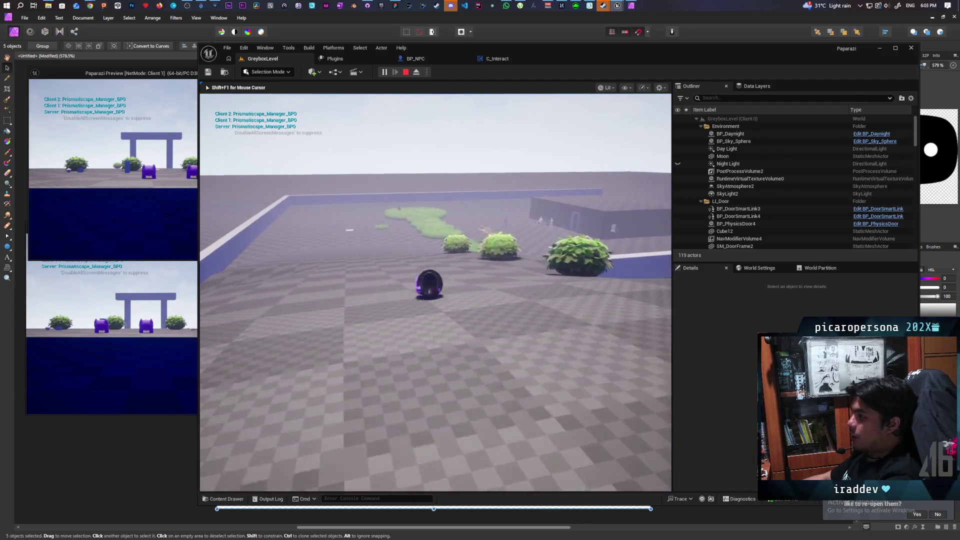
key("w")
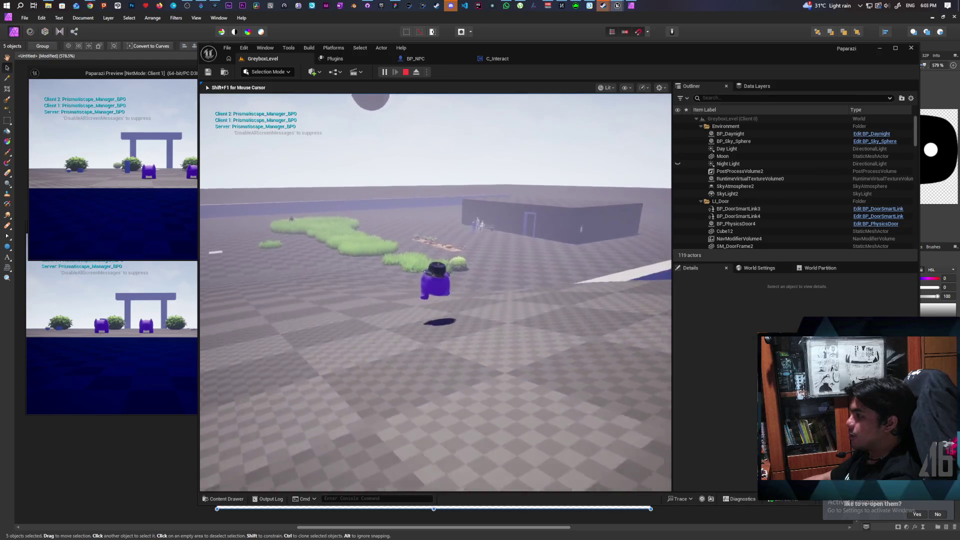
key("w")
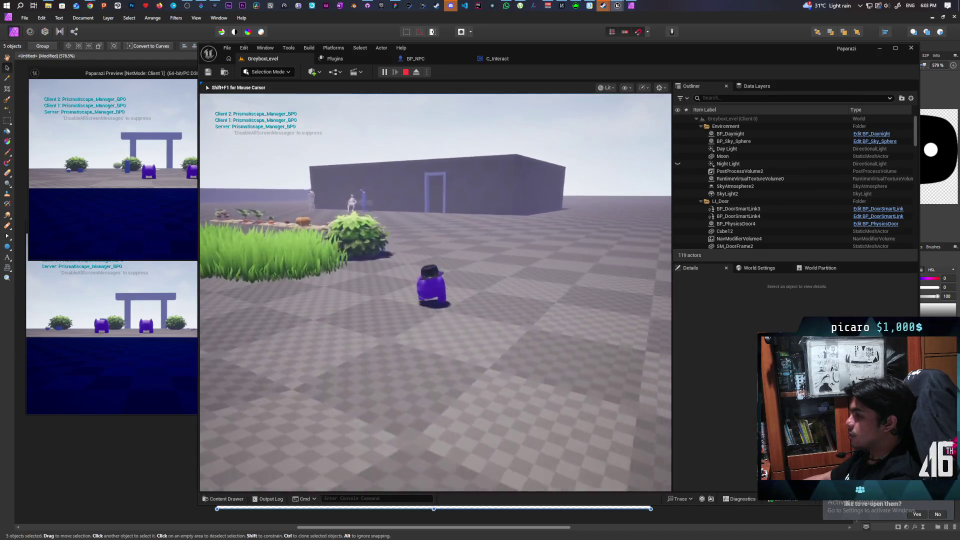
key("w")
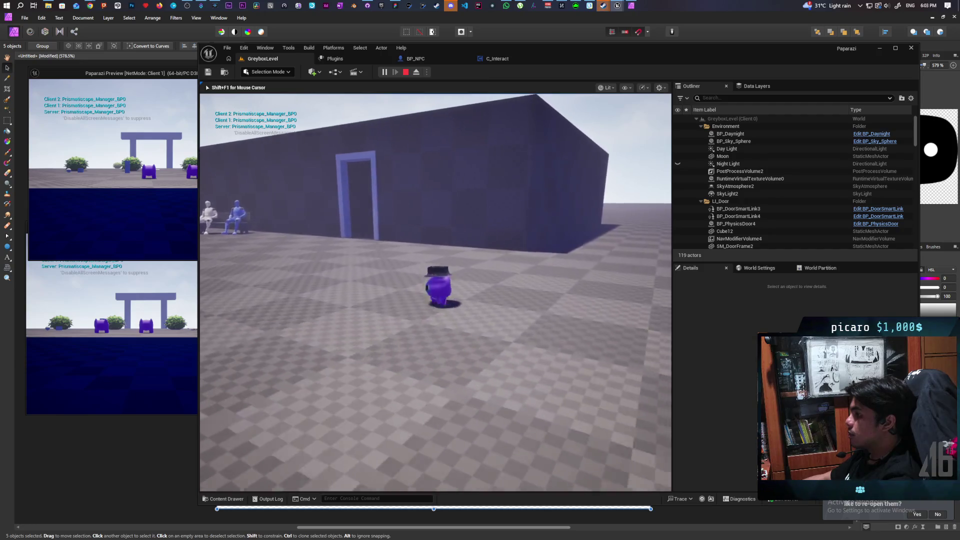
key("a")
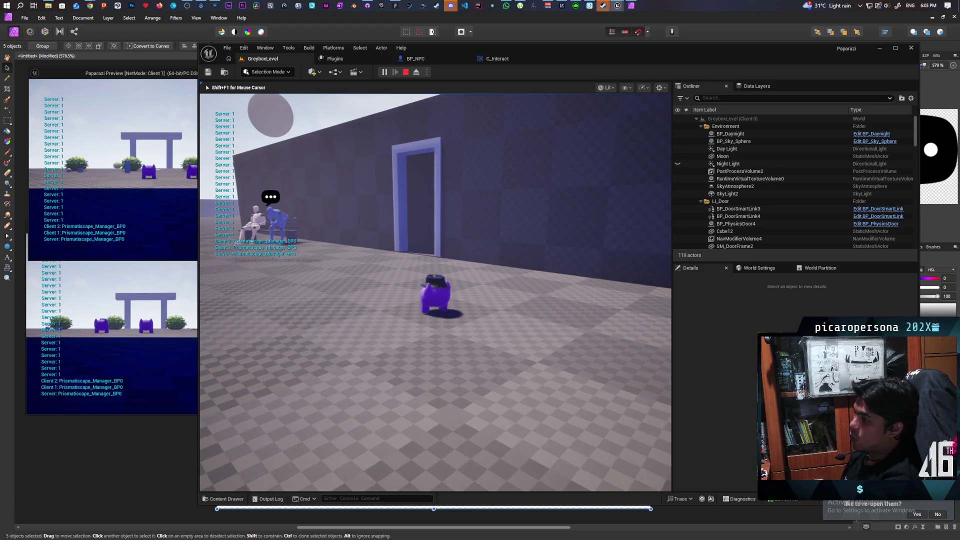
key("a")
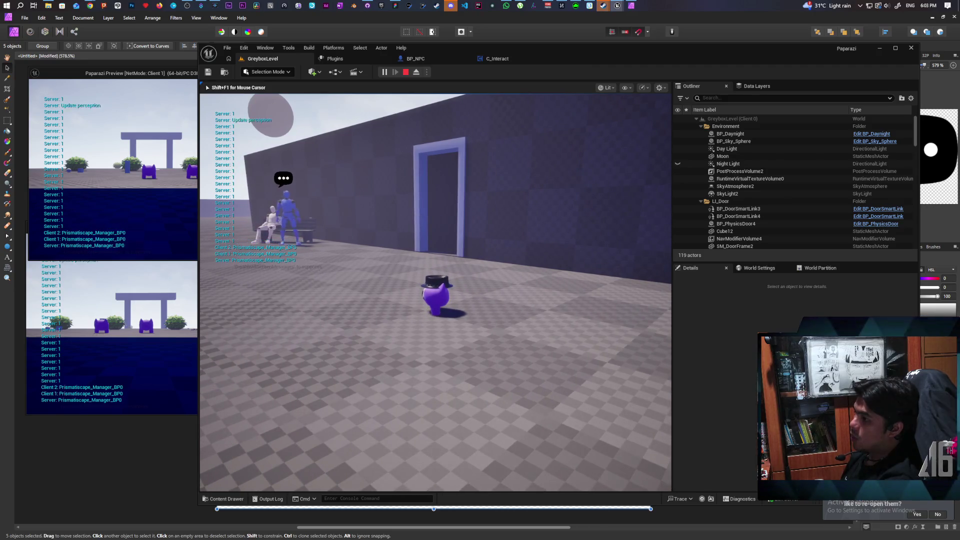
key("s")
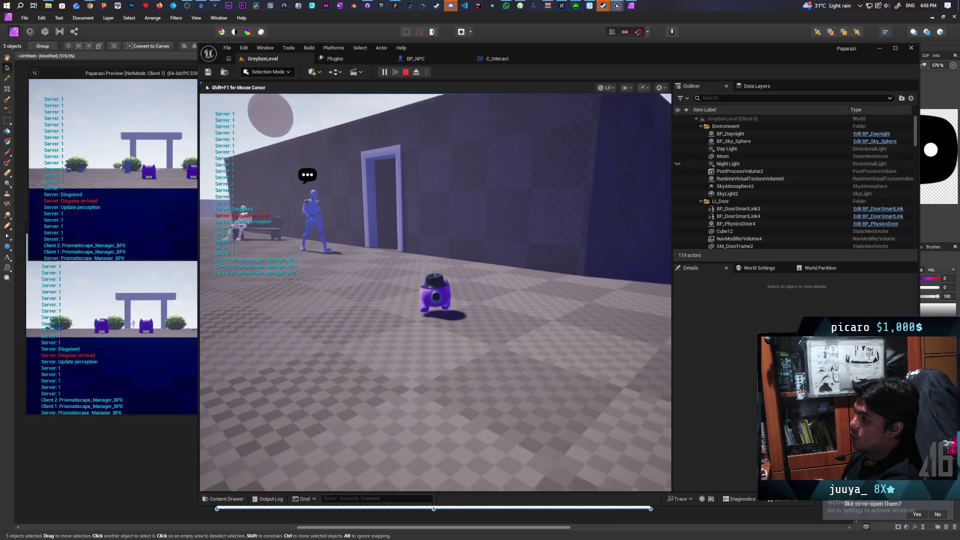
key("w")
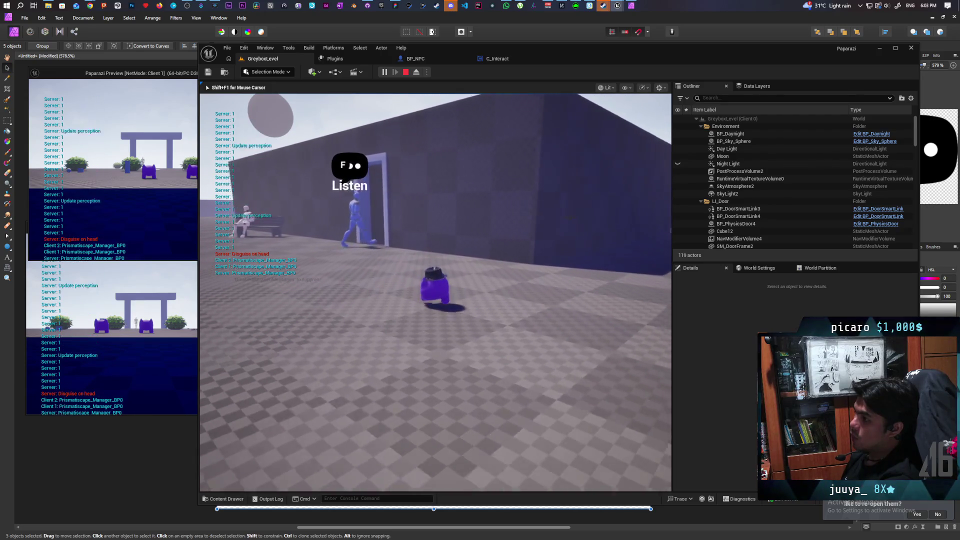
key("w")
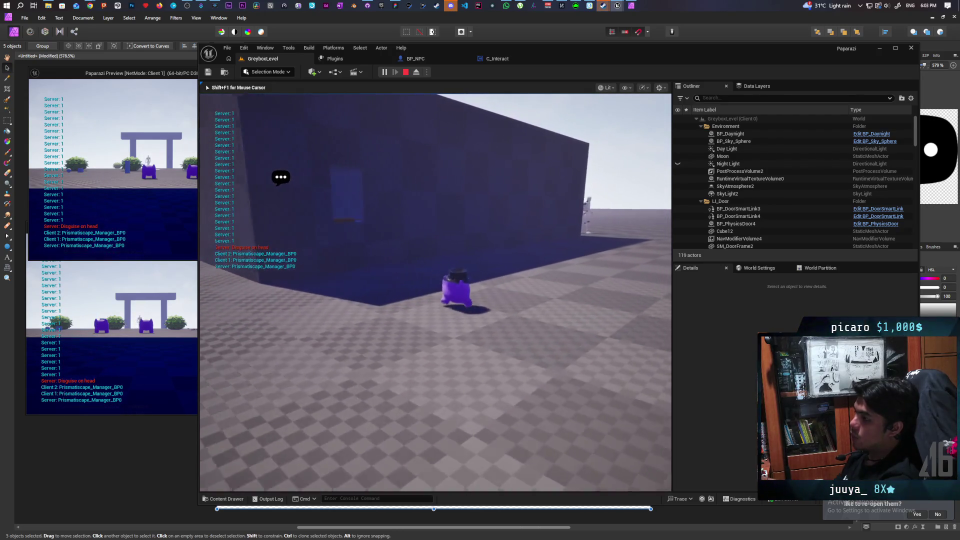
key("a")
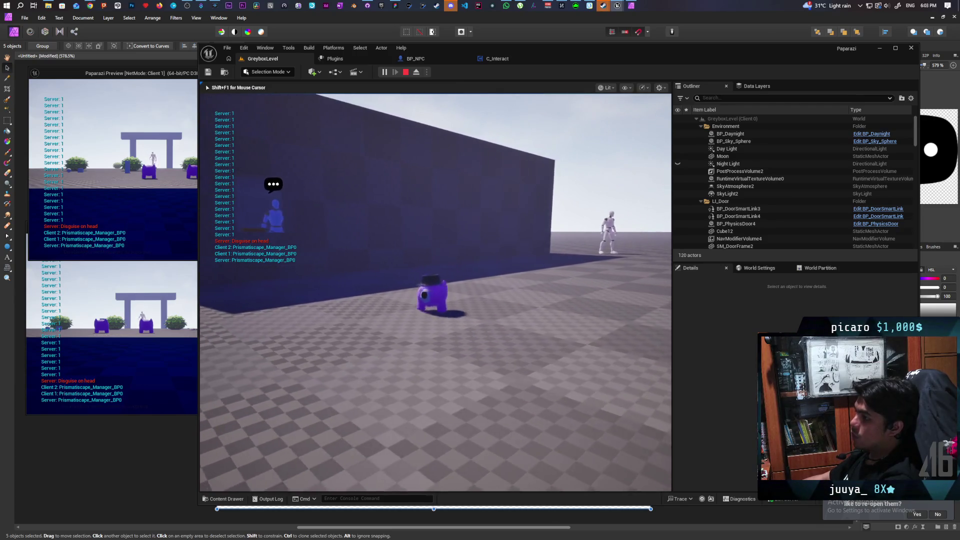
key("w")
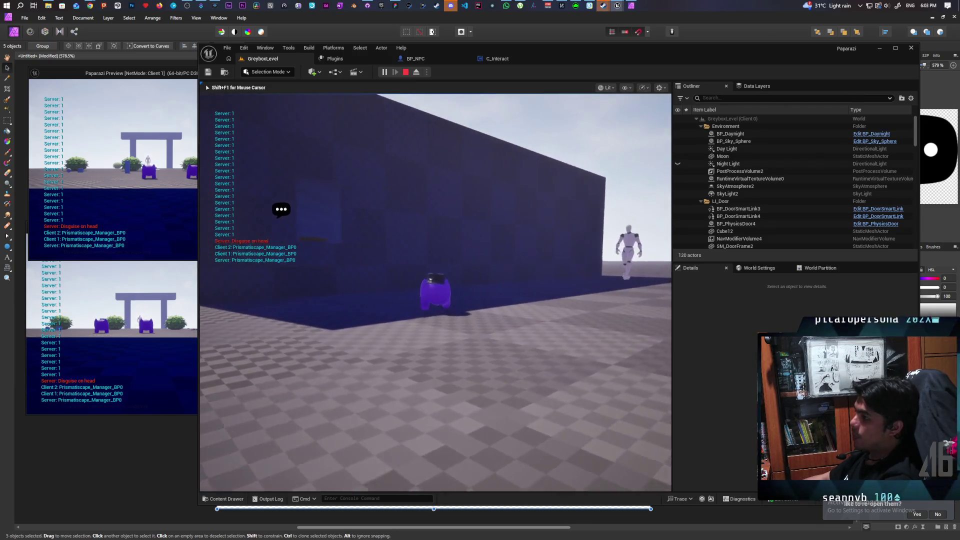
Move along the wall and past the bench NPCs, re-approaching to check the bubble's placement.
key("s")
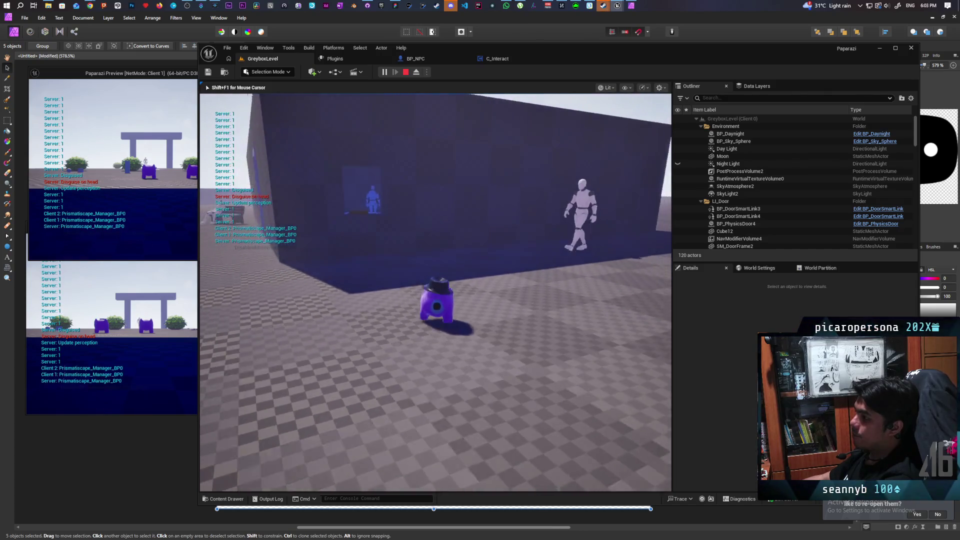
key("a")
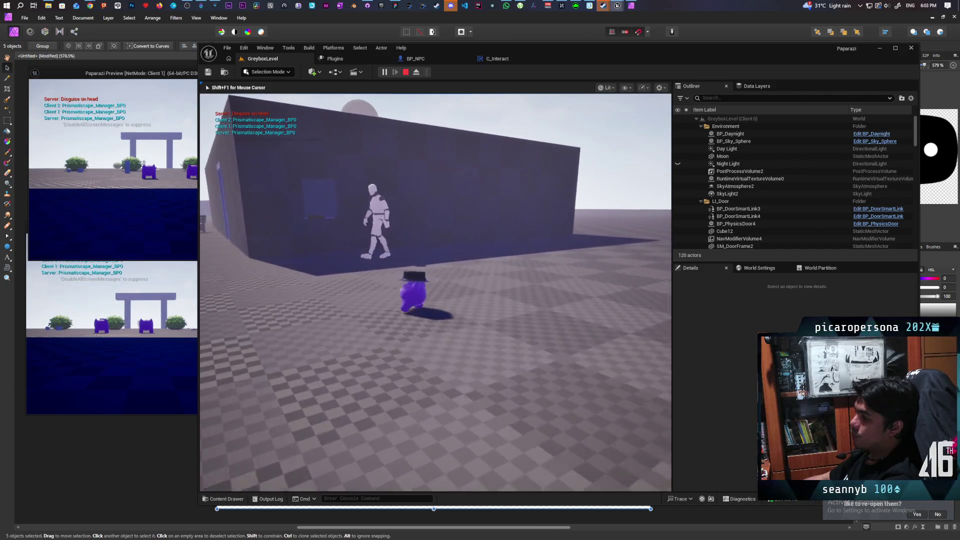
key("d")
key("w")
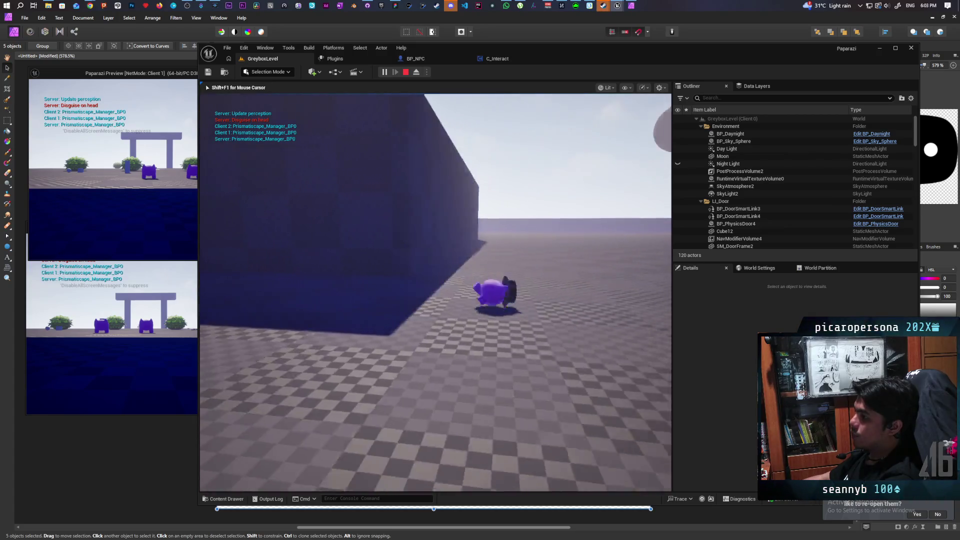
key("space")
key("w")
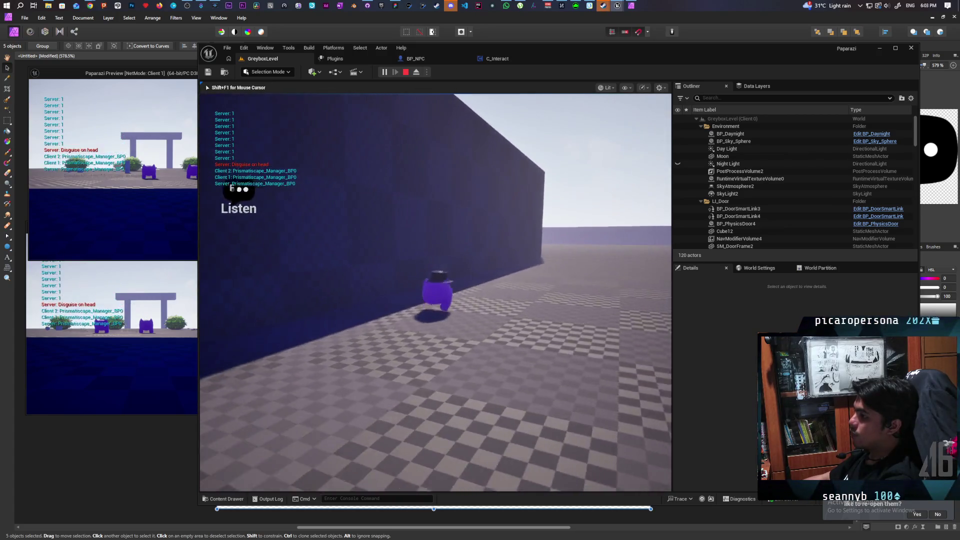
key("w")
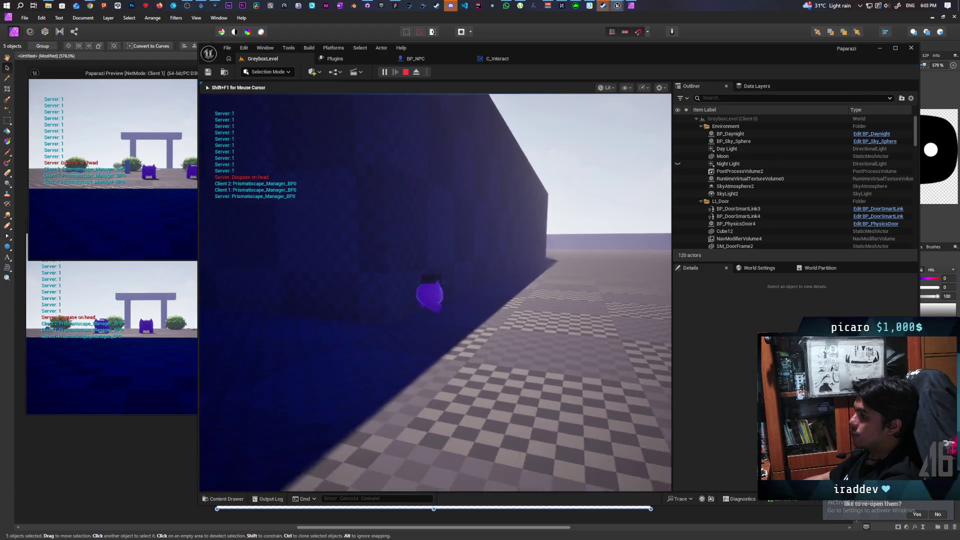
key("w")
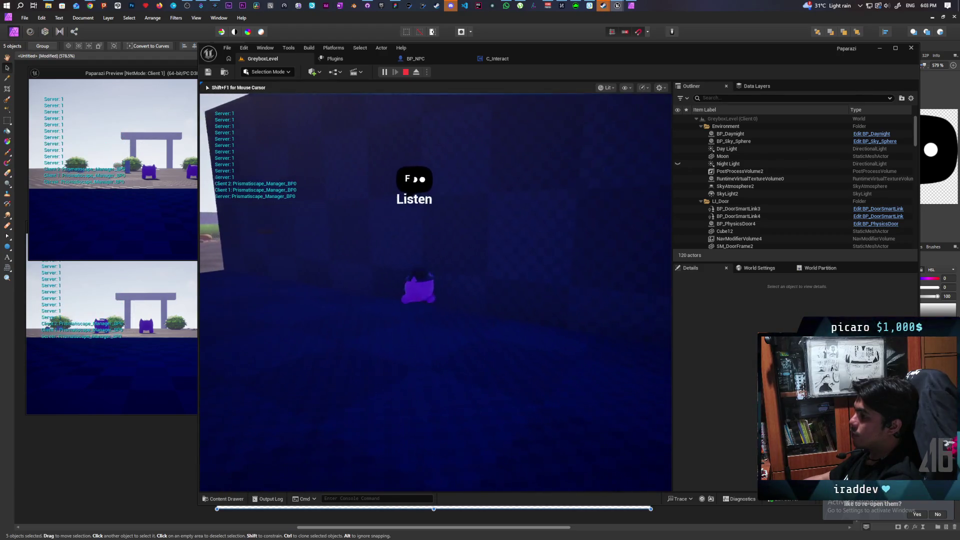
key("w")
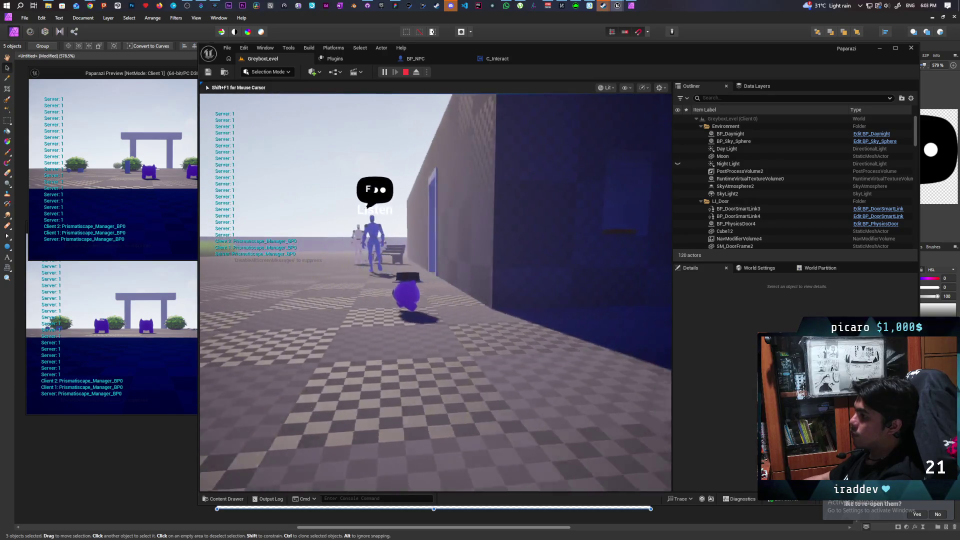
key("w")
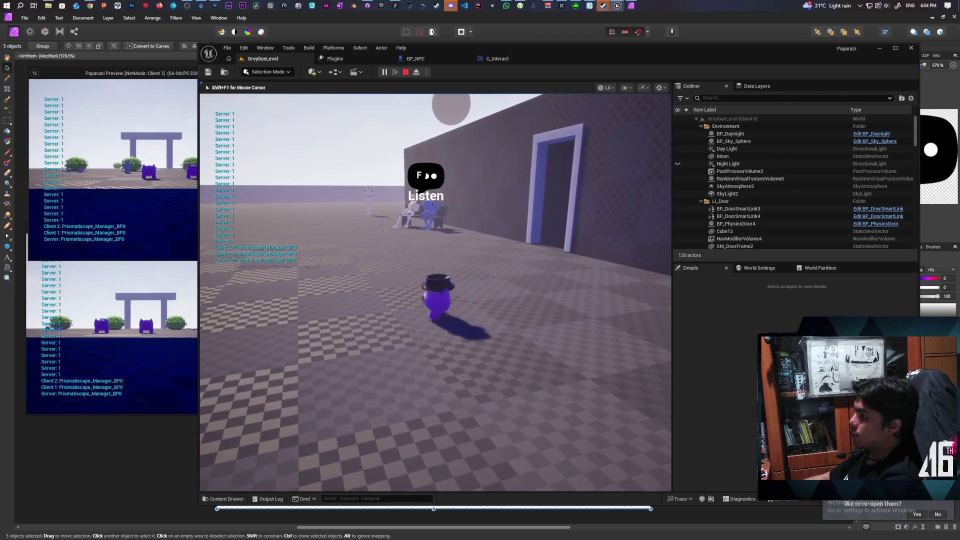
key("s")
key("w")
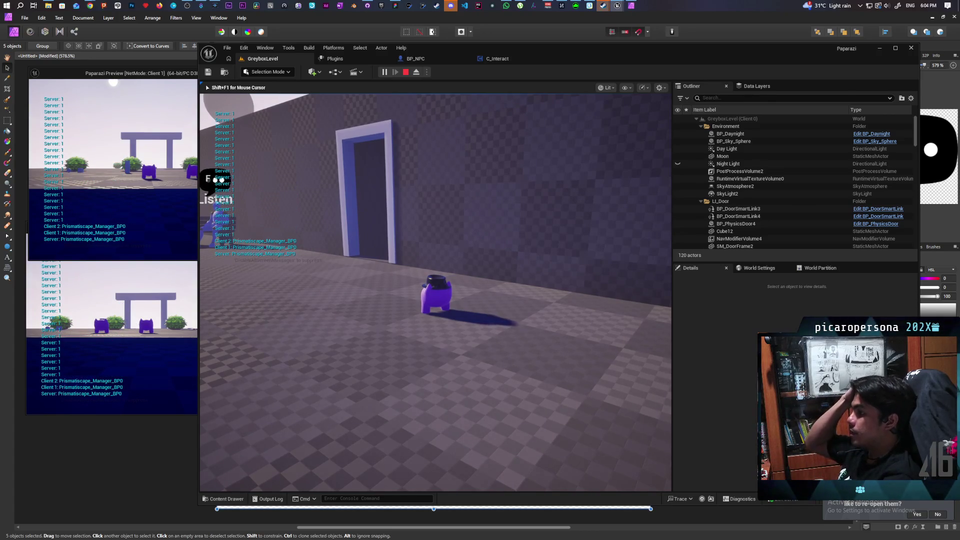
key("s")
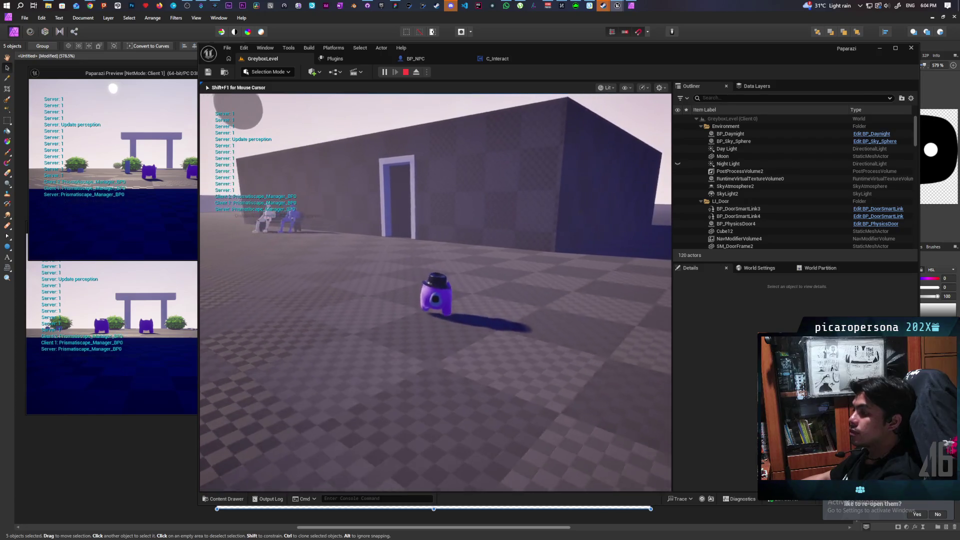
End the play test and open BP_NPC's Event Graph.
key("Escape")
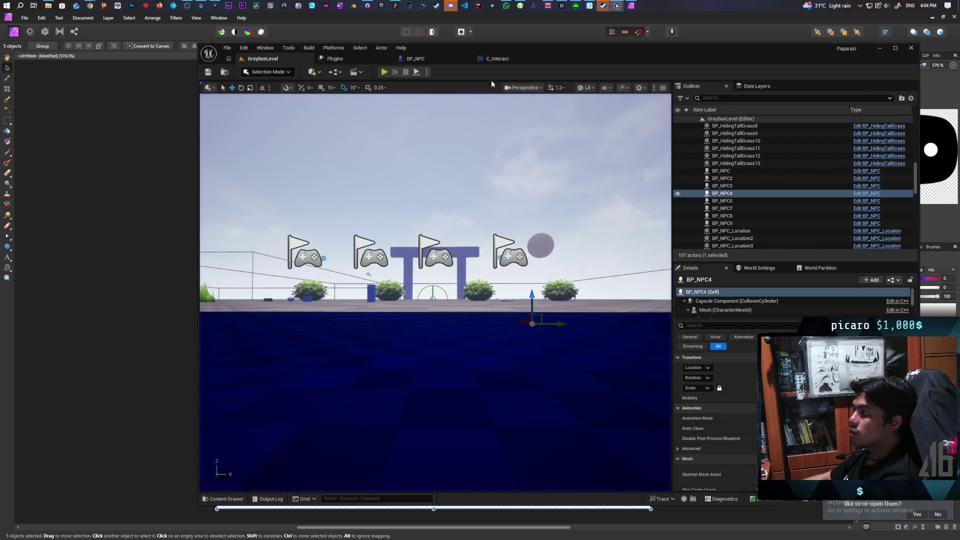
left_click(498, 60)
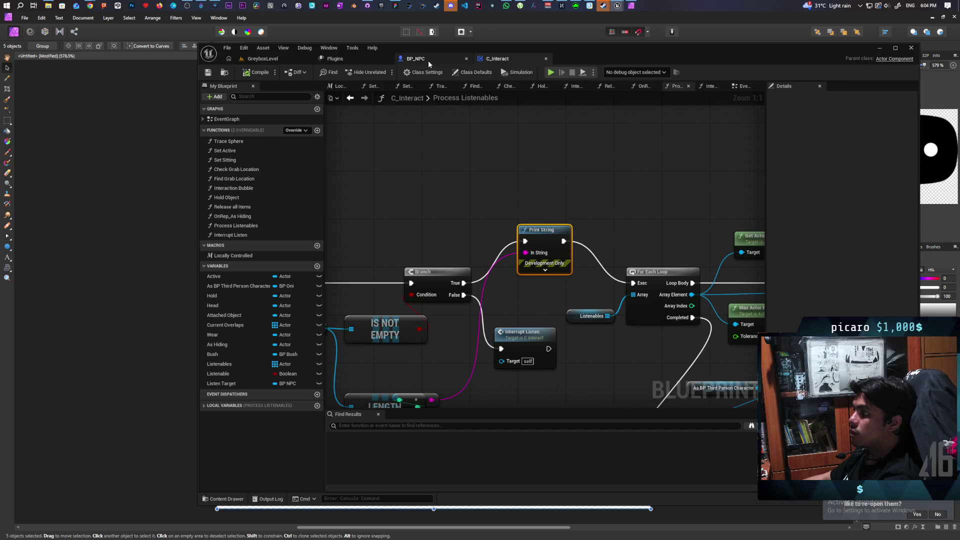
left_click(429, 64)
left_click(478, 86)
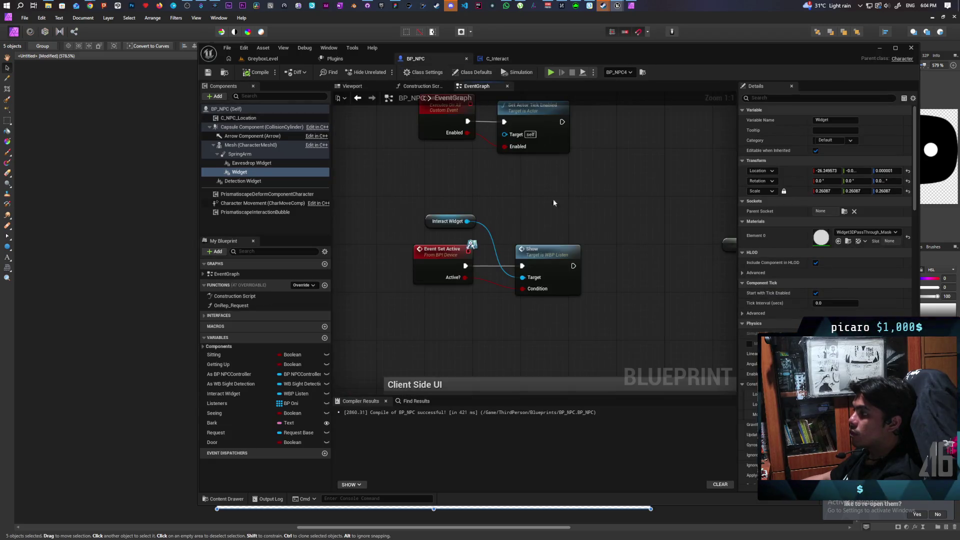
Navigate BP_NPC's Event Graph to the Client Side UI section.
scroll(562, 196, "down", 6)
scroll(561, 195, "up", 4)
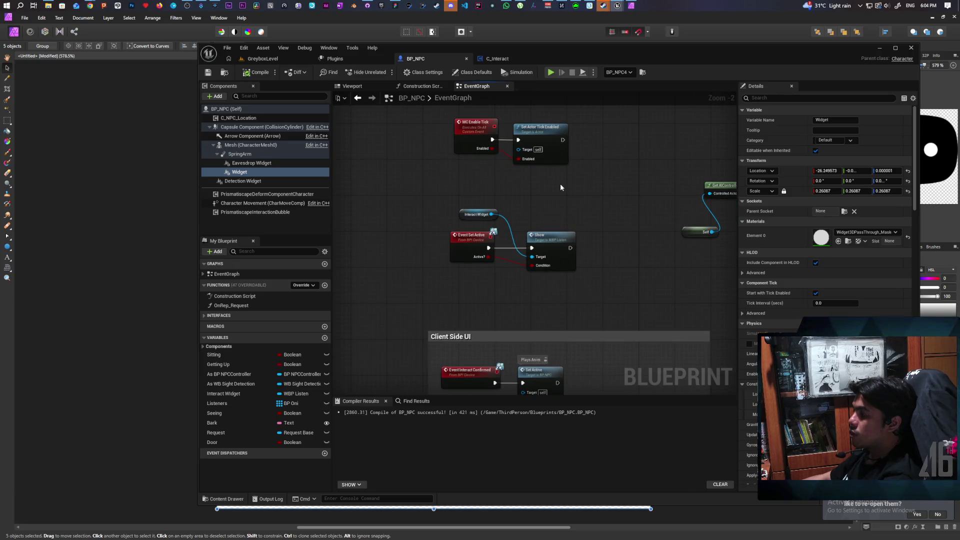
scroll(587, 168, "down", 4)
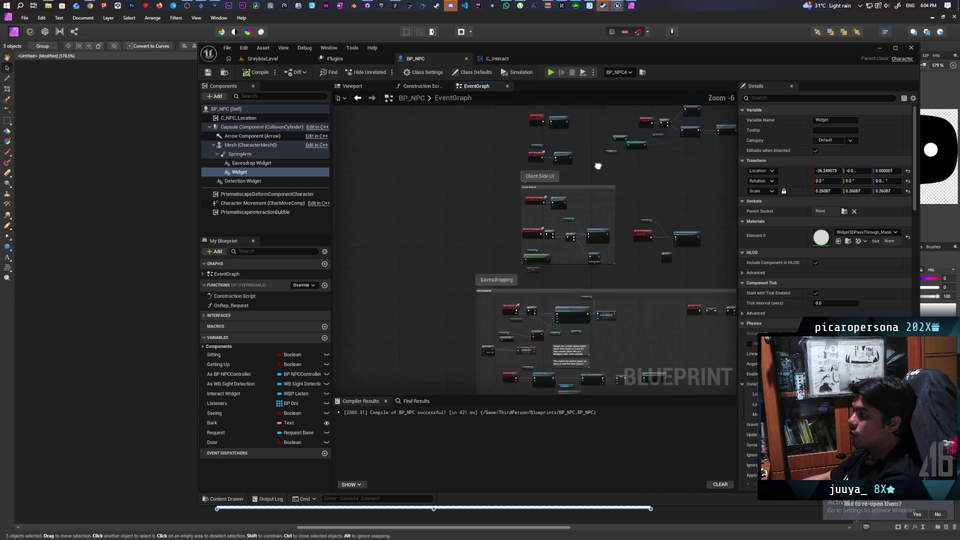
scroll(539, 311, "up", 3)
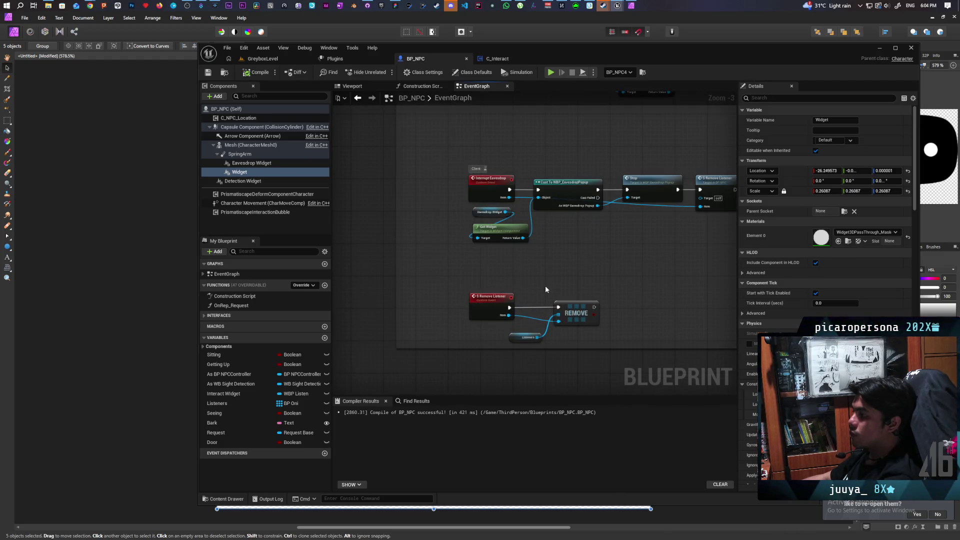
scroll(542, 261, "up", 2)
mouse_move(530, 264)
left_mouse_down()
mouse_move(504, 267)
mouse_move(471, 177)
left_mouse_up()
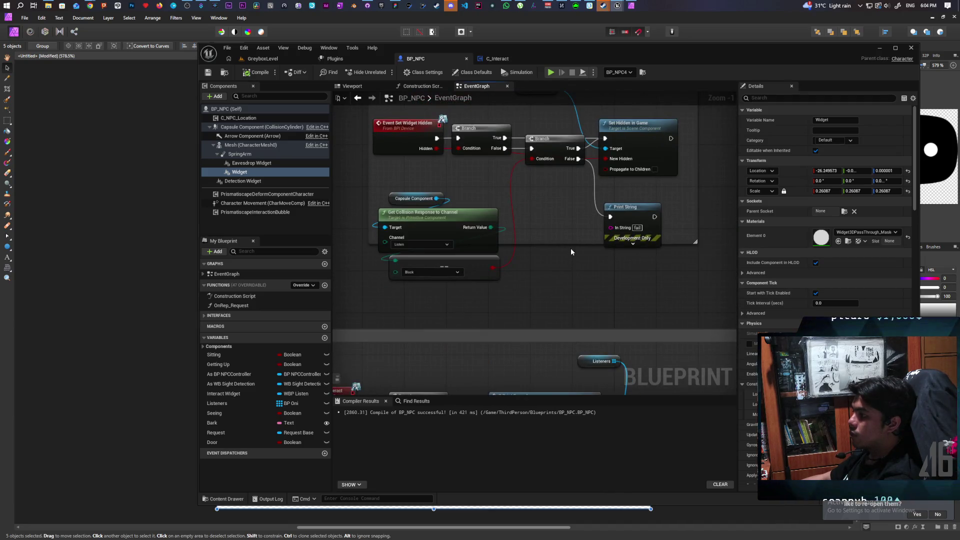
left_click_drag(572, 243, 571, 305)
mouse_move(548, 213)
left_mouse_down()
mouse_move(513, 279)
mouse_move(505, 328)
mouse_move(495, 279)
mouse_move(499, 338)
mouse_move(520, 311)
mouse_move(574, 287)
left_mouse_up()
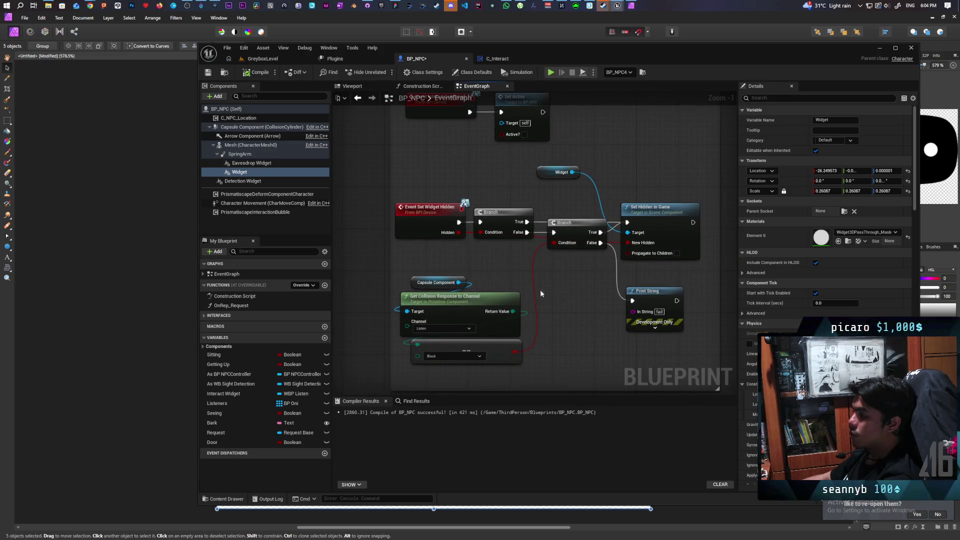
mouse_move(439, 267)
left_mouse_down()
mouse_move(542, 365)
mouse_move(535, 377)
mouse_move(520, 343)
mouse_move(504, 357)
left_mouse_up()
mouse_move(511, 270)
left_mouse_down()
mouse_move(467, 247)
mouse_move(523, 251)
mouse_move(576, 297)
mouse_move(565, 287)
left_mouse_up()
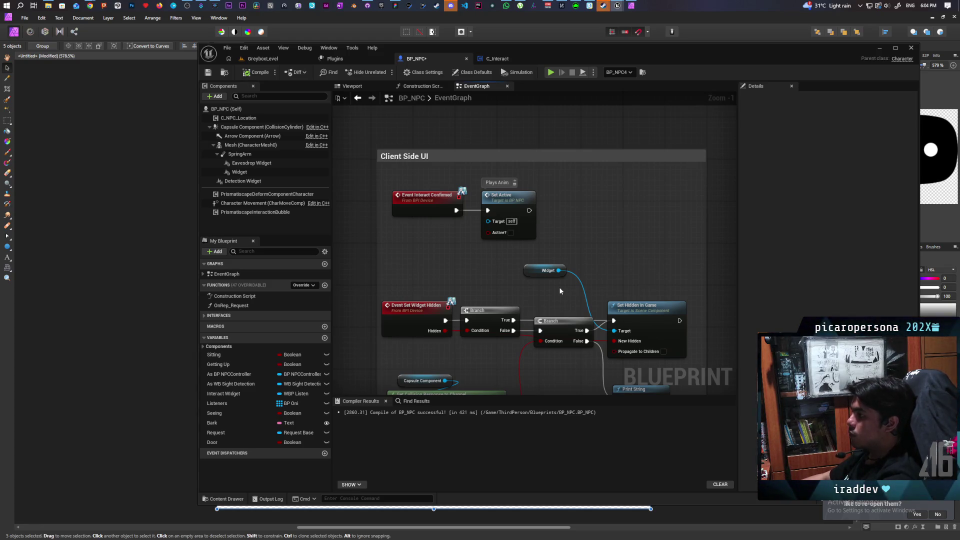
mouse_move(559, 291)
left_mouse_down()
mouse_move(514, 281)
mouse_move(573, 268)
left_mouse_up()
scroll(572, 268, "down", 2)
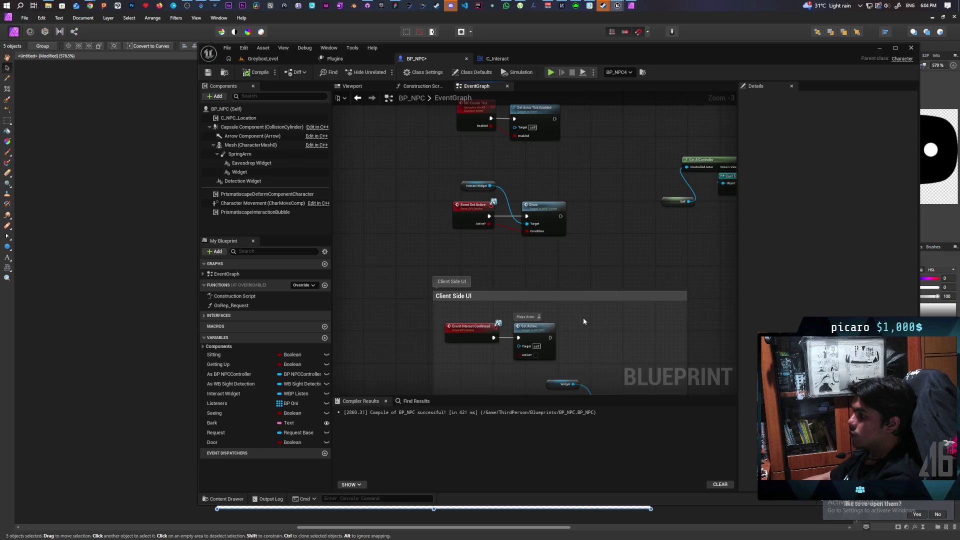
mouse_move(583, 321)
left_mouse_down()
mouse_move(563, 275)
mouse_move(556, 315)
mouse_move(552, 285)
mouse_move(553, 300)
left_mouse_up()
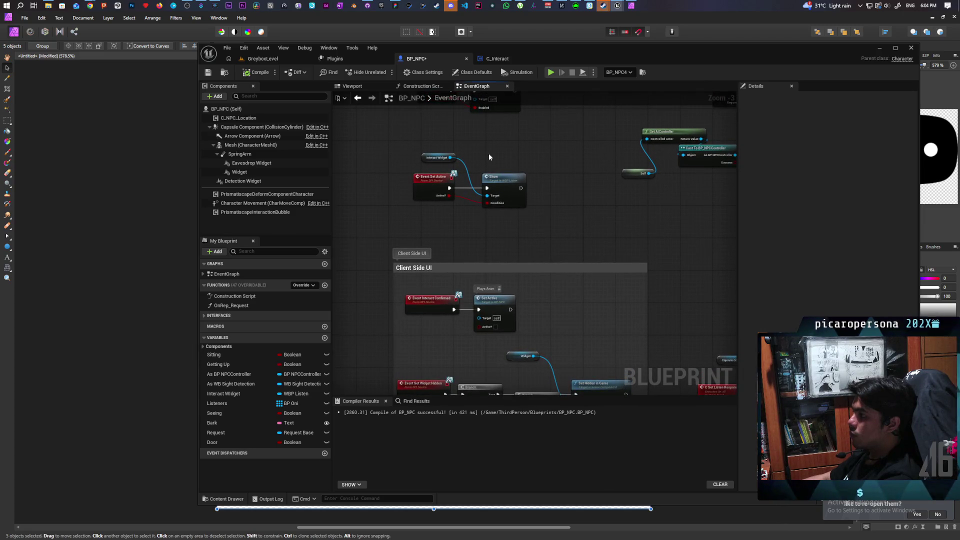
Select the Interact Widget getter and its Show node and move them up-left.
left_click(437, 157)
mouse_move(518, 193)
left_mouse_down()
mouse_move(538, 238)
mouse_move(536, 160)
left_mouse_up()
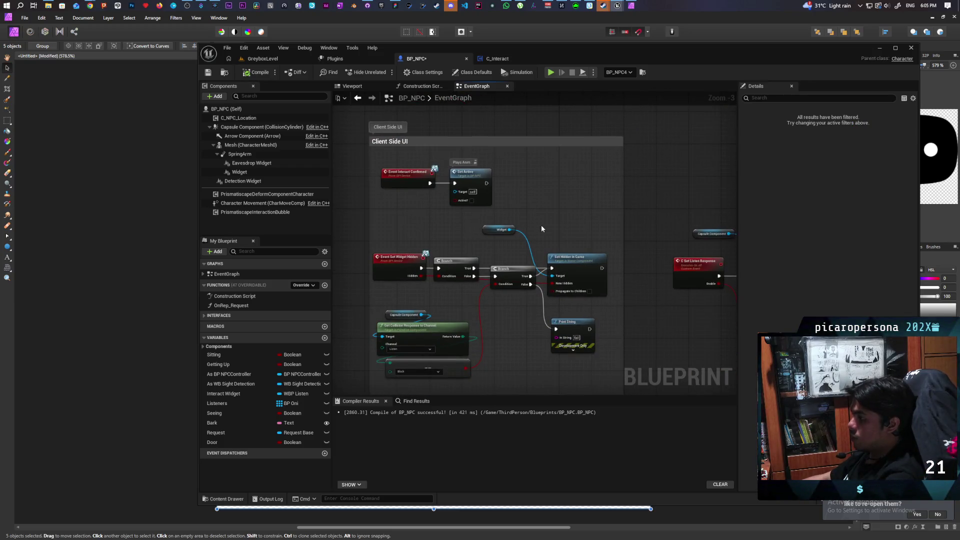
scroll(537, 222, "up", 3)
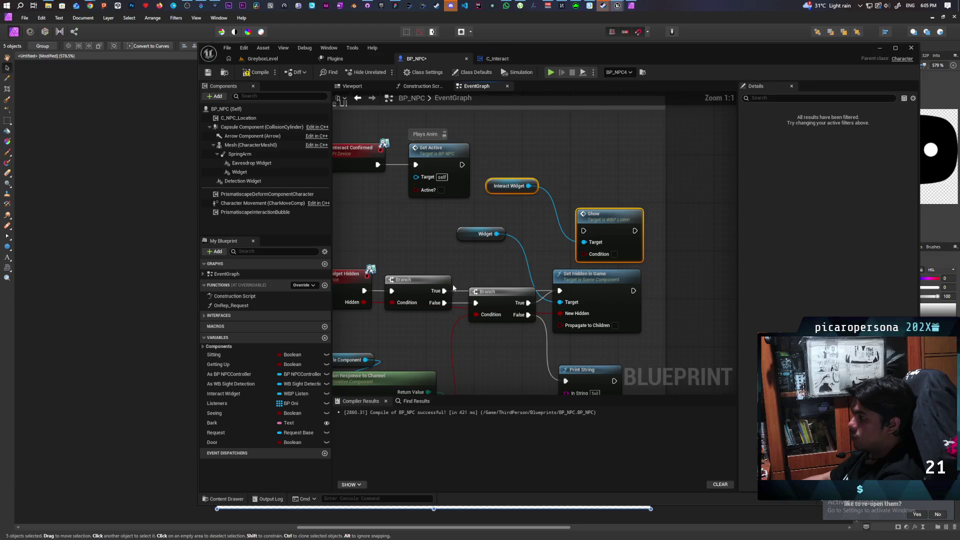
mouse_move(604, 221)
left_mouse_down()
mouse_move(558, 220)
mouse_move(590, 215)
mouse_move(598, 199)
mouse_move(533, 203)
mouse_move(552, 196)
left_mouse_up()
Add a 0.5-second Delay right after the Show call, placed beside it.
left_click(525, 205)
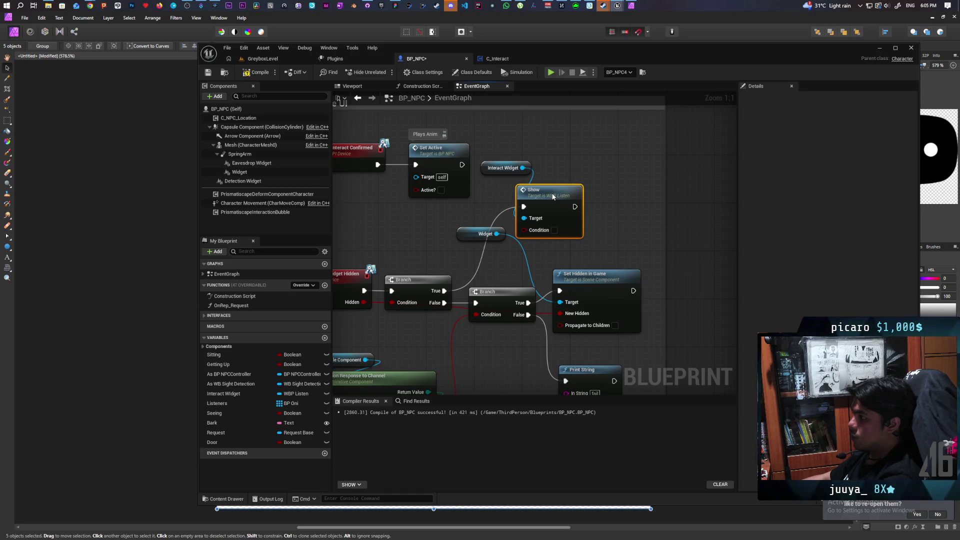
left_click(595, 208)
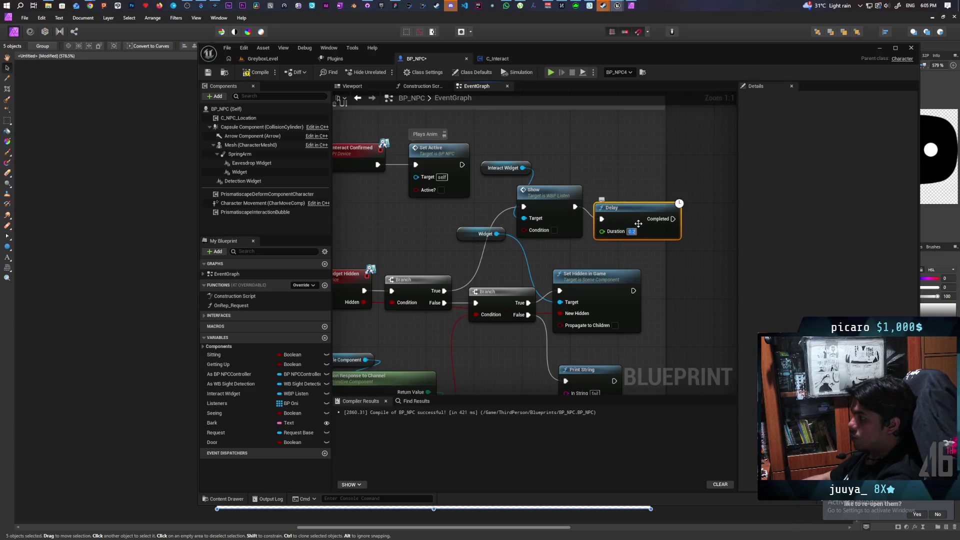
type("1")
mouse_move(630, 216)
left_mouse_down()
mouse_move(624, 204)
mouse_move(547, 275)
mouse_move(559, 291)
left_mouse_up()
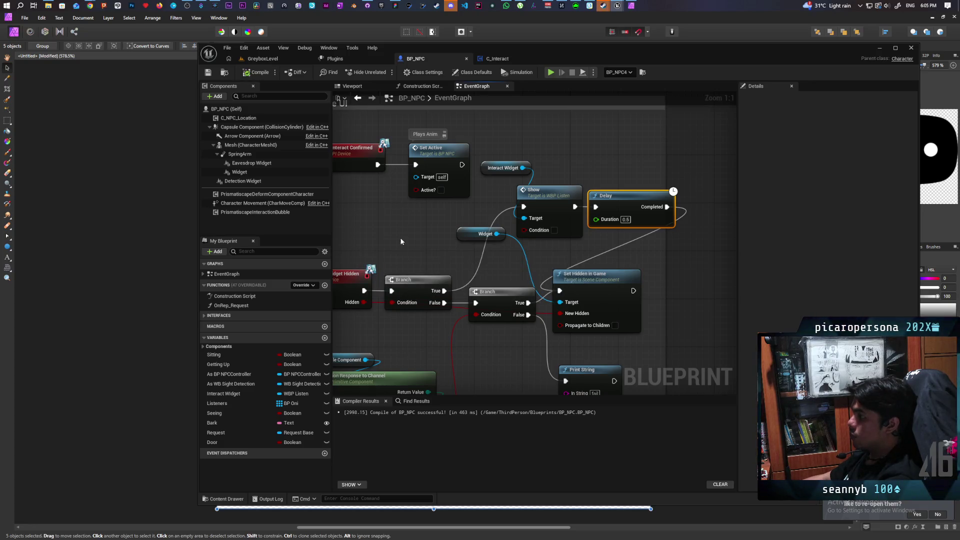
double_click(551, 205)
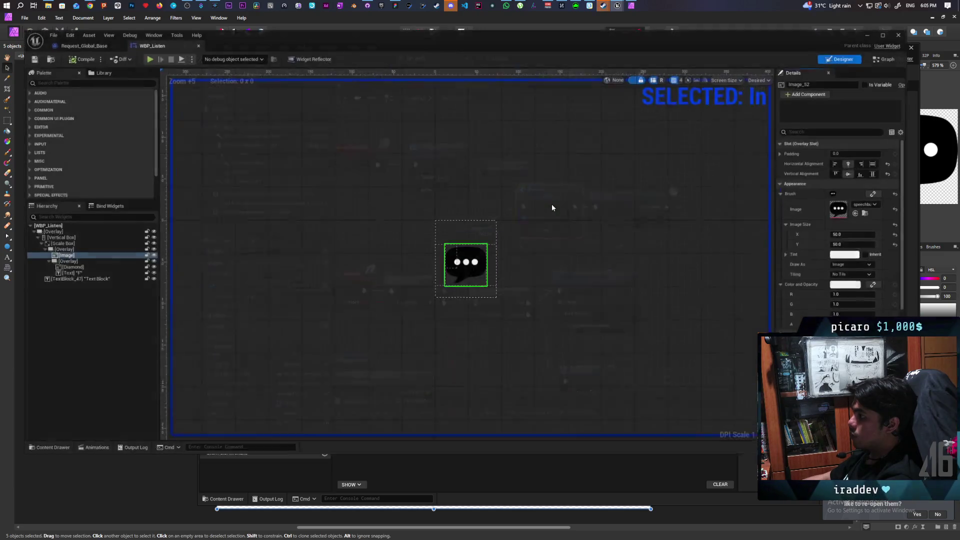
Look over WBP_Listen's graph, switch it to Designer, and move its window aside to reveal BP_NPC.
left_click_drag(539, 270, 493, 265)
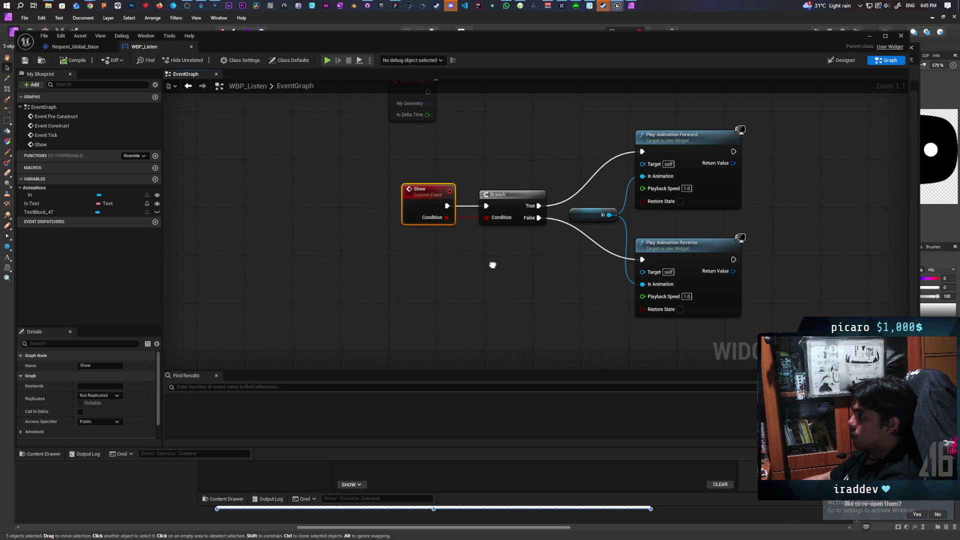
scroll(491, 265, "down", 5)
scroll(491, 265, "up", 3)
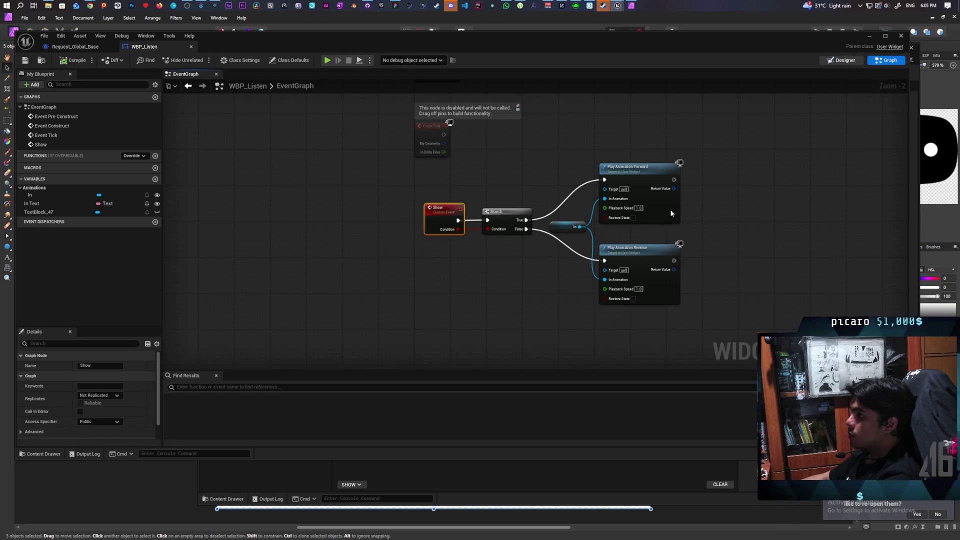
key("ctrl+shift+alt+d")
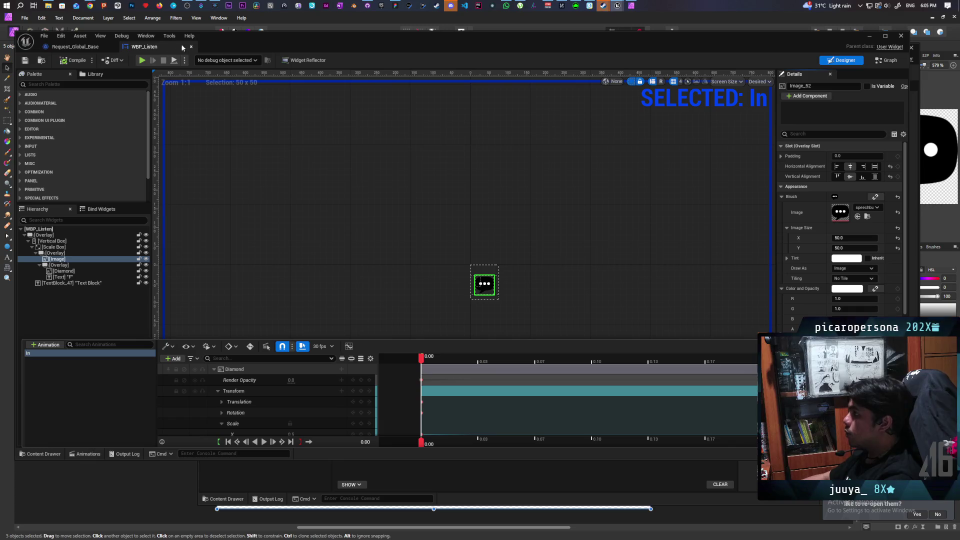
mouse_move(90, 47)
left_mouse_down()
mouse_move(98, 92)
mouse_move(62, 399)
left_mouse_up()
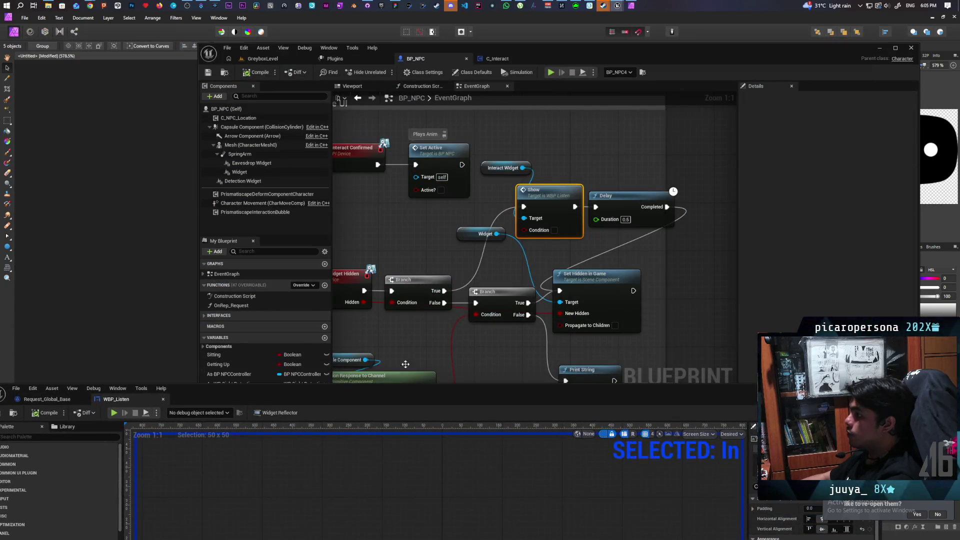
Confirm the Delay's 0.25-second duration and bring WBP_Listen back in front.
key("Return")
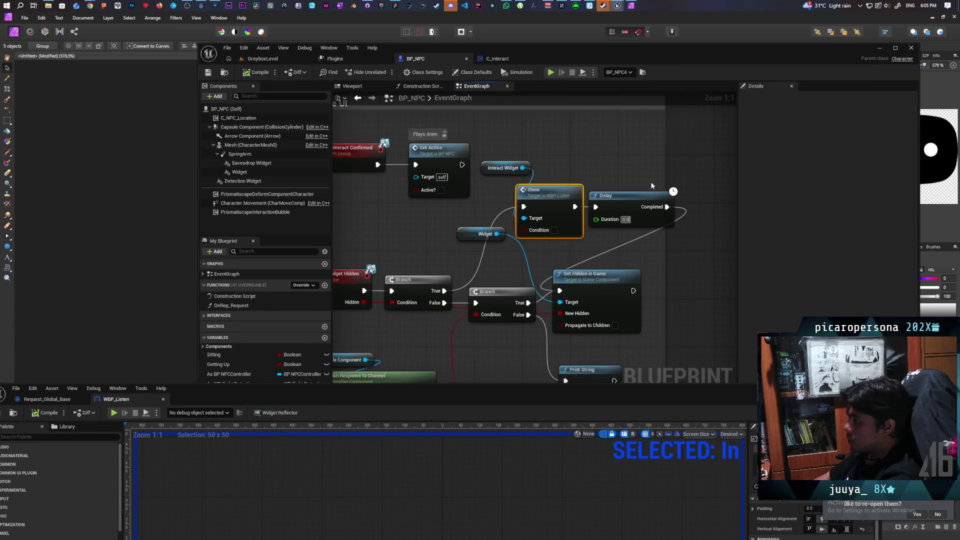
type("0.25")
left_click(634, 163)
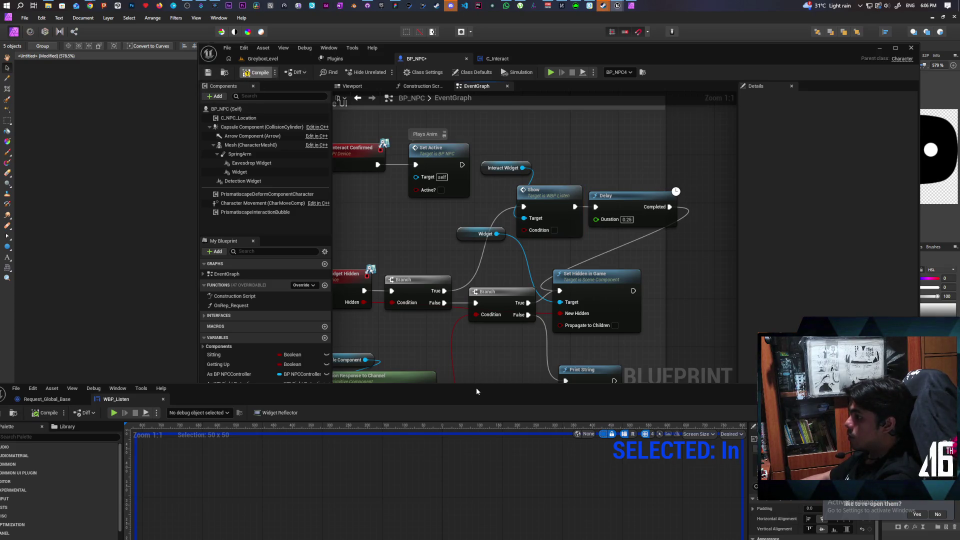
left_click_drag(477, 391, 535, 64)
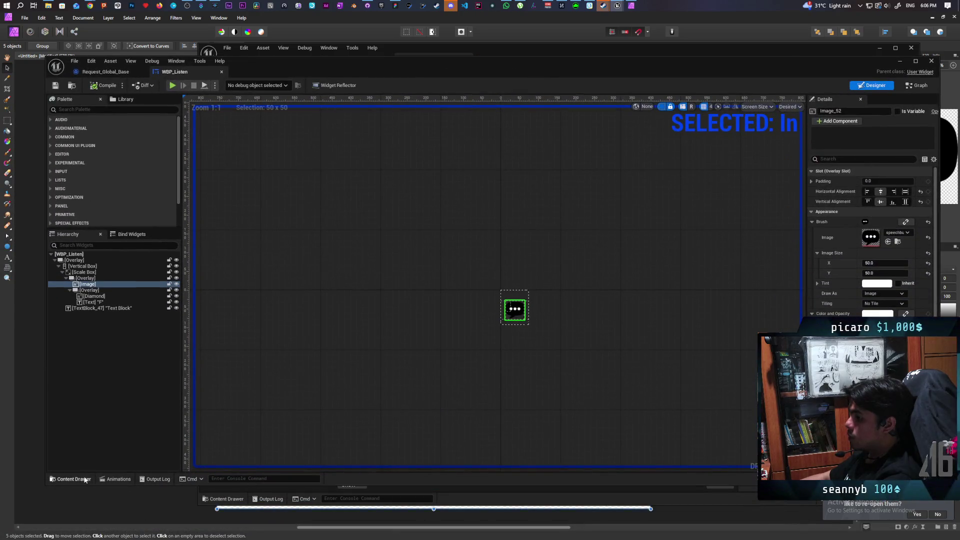
Open the In animation's timeline and scrub it forward and back to preview the text fade-in.
left_click(84, 478)
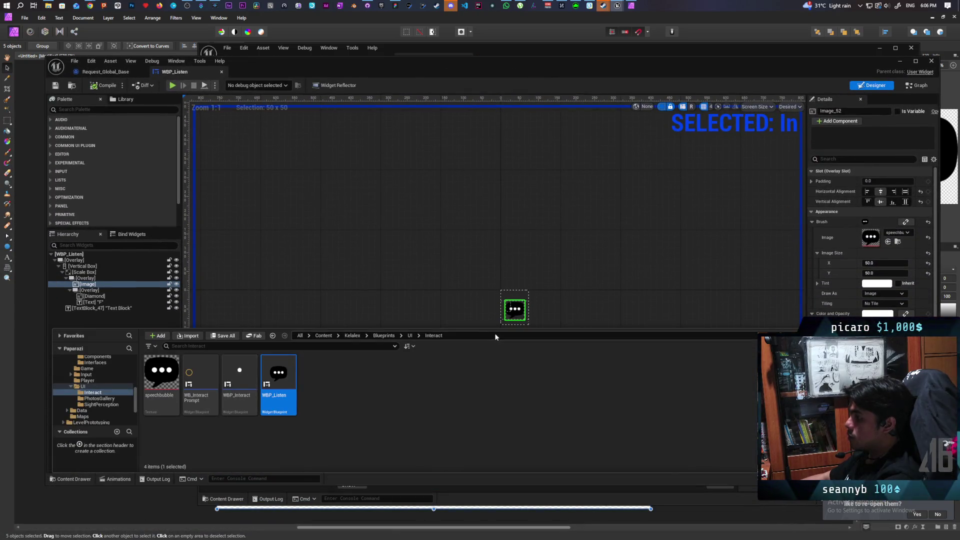
left_click(224, 303)
left_click(119, 479)
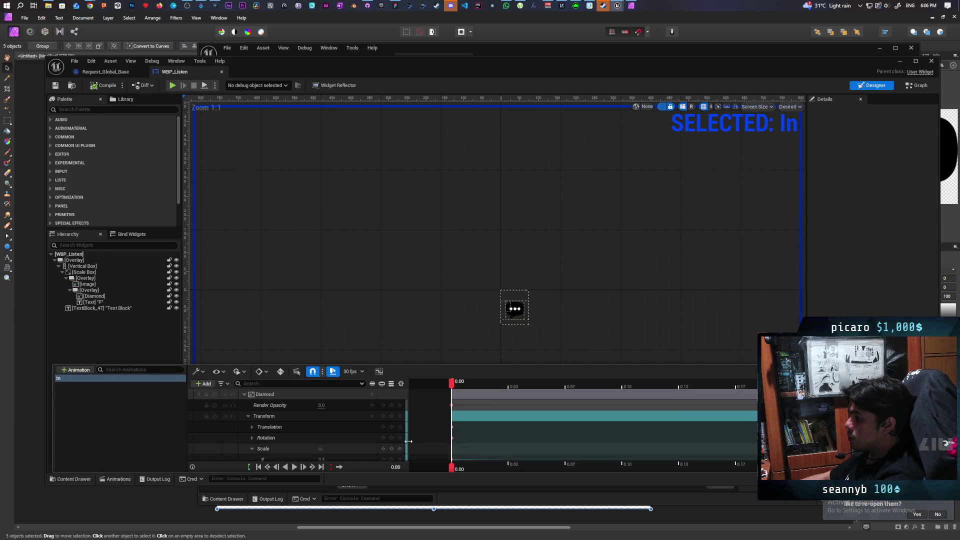
scroll(217, 437, "down", 4)
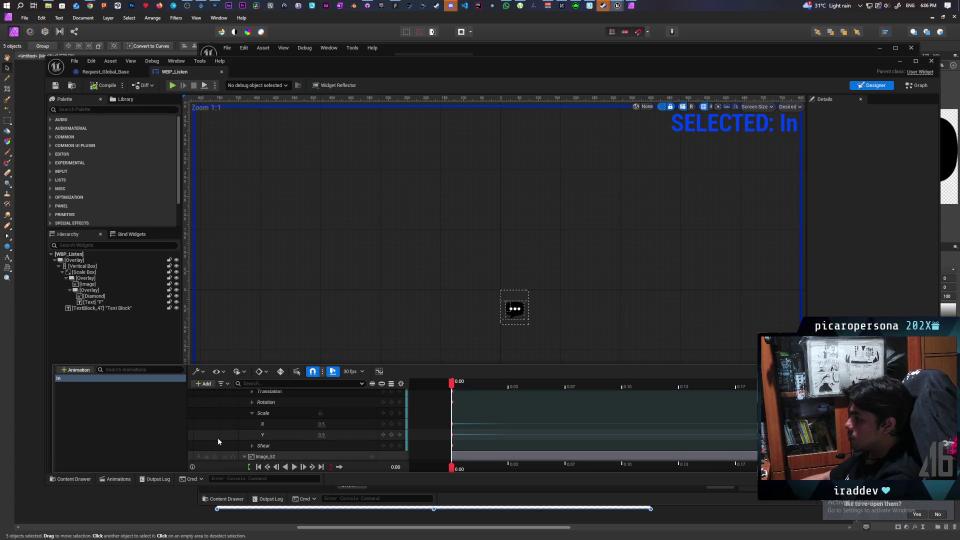
scroll(217, 436, "down", 5)
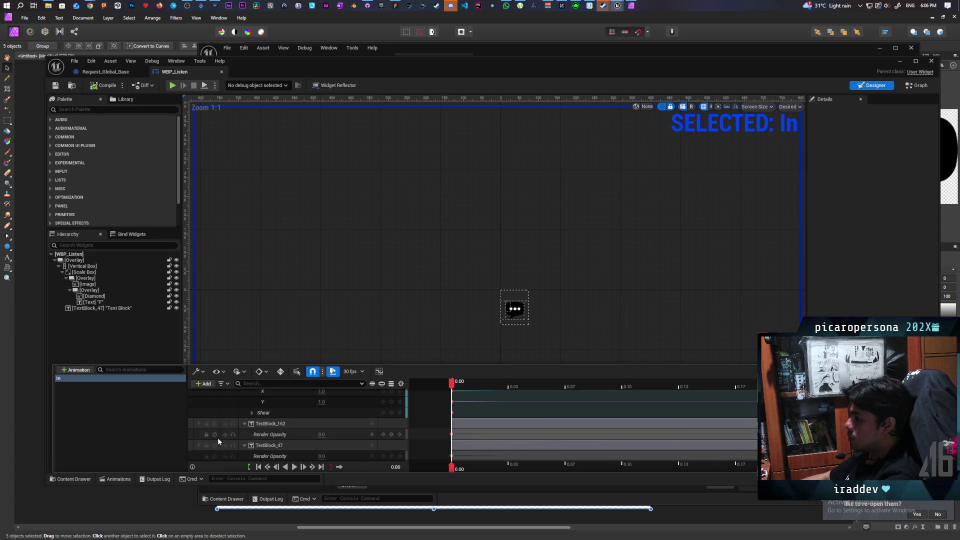
scroll(218, 441, "up", 1)
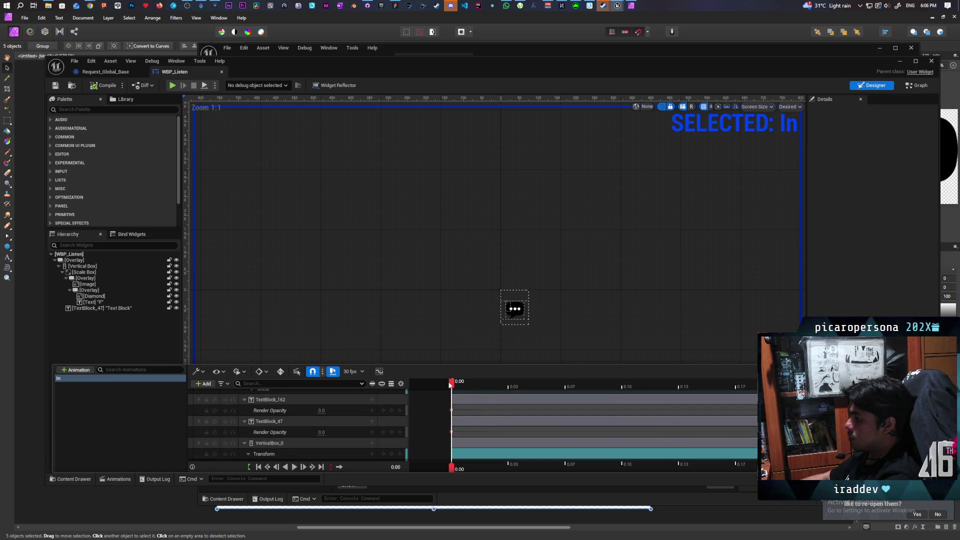
mouse_move(452, 386)
left_mouse_down()
mouse_move(678, 395)
mouse_move(792, 416)
left_mouse_up()
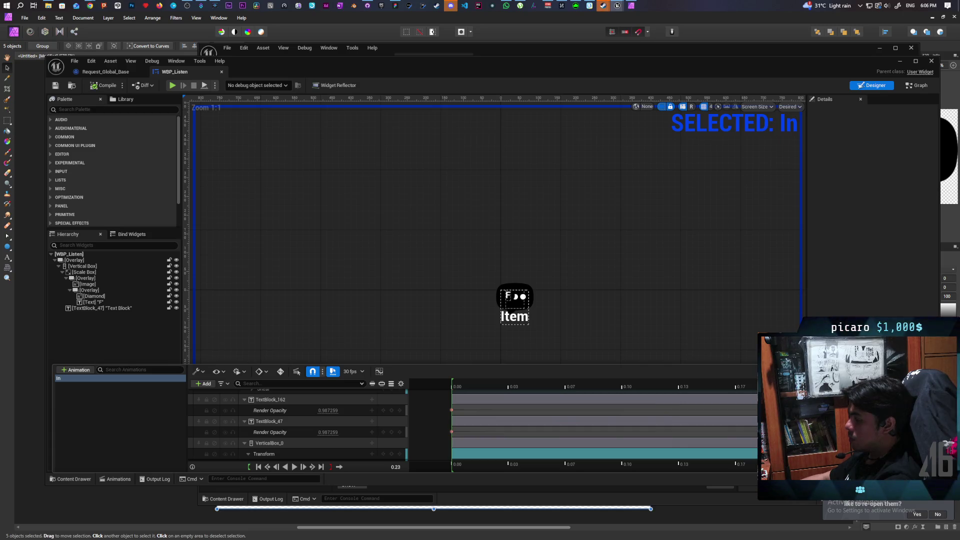
left_click_drag(791, 404, 460, 403)
left_click(920, 86)
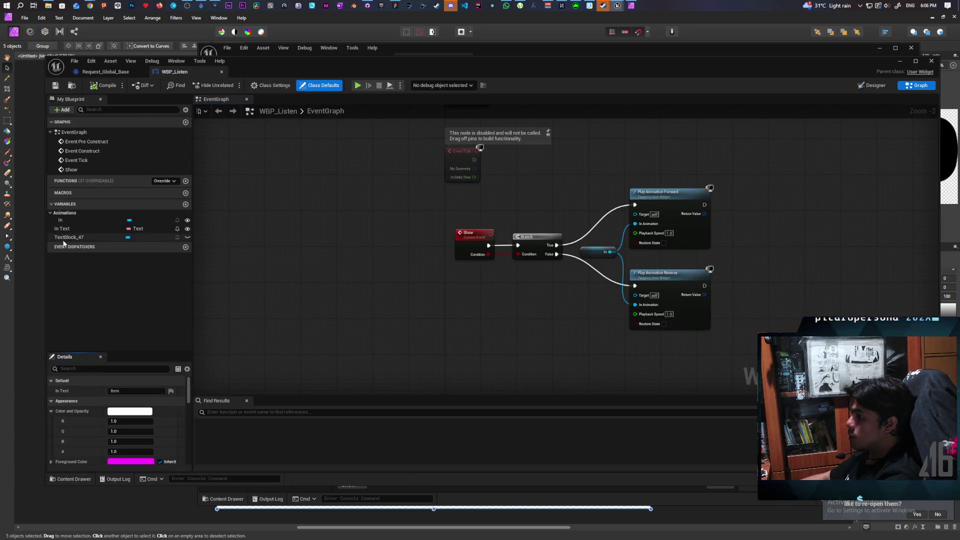
Add a TextBlock_47 getter and a Get Render Opacity node from it.
left_click(72, 240)
left_click_drag(523, 330, 472, 323)
left_click(472, 322)
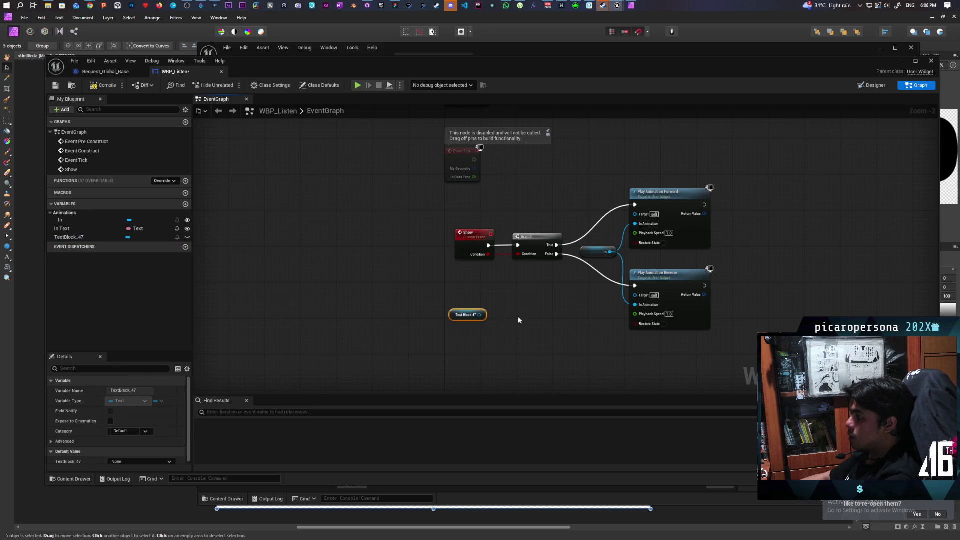
scroll(549, 304, "up", 2)
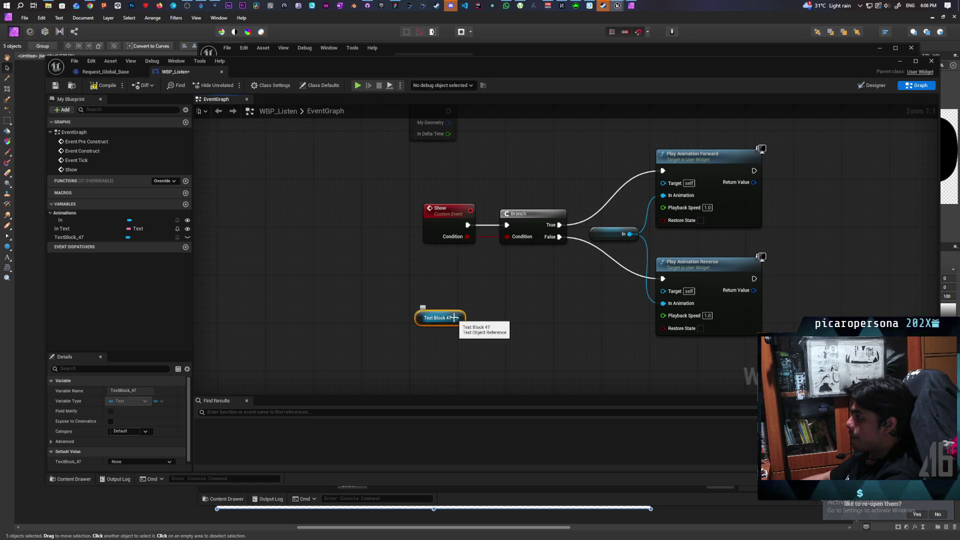
left_click_drag(453, 320, 499, 291)
type("get render")
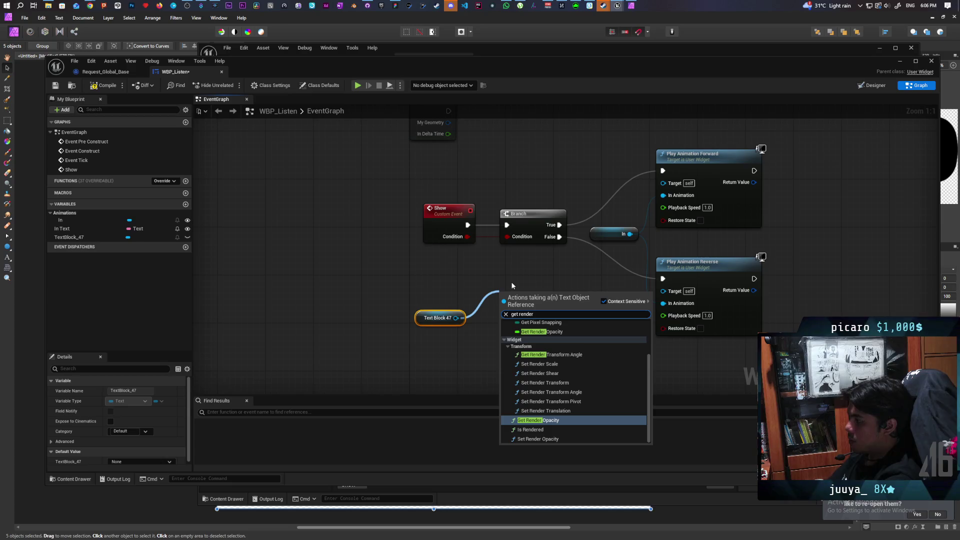
key("Return")
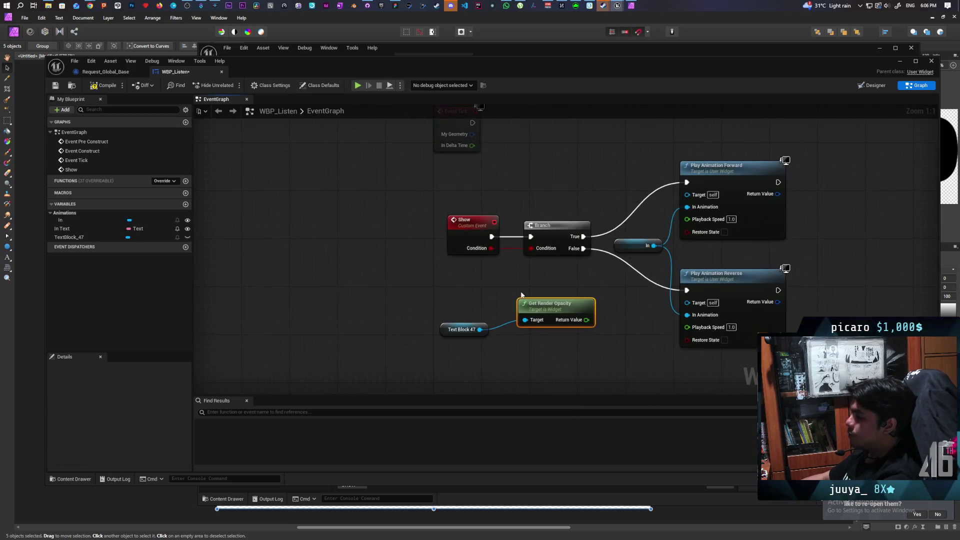
Add two Branch nodes and wire them between the Show branch and Play Animation Forward and Reverse.
left_click_drag(508, 276, 424, 213)
left_click_drag(537, 245, 459, 248)
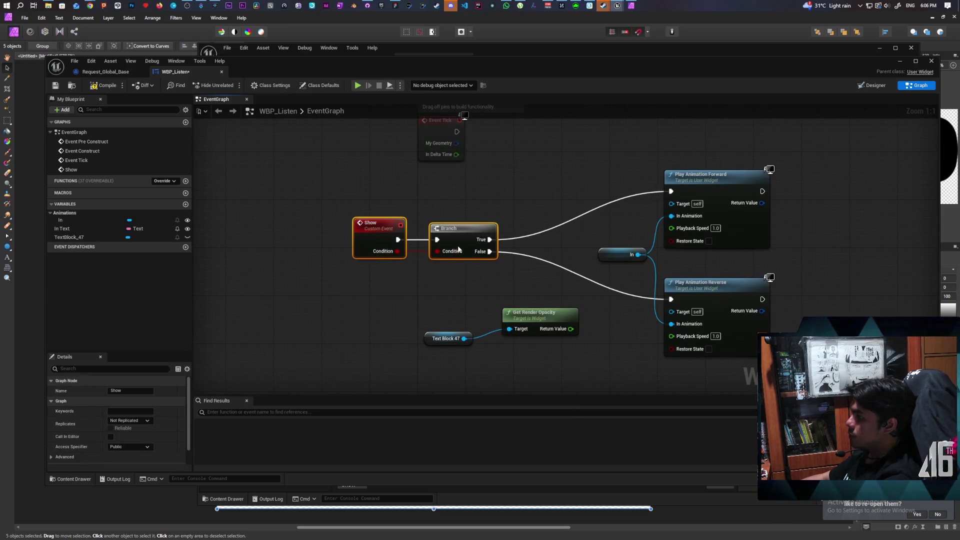
left_click(552, 200)
left_click(554, 297)
left_click(504, 309)
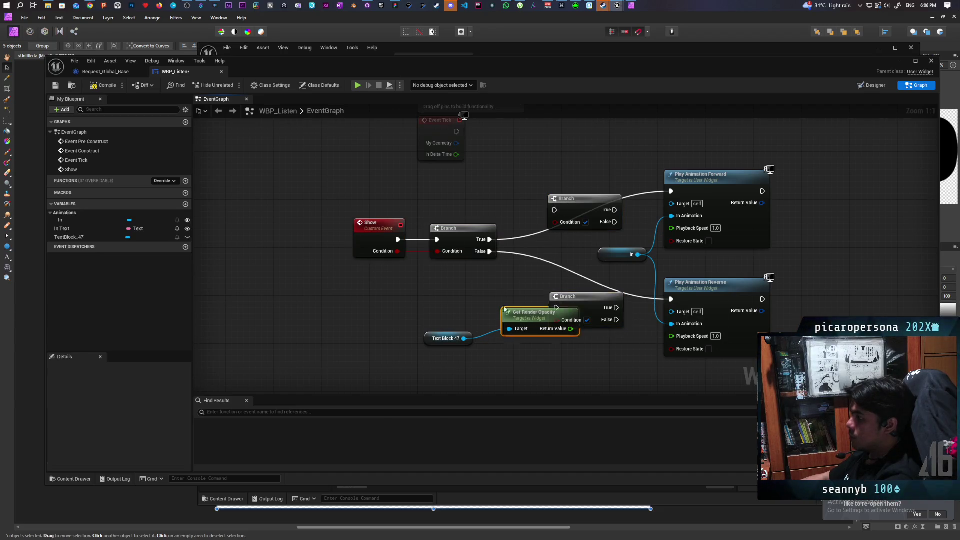
left_click_drag(503, 308, 450, 305)
left_click_drag(528, 275, 514, 295)
left_click_drag(487, 260, 553, 231)
mouse_move(614, 231)
left_mouse_down()
mouse_move(611, 207)
mouse_move(582, 213)
mouse_move(669, 213)
left_mouse_up()
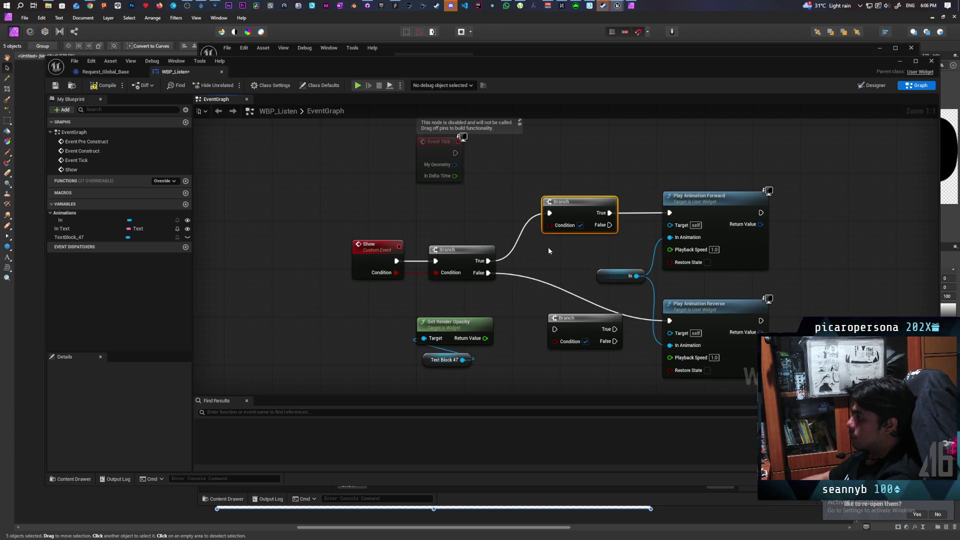
mouse_move(488, 273)
left_mouse_down()
mouse_move(560, 338)
mouse_move(554, 329)
mouse_move(669, 320)
left_mouse_up()
left_click_drag(588, 336, 600, 317)
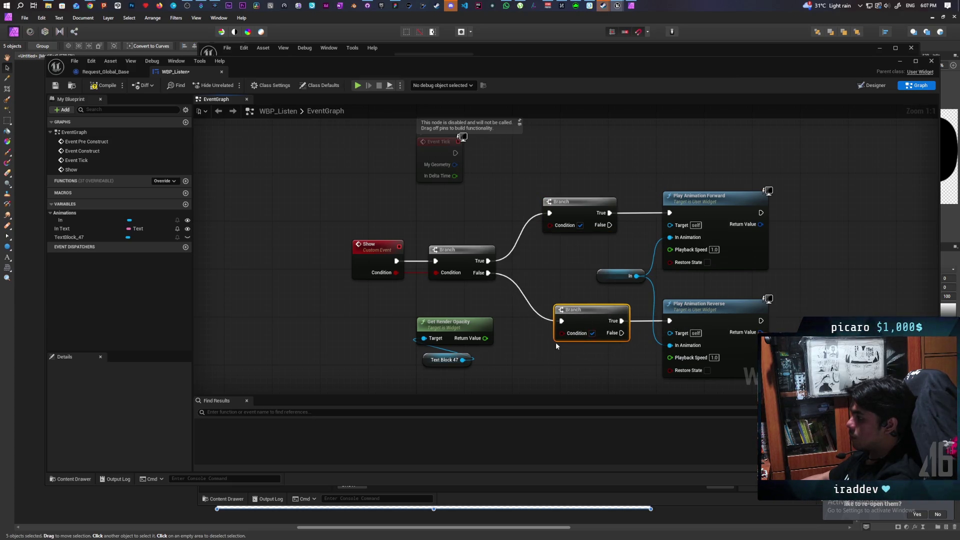
mouse_move(430, 363)
left_mouse_down()
mouse_move(530, 300)
mouse_move(467, 312)
left_mouse_up()
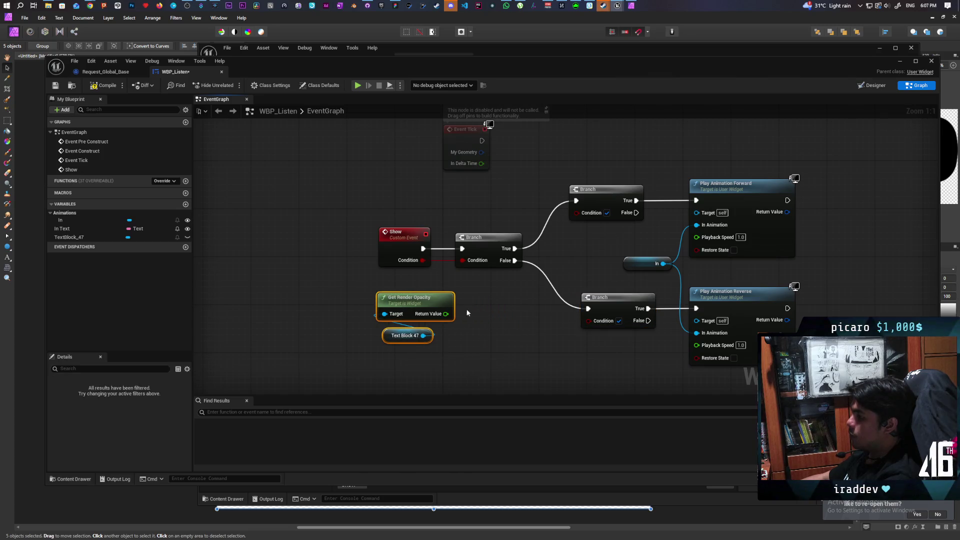
left_click(470, 313)
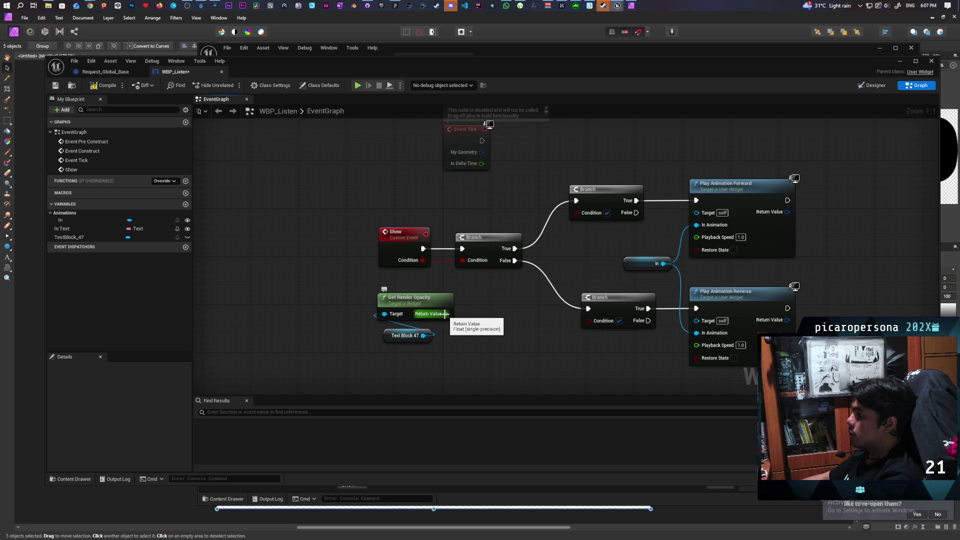
Add a greater-than 0.0 comparison on the opacity and wire it to the upper Branch Condition.
left_click_drag(445, 313, 470, 309)
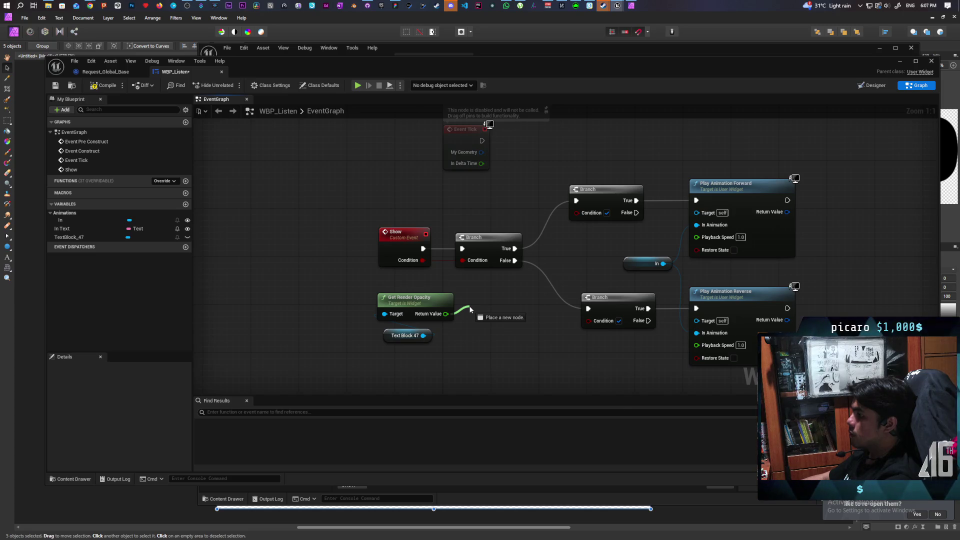
left_click_drag(470, 310, 470, 306)
left_click(479, 302)
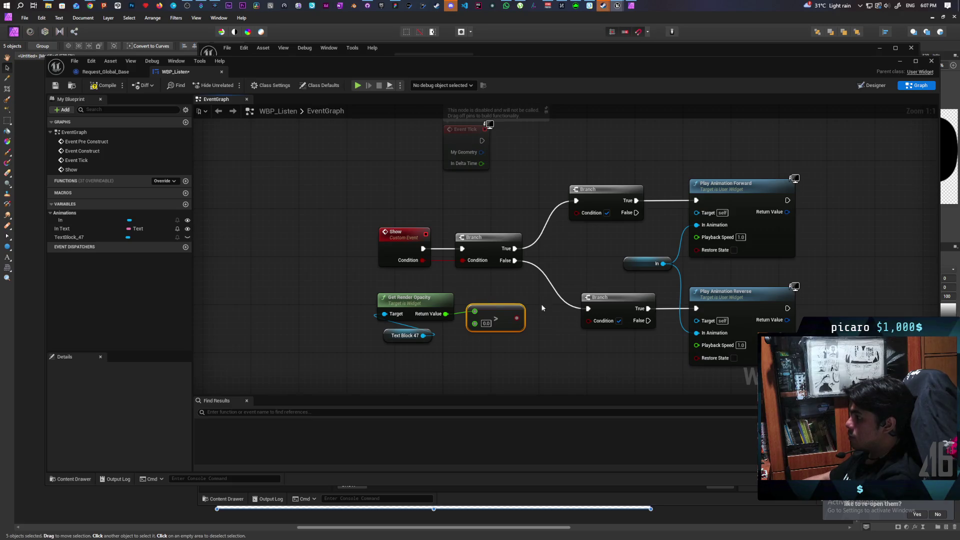
mouse_move(516, 317)
left_mouse_down()
mouse_move(577, 212)
mouse_move(696, 199)
mouse_move(746, 206)
left_mouse_up()
left_click(629, 199, "alt")
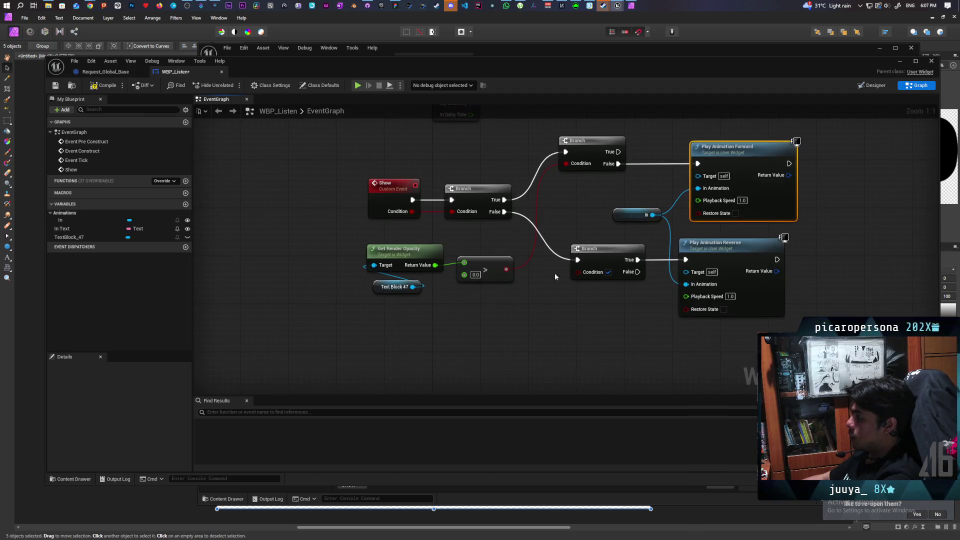
mouse_move(388, 308)
left_mouse_down()
mouse_move(456, 284)
mouse_move(469, 298)
left_mouse_up()
Add a less-than 1.0 comparison on the opacity and wire it to the lower Branch Condition.
type("<")
key("Return")
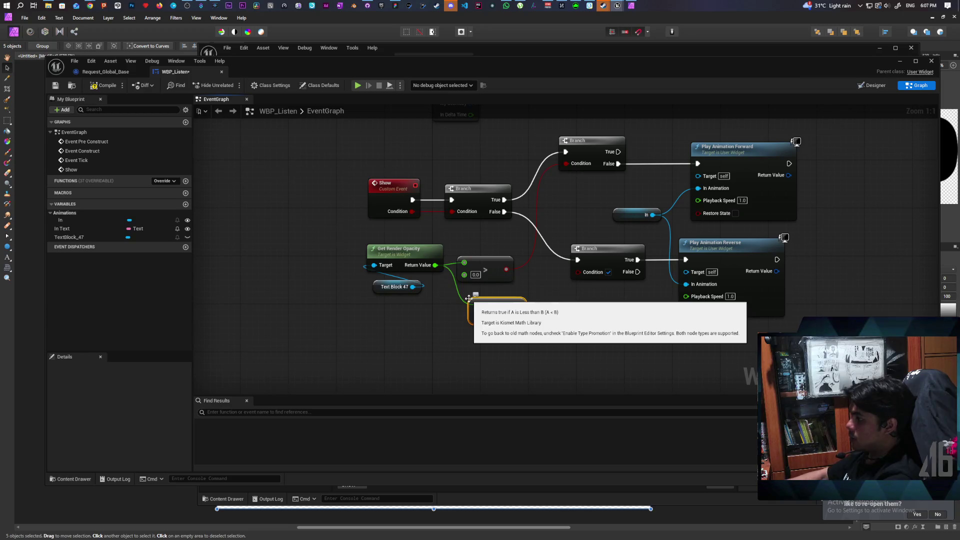
left_click(487, 316)
type("1")
left_click(548, 319)
left_click_drag(515, 316, 576, 271)
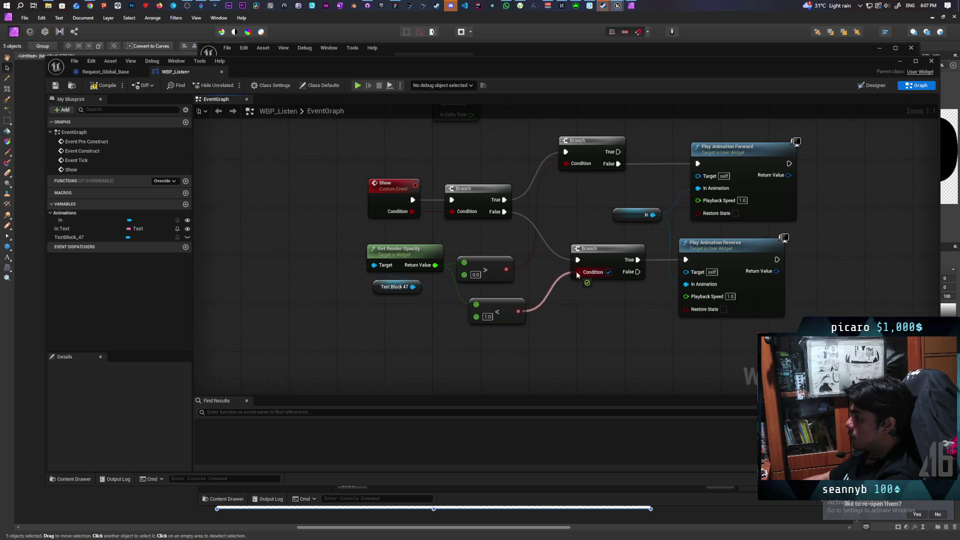
left_click(527, 324)
left_click_drag(520, 310, 580, 273)
Swap the comparisons onto the Branches, reconnect True to Play Animation Forward, and save WBP_Listen.
left_click_drag(504, 267, 556, 193)
left_click_drag(536, 240, 515, 234)
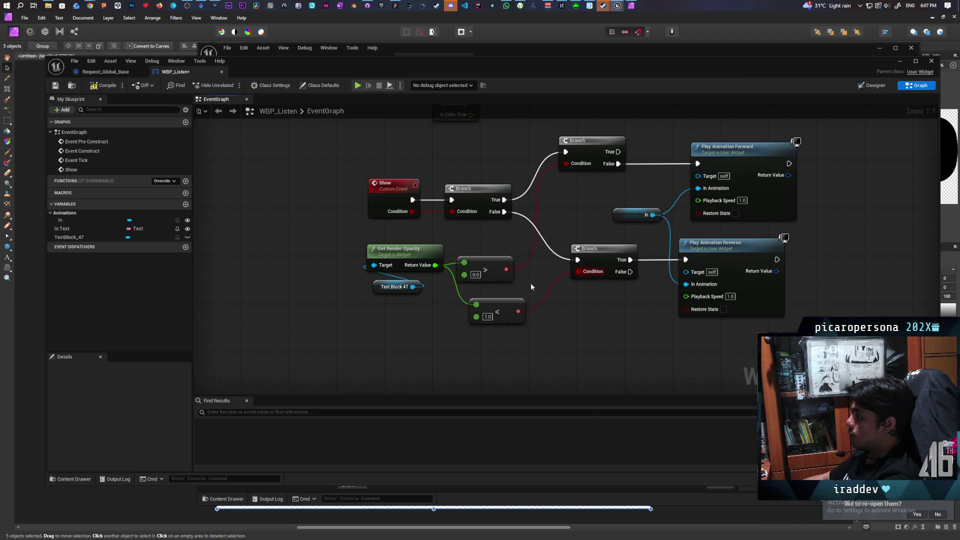
mouse_move(519, 310)
left_mouse_down()
mouse_move(582, 178)
mouse_move(577, 164)
left_mouse_up()
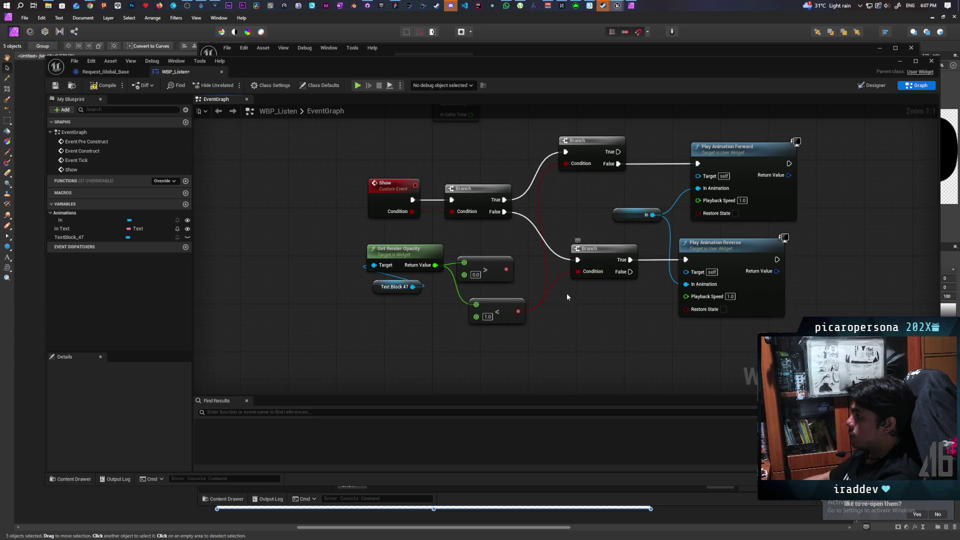
mouse_move(617, 152)
left_mouse_down()
mouse_move(697, 164)
mouse_move(730, 144)
left_mouse_up()
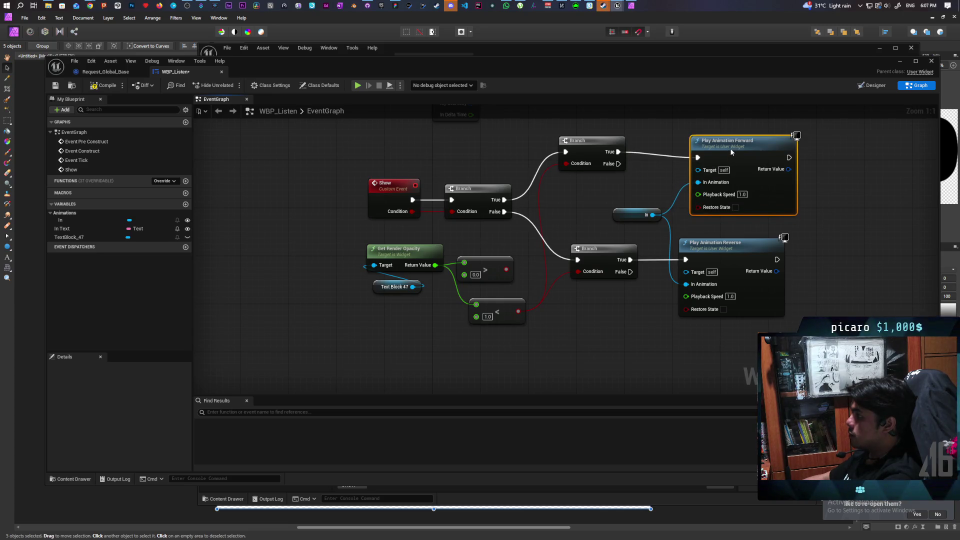
left_click_drag(506, 270, 578, 272)
mouse_move(514, 301)
left_mouse_down()
mouse_move(505, 239)
mouse_move(492, 302)
mouse_move(492, 270)
left_mouse_up()
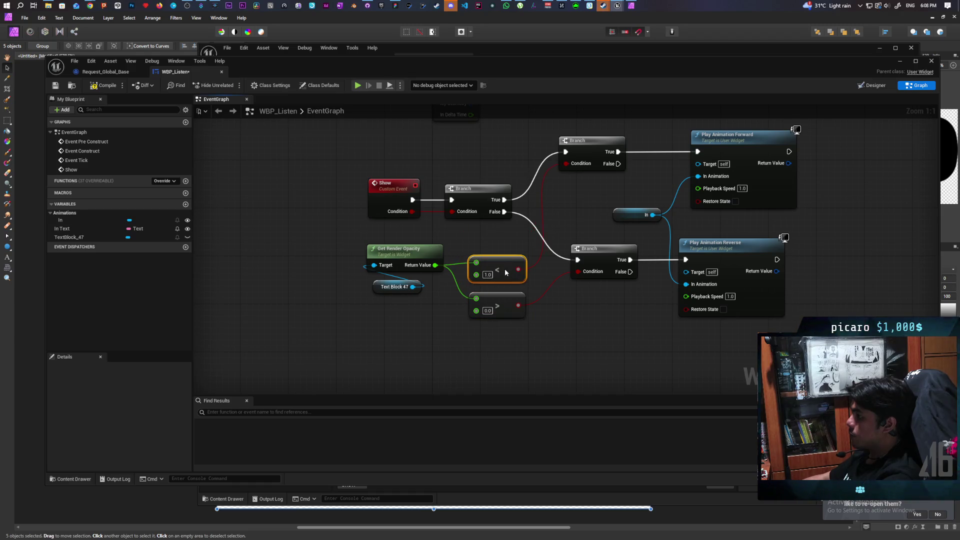
key("ctrl+s")
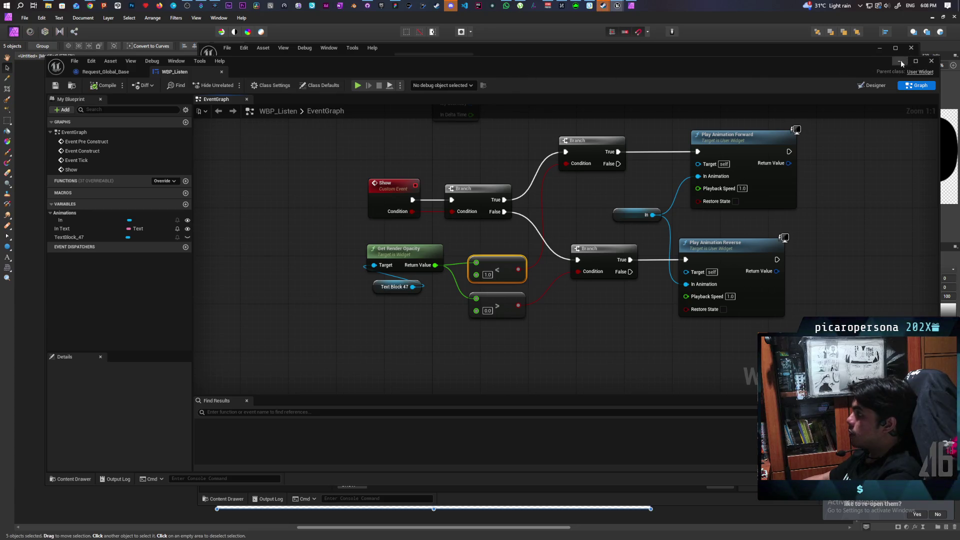
Minimize the WBP_Listen editor and start a play-in-editor session on the GreyboxLevel map.
left_click(900, 60)
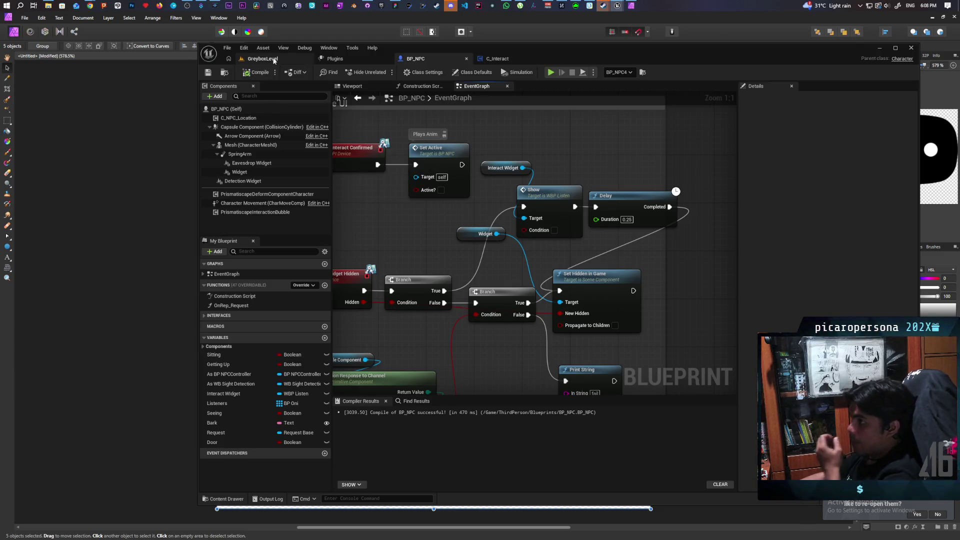
left_click(263, 59)
left_click(386, 72)
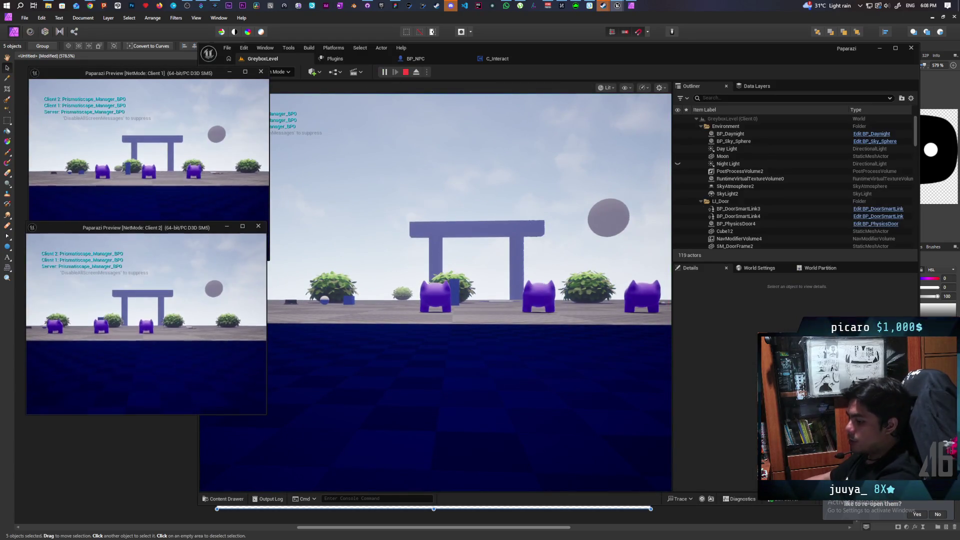
left_click(386, 201)
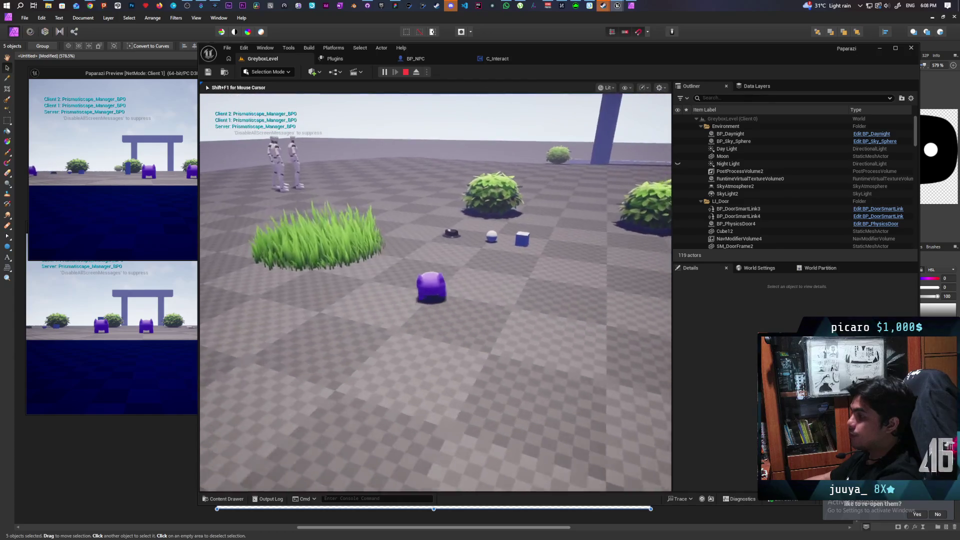
Walk the character to the NPCs by the grey building, checking the Listen prompt shows and hides.
key("w")
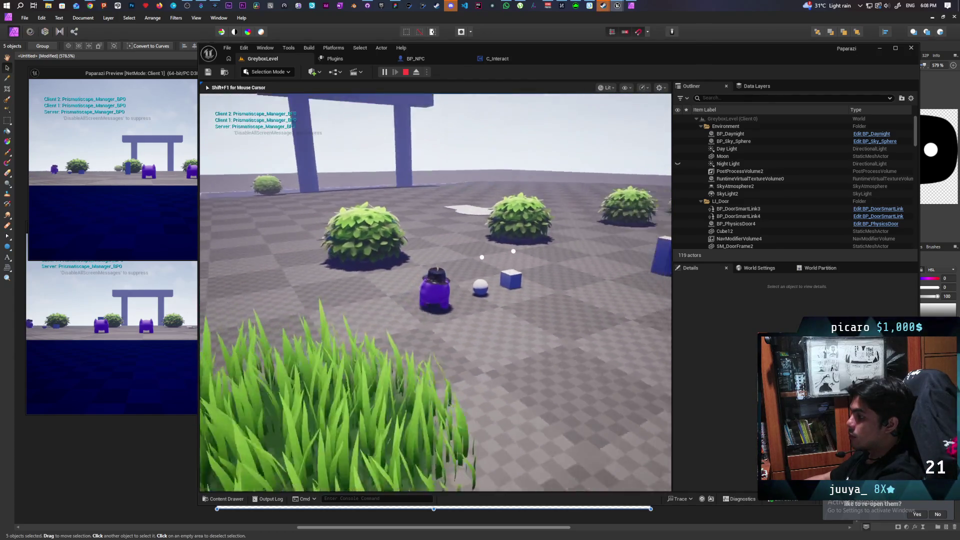
key("w")
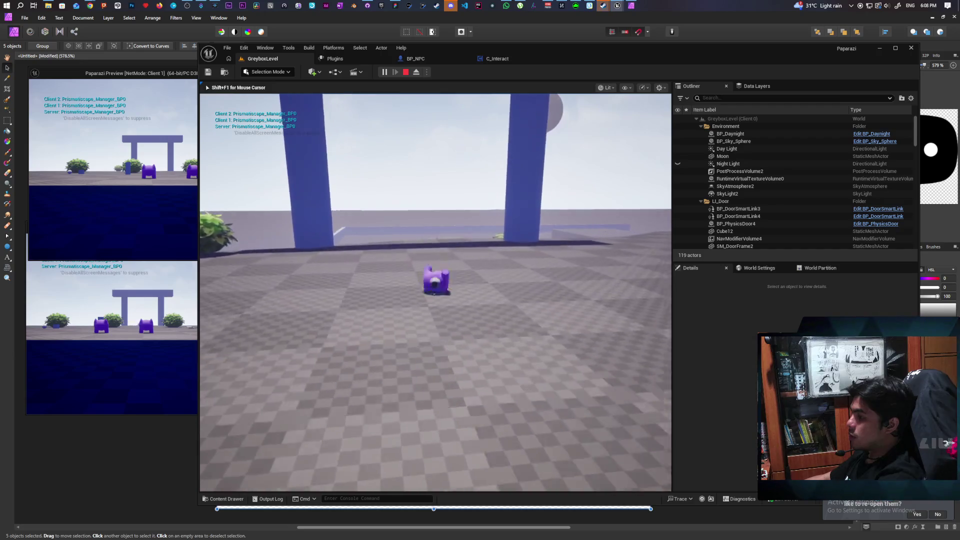
key("a")
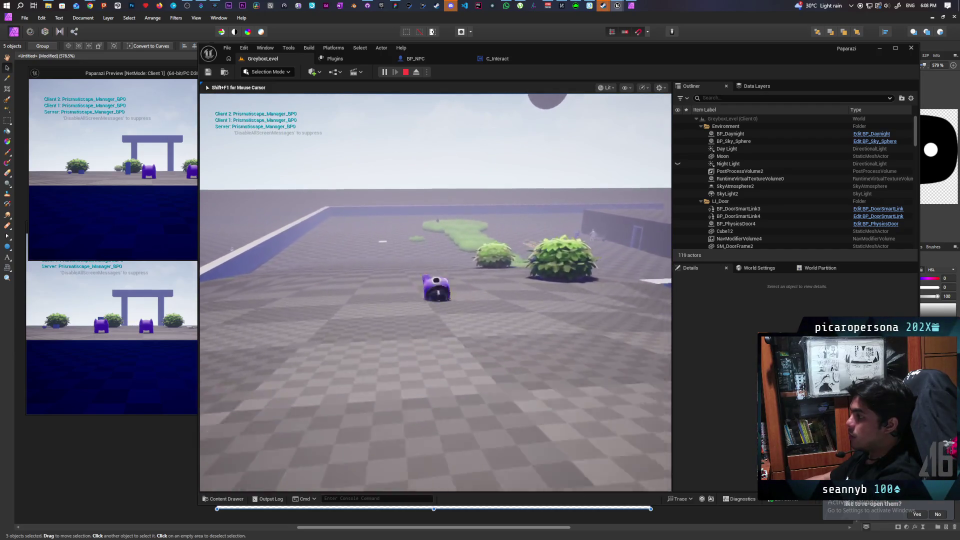
key("w")
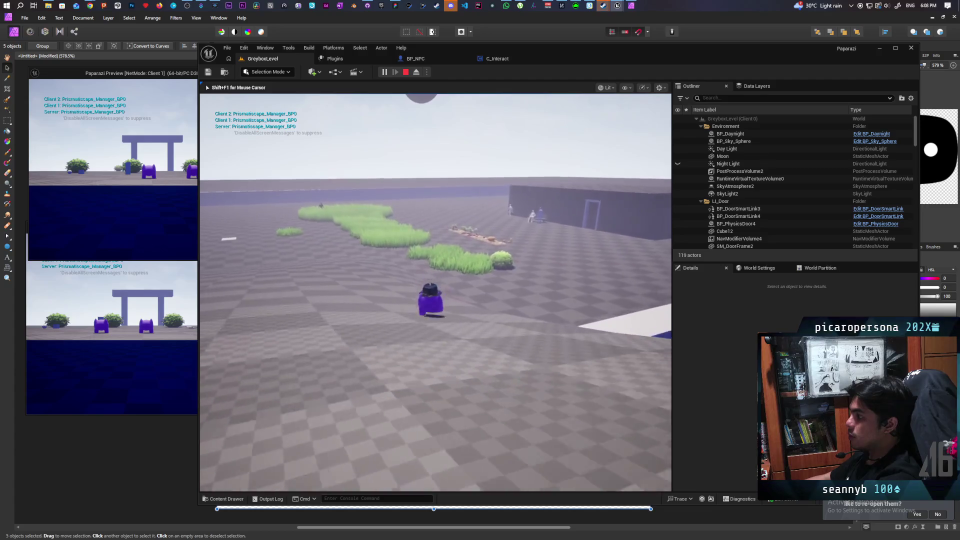
key("w")
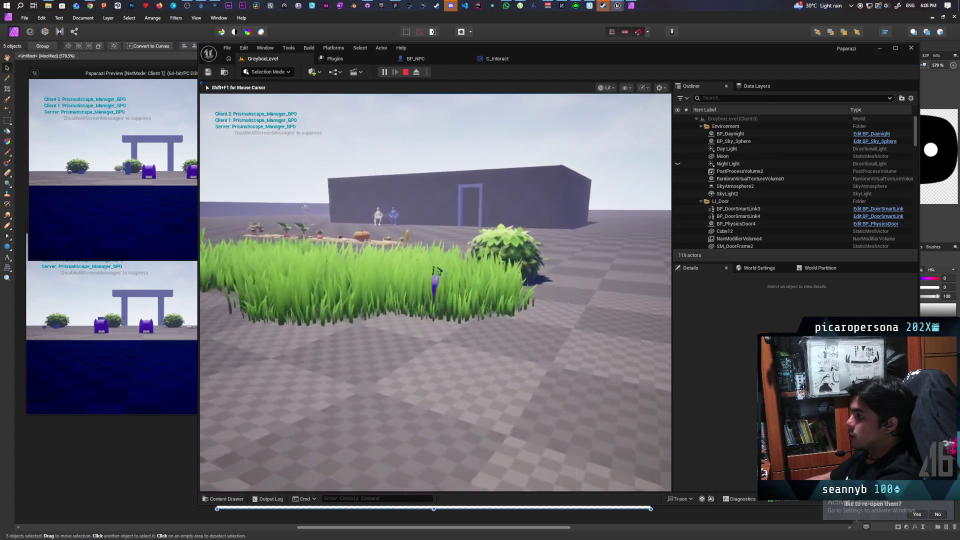
key("w")
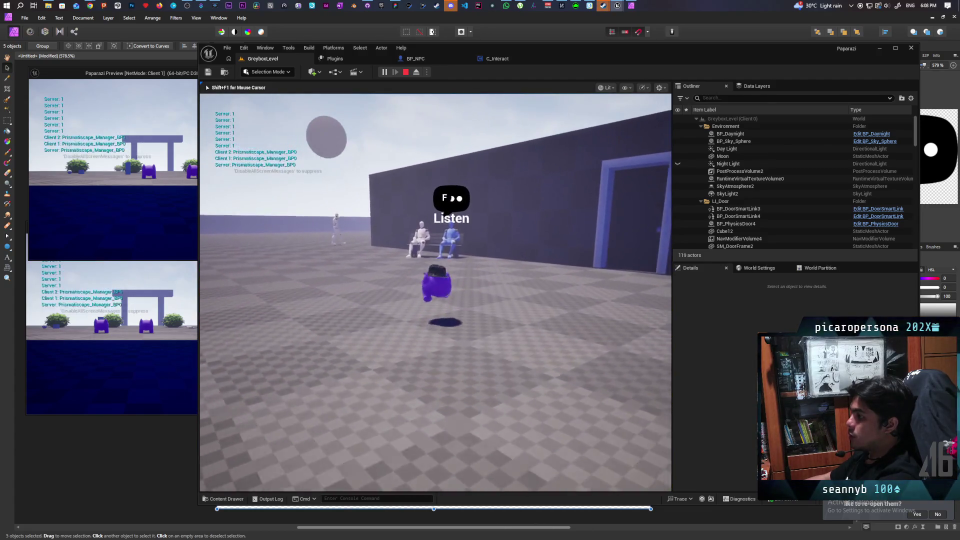
key("s")
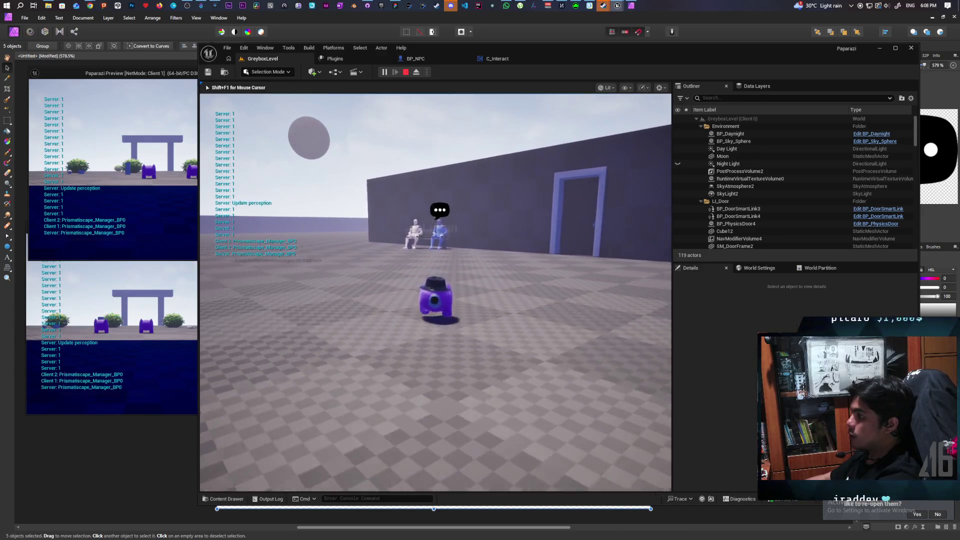
key("w")
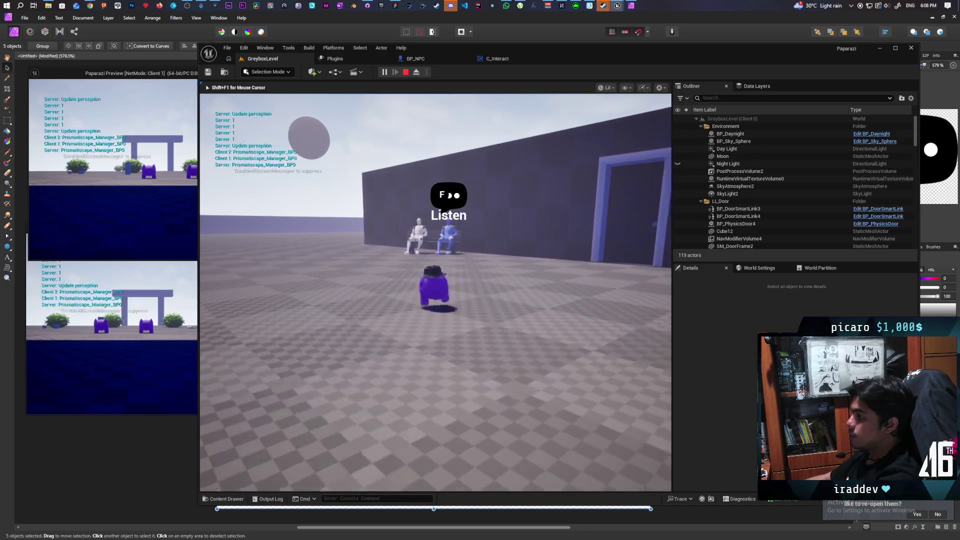
key("s")
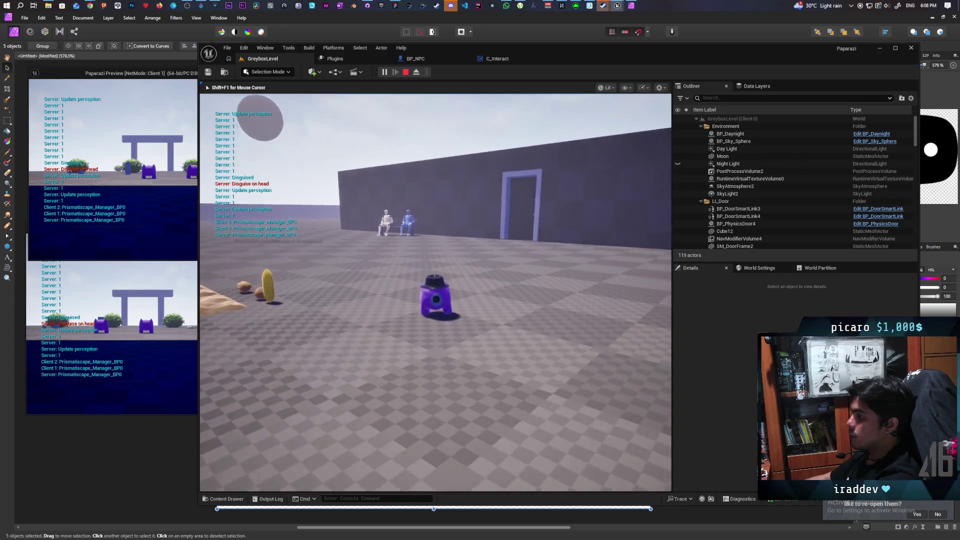
key("w")
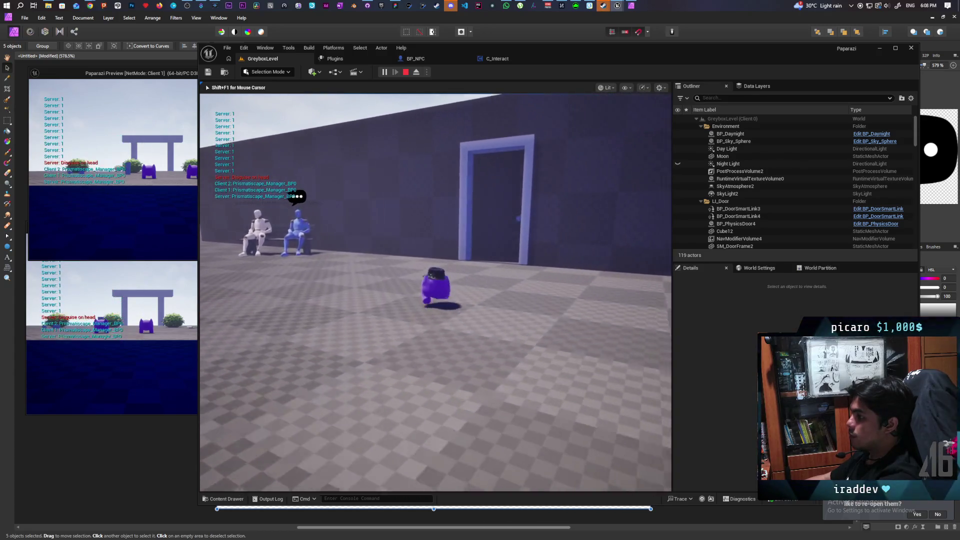
key("s")
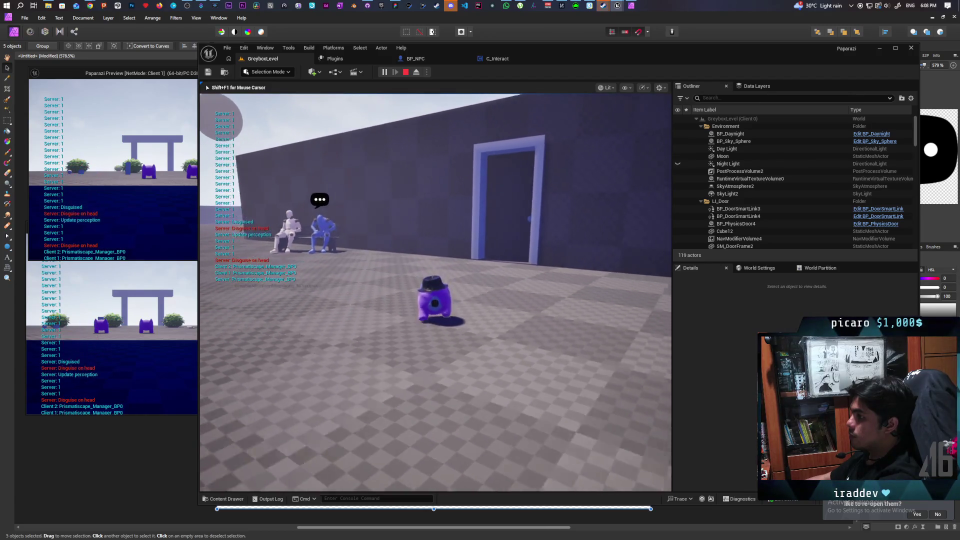
key("w")
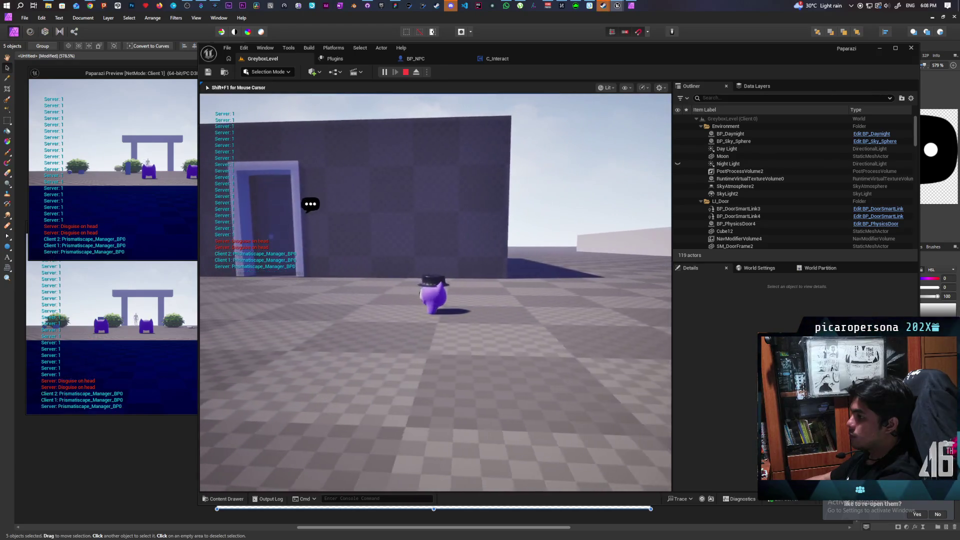
Put on the disguise, listen to the NPC to reveal its 'I need a shovel' bubble, then stop playing.
key("f")
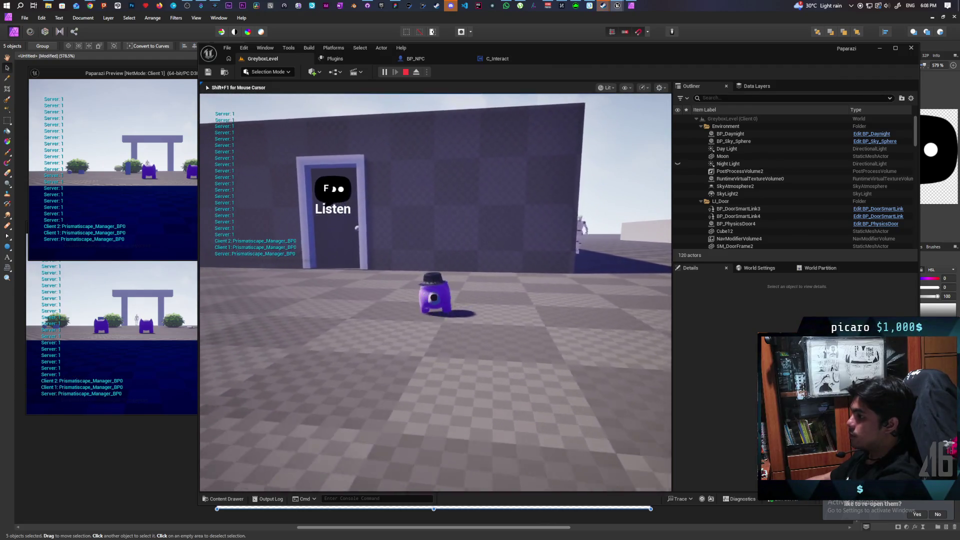
key("w")
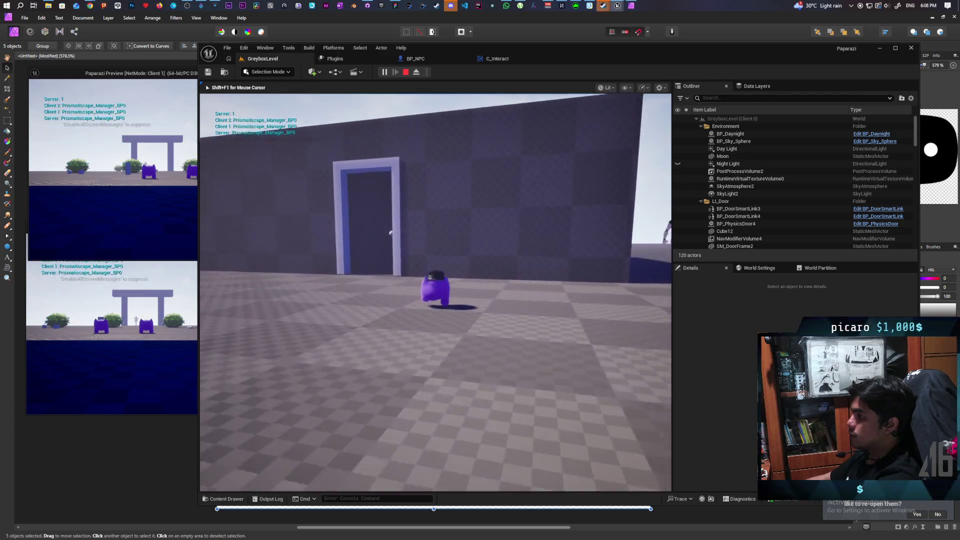
key("e")
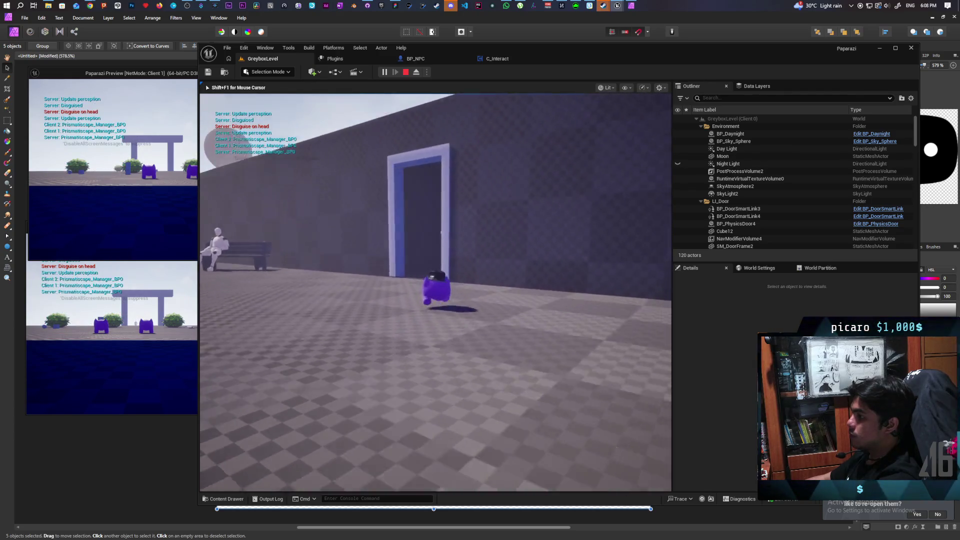
key("w")
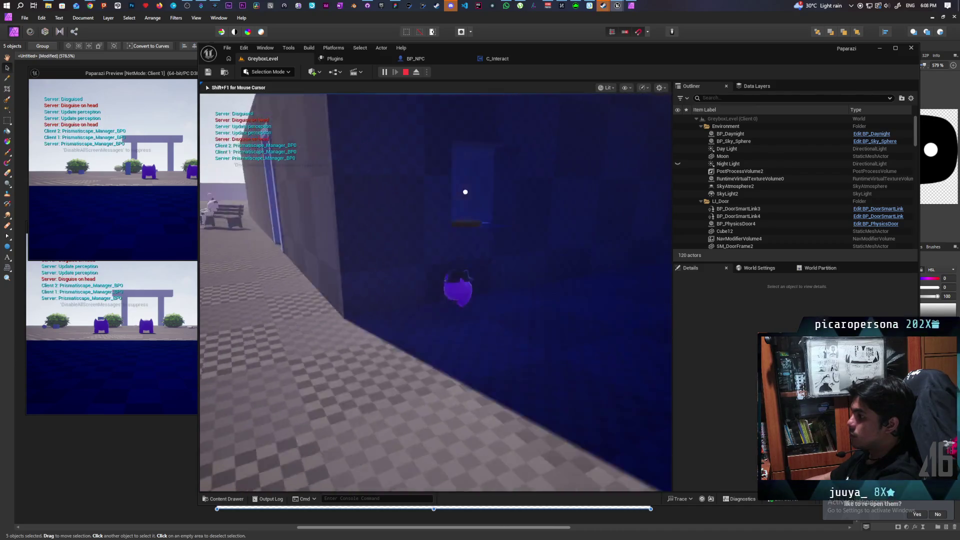
key("f")
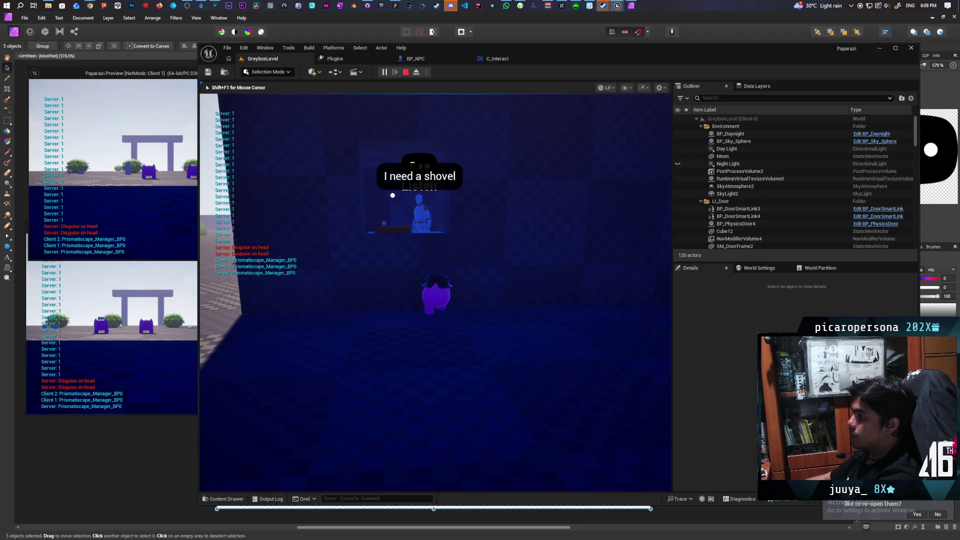
key("s")
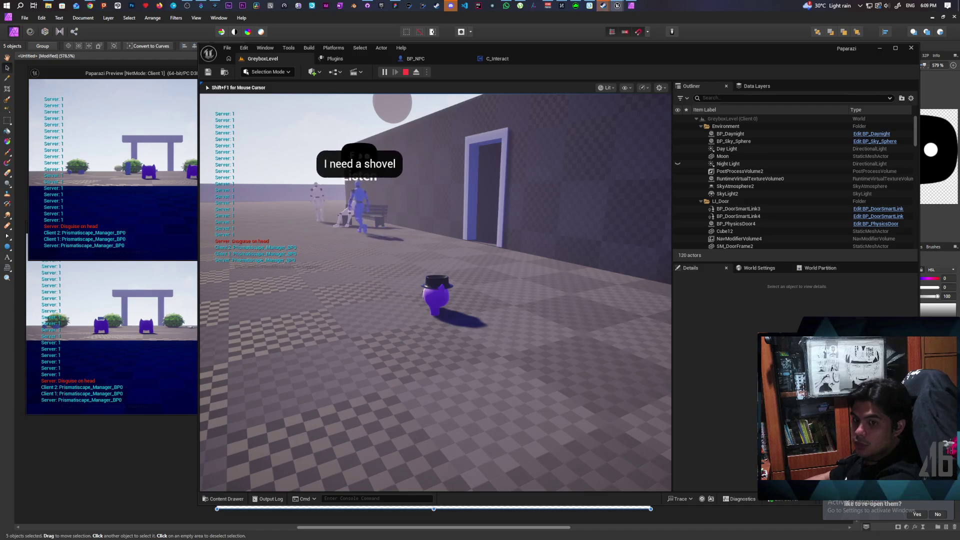
key("Escape")
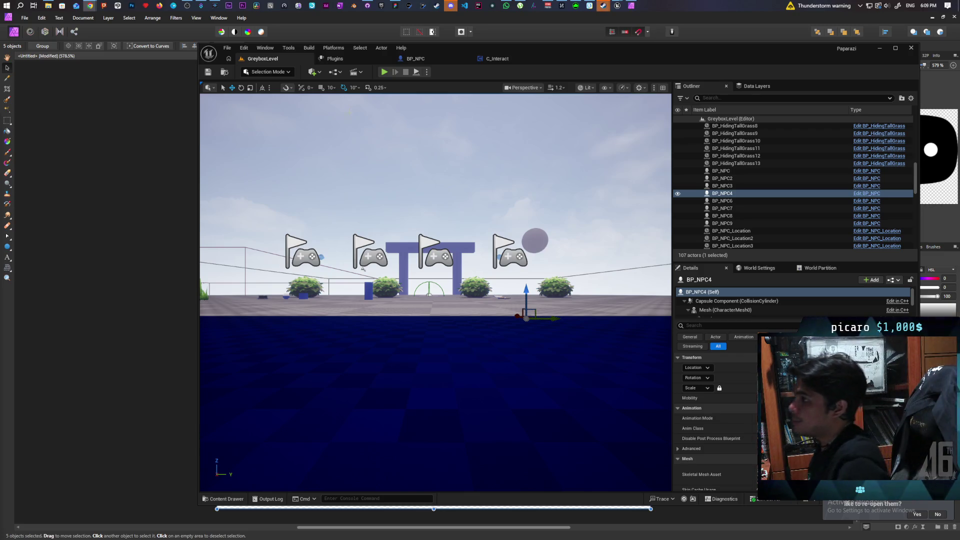
Switch from the Unreal Editor to the speech-bubble canvas in Affinity Photo.
left_click(254, 34)
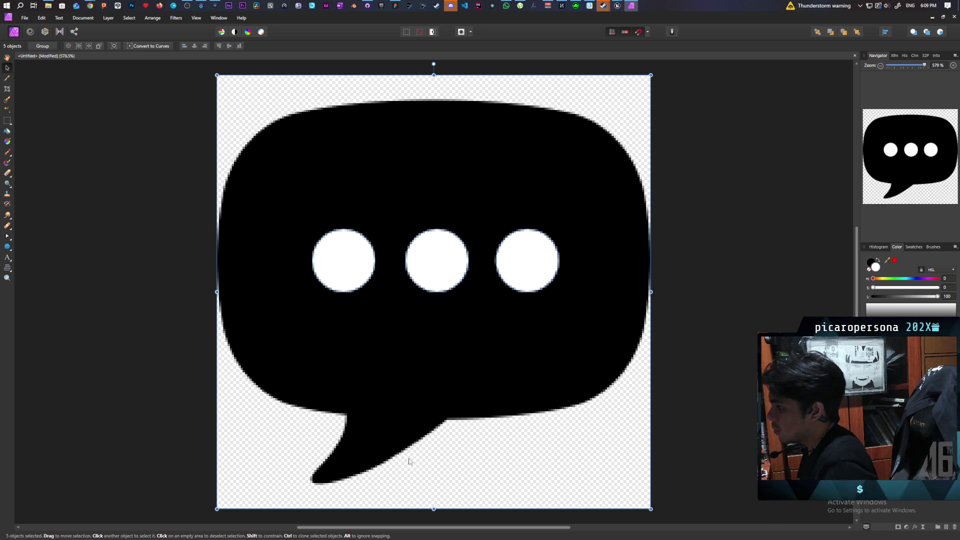
Draw a rectangular marquee around the bubble's tail, Alt-dragging to trim off its right part.
left_click(8, 121)
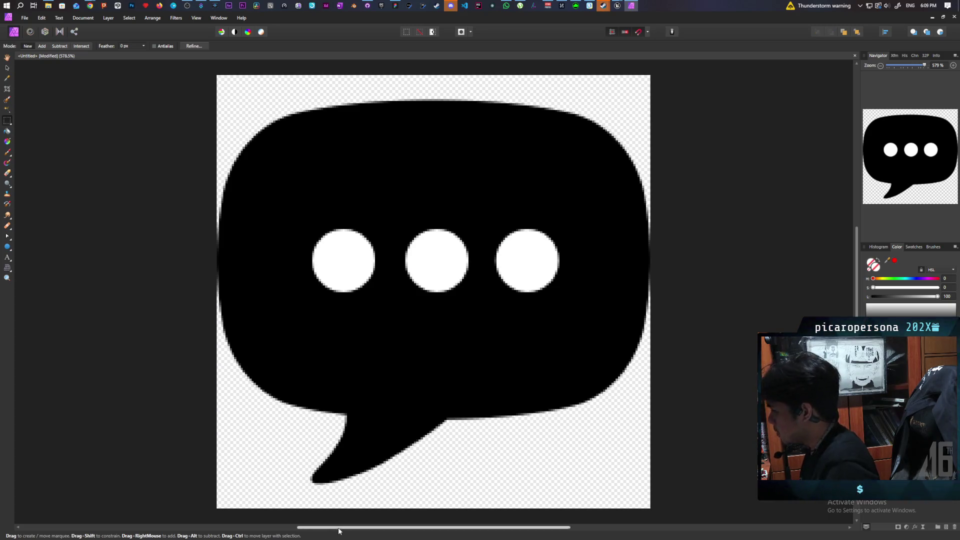
left_click_drag(535, 414, 544, 413)
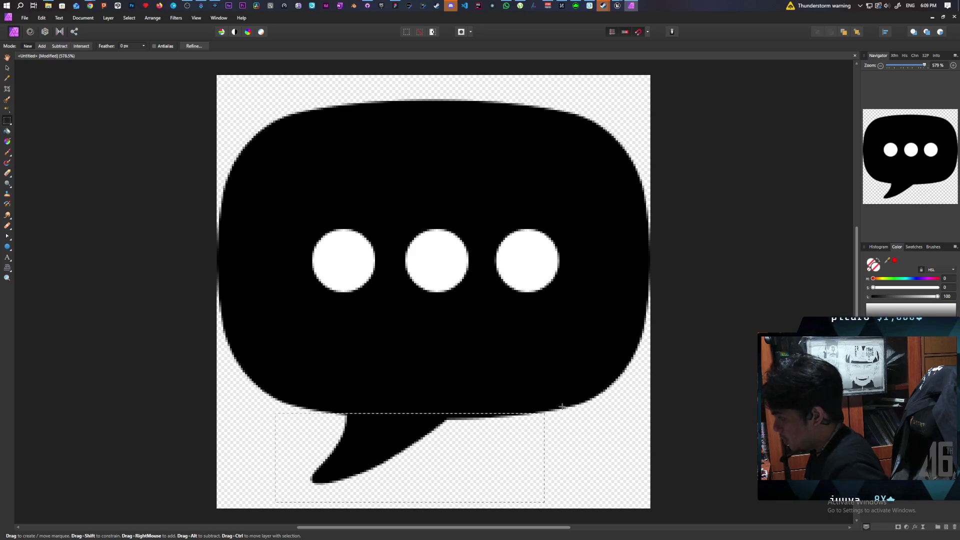
mouse_move(562, 402)
left_mouse_down("alt")
mouse_move(535, 484)
mouse_move(471, 510)
mouse_move(446, 507)
left_mouse_up("alt")
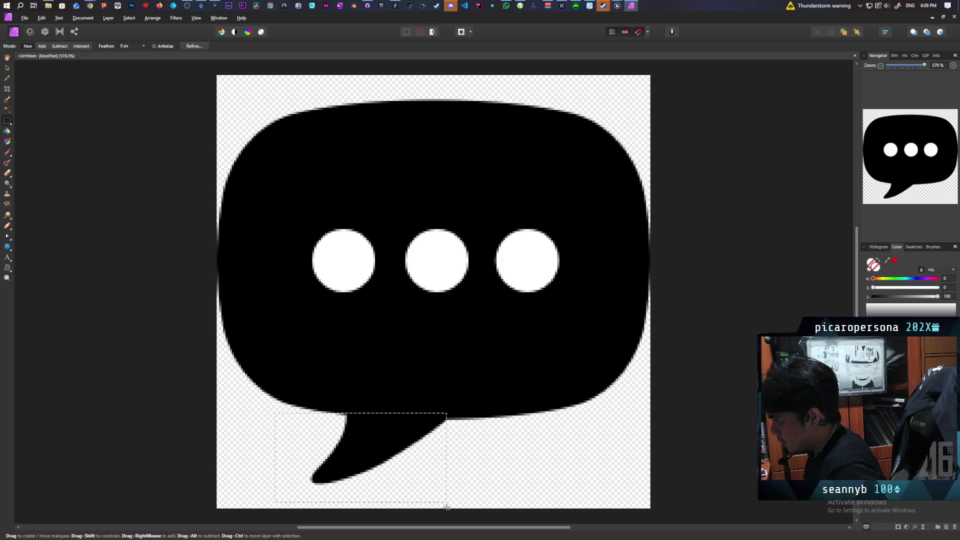
key("alt")
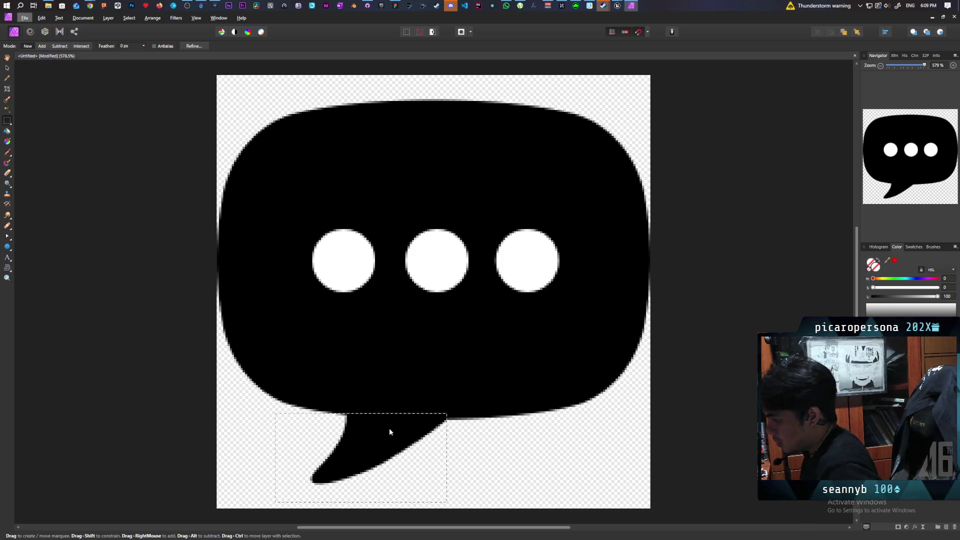
Undo an accidental move of the bubble image, close the character panel and browse the Edit menu.
key("v")
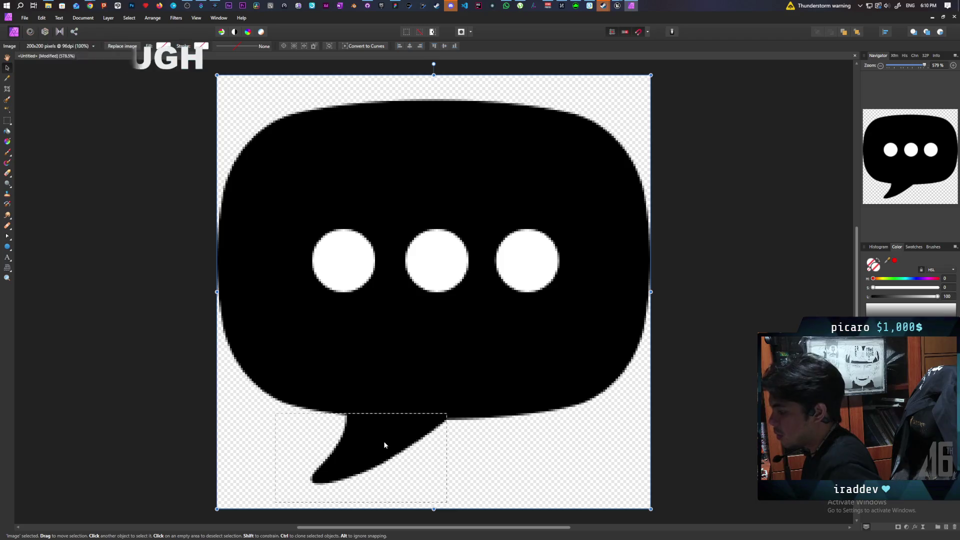
left_click_drag(385, 445, 408, 443)
key("ctrl+z")
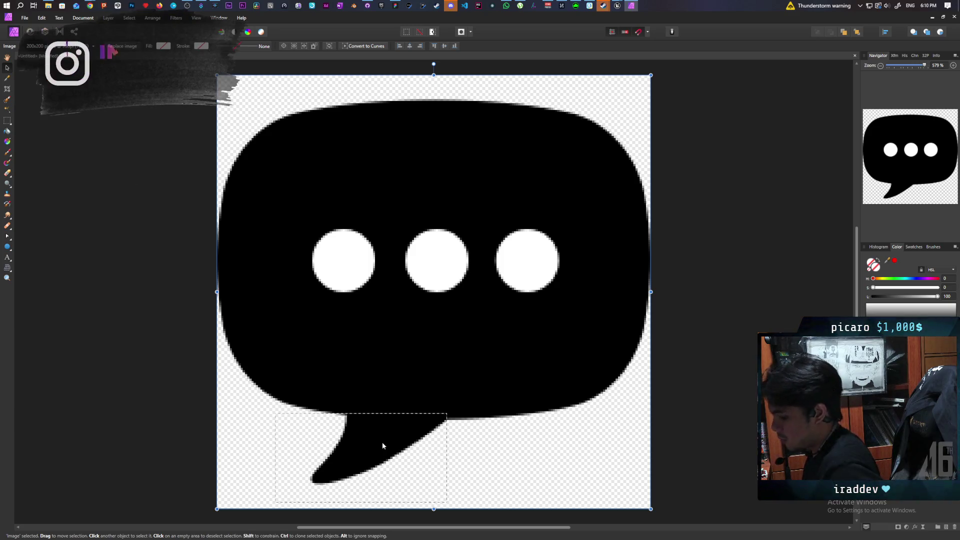
key("ctrl+t")
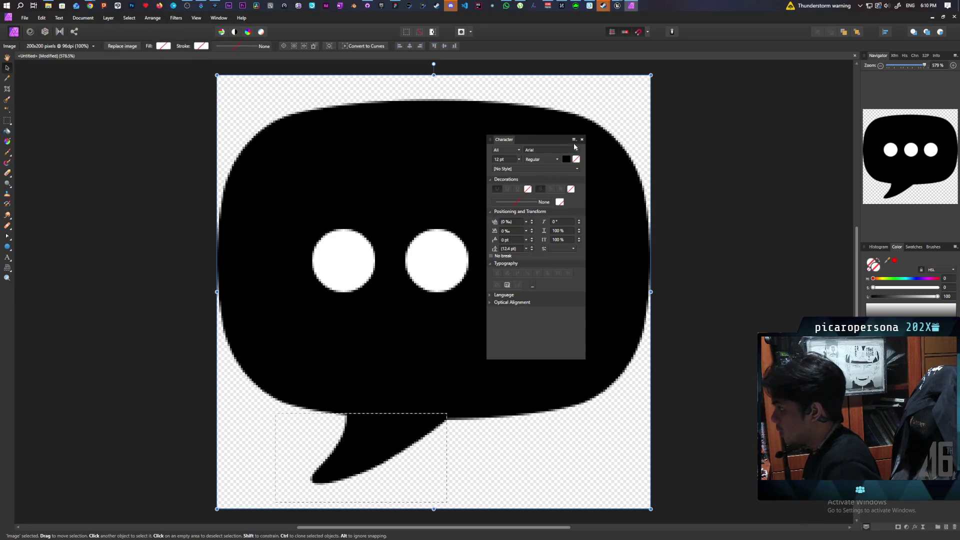
left_click(581, 140)
left_click(41, 18)
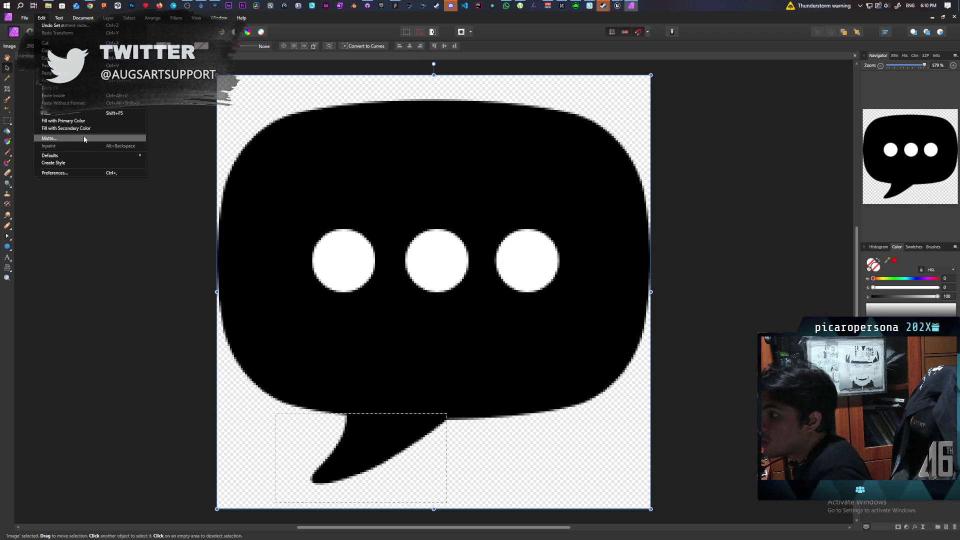
mouse_move(110, 22)
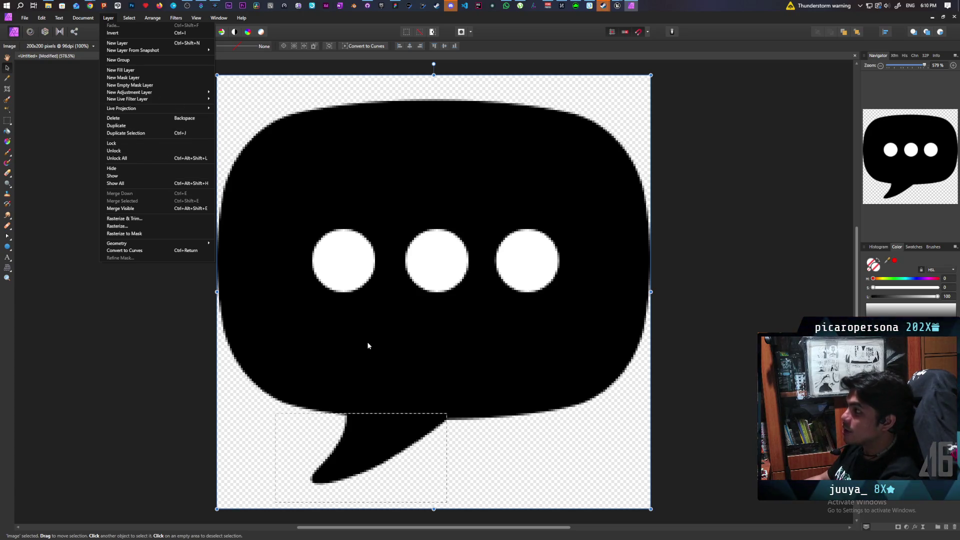
Look through the bubble image's context menu and the Edit menu.
left_click(377, 431)
right_click(377, 431)
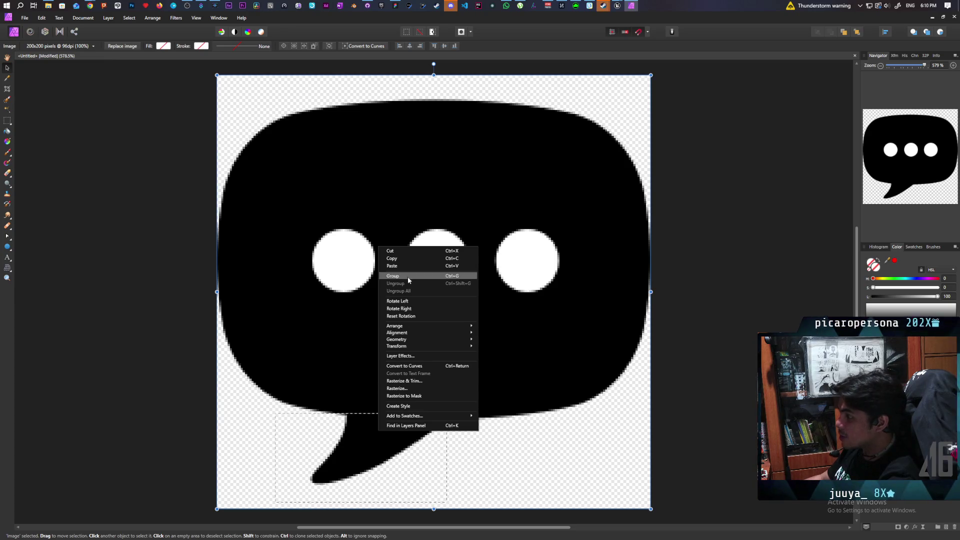
mouse_move(431, 325)
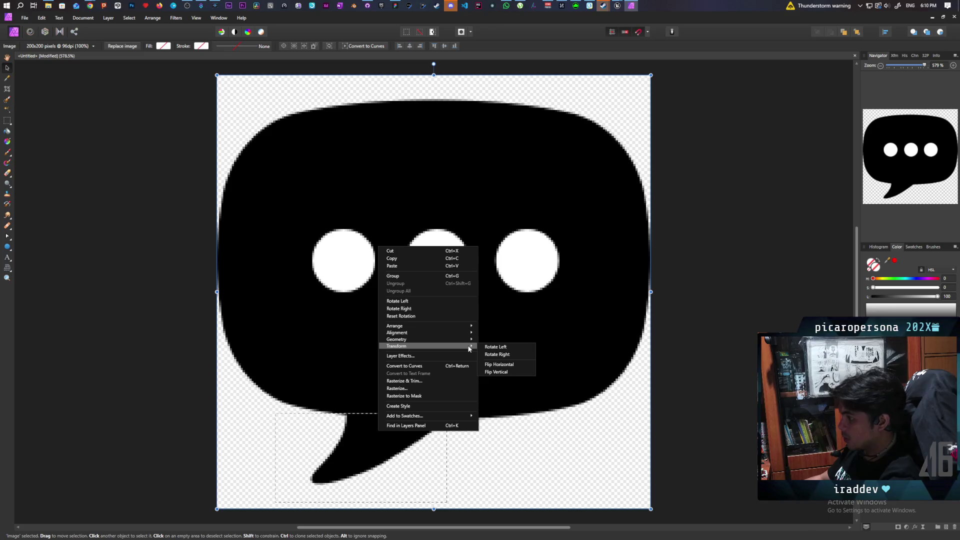
left_click(41, 19)
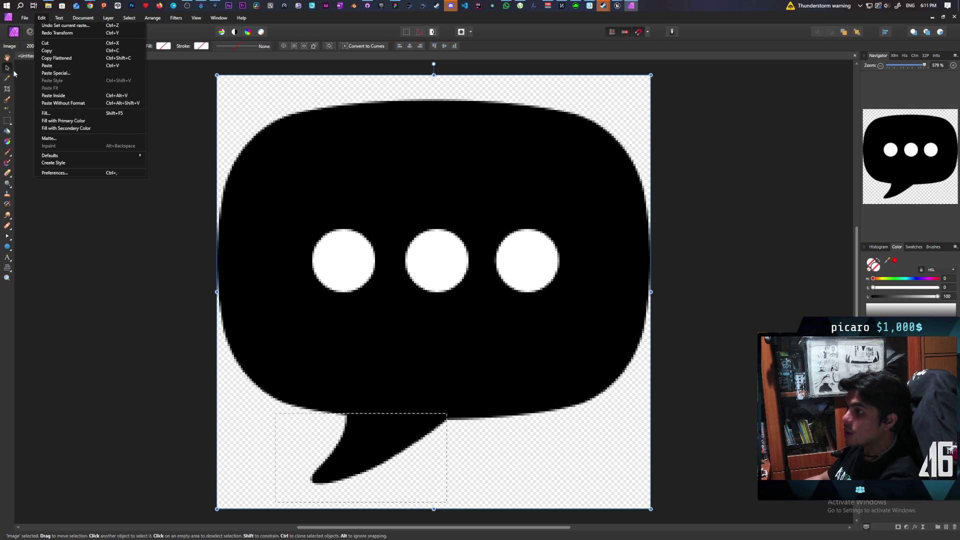
Reposition the rectangular selection around the tail and bring up the bubble image's actions with the Move tool.
left_click(8, 121)
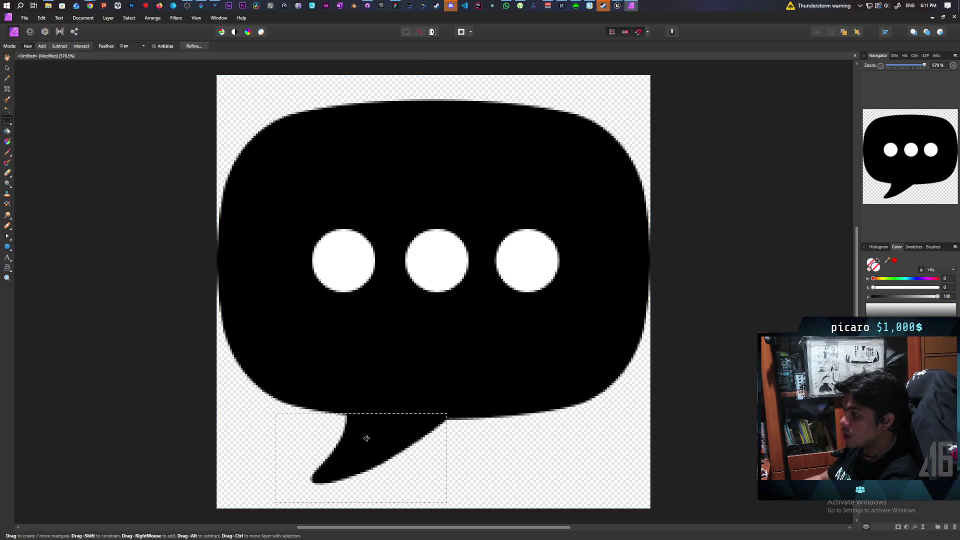
mouse_move(383, 438)
left_mouse_down()
mouse_move(421, 437)
mouse_move(435, 448)
mouse_move(383, 440)
left_mouse_up()
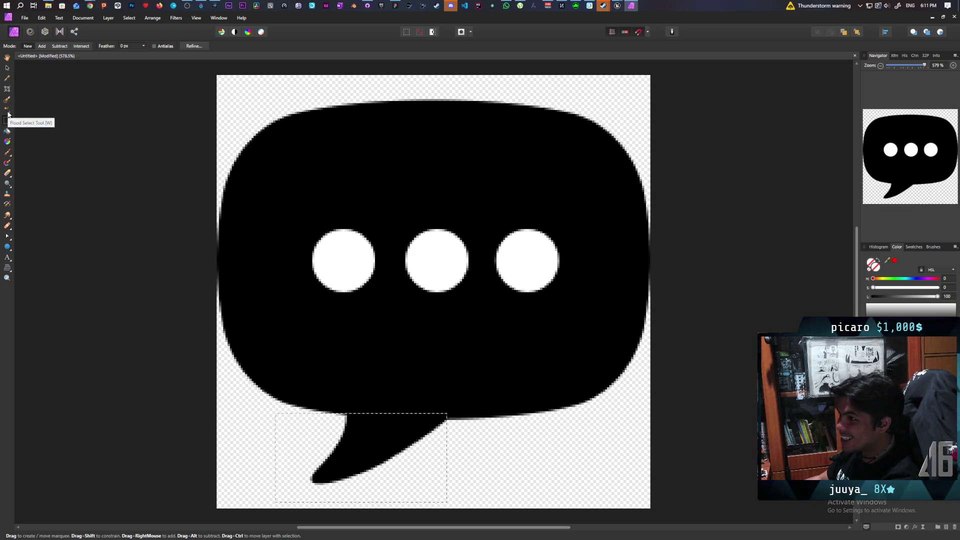
left_click(7, 68)
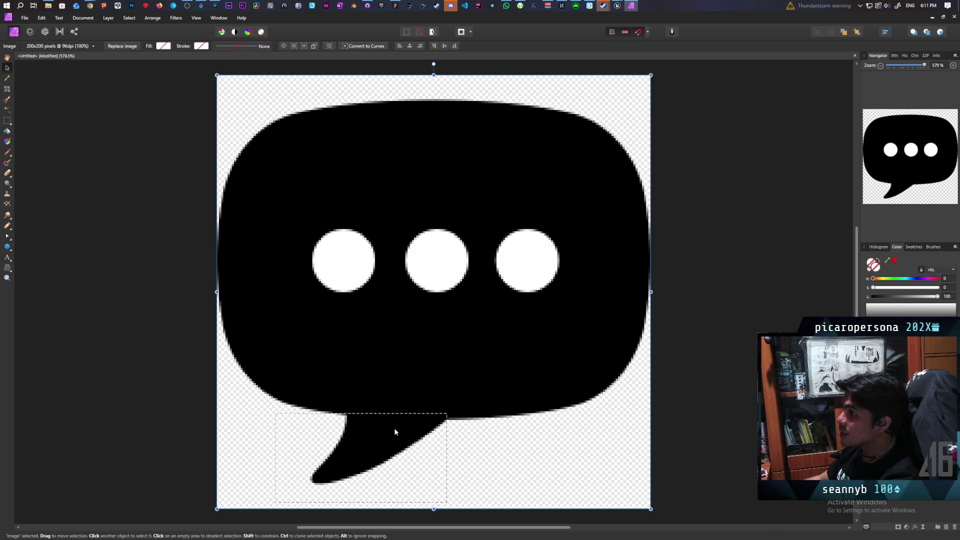
right_click(378, 435)
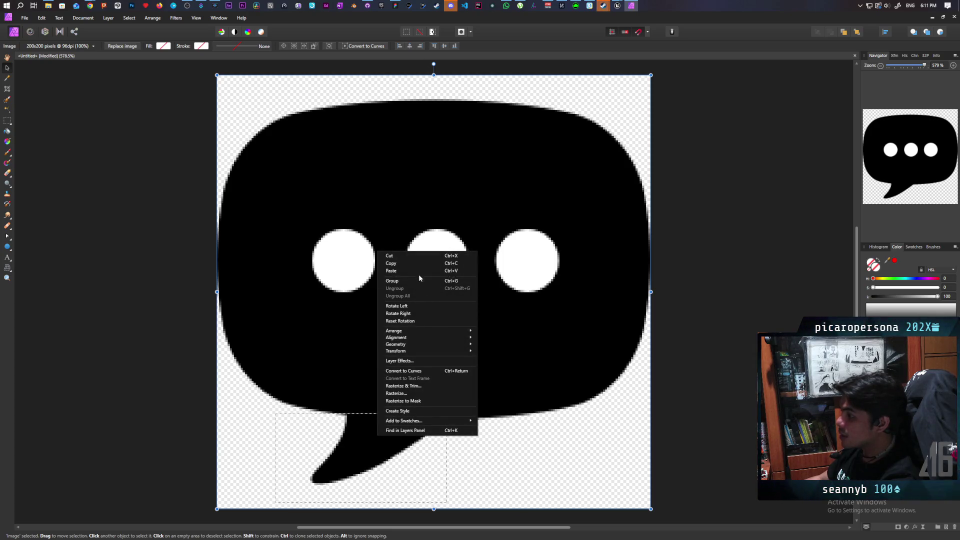
Copy the tail selection into its own pixel layer, after undoing a trial cut of the bubble.
left_click(414, 259)
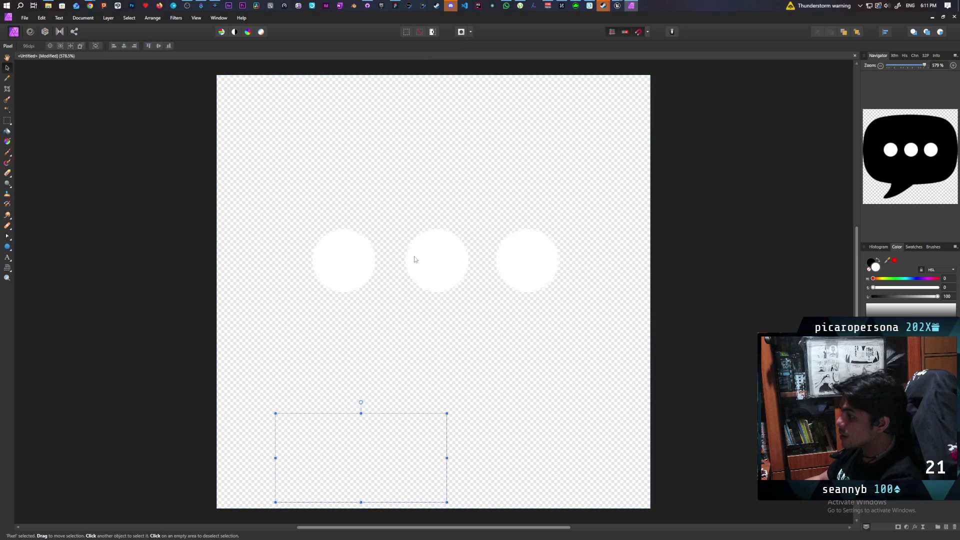
key("ctrl+v")
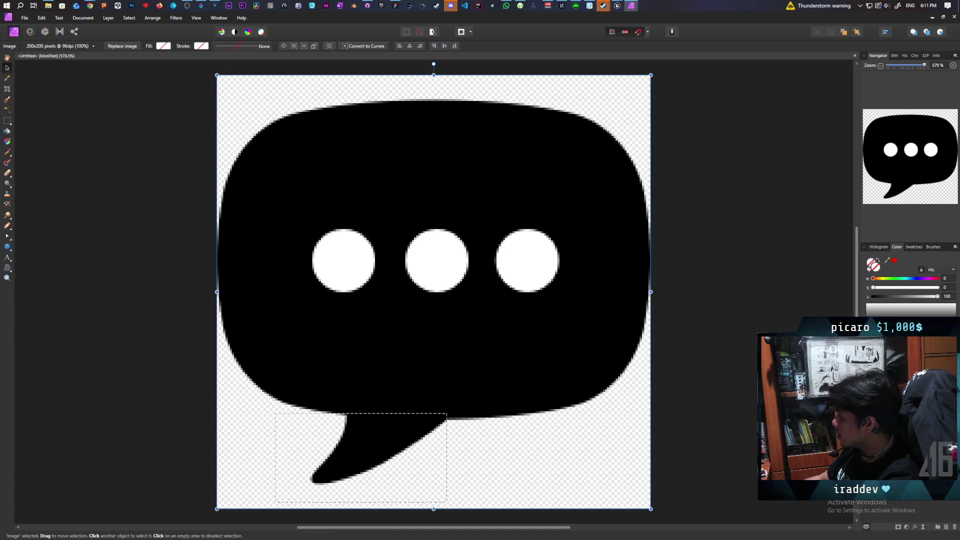
right_click(857, 223)
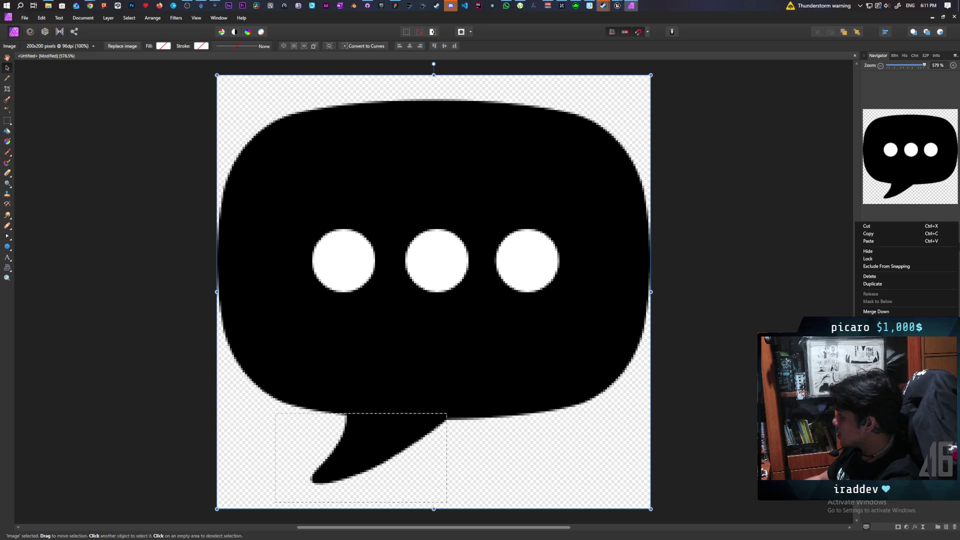
left_click(872, 284)
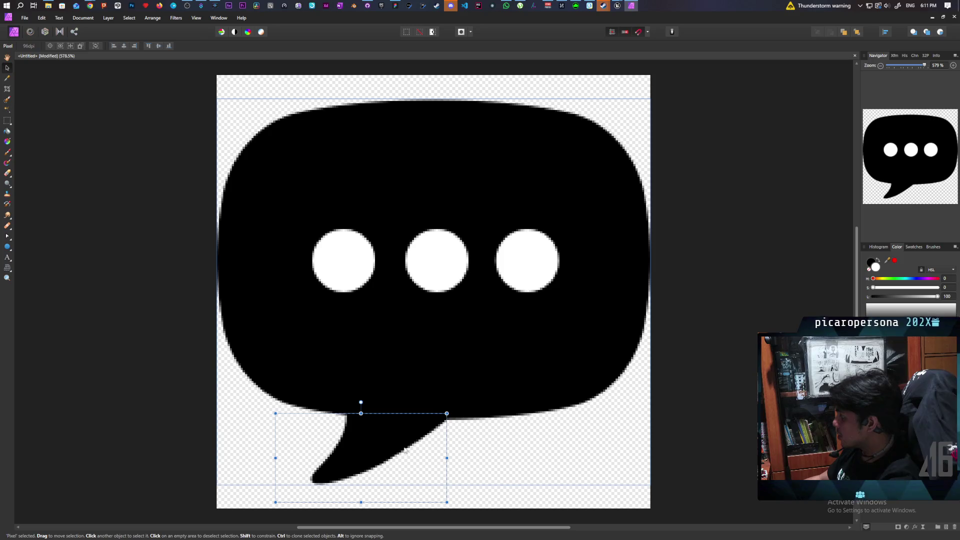
Move the tail copy right and down beneath the bubble, then clear the selection.
left_click_drag(381, 440, 495, 433)
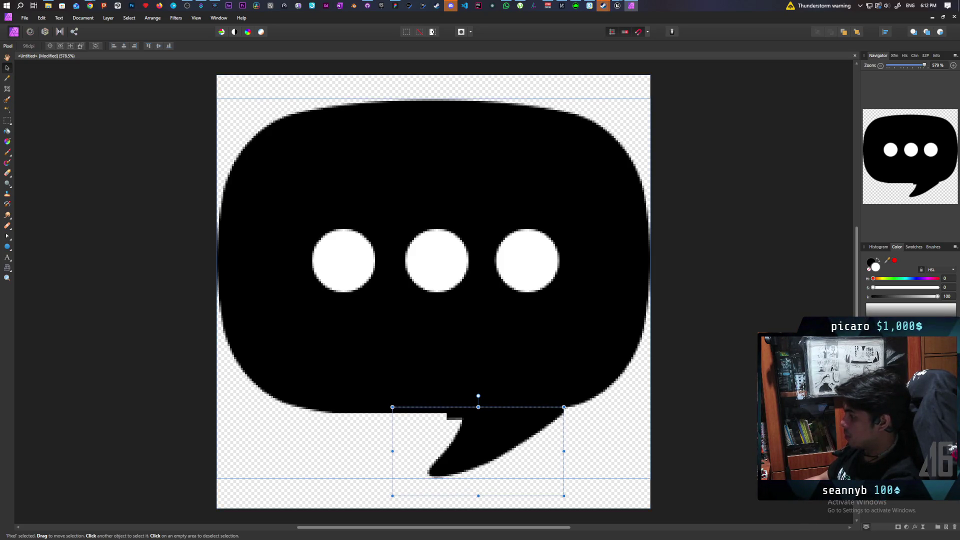
key("h")
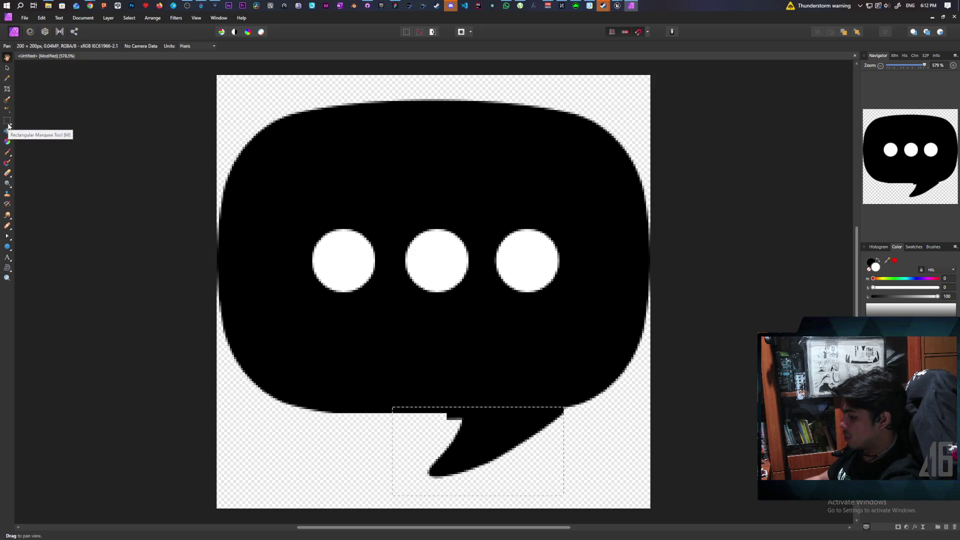
key("ctrl+d")
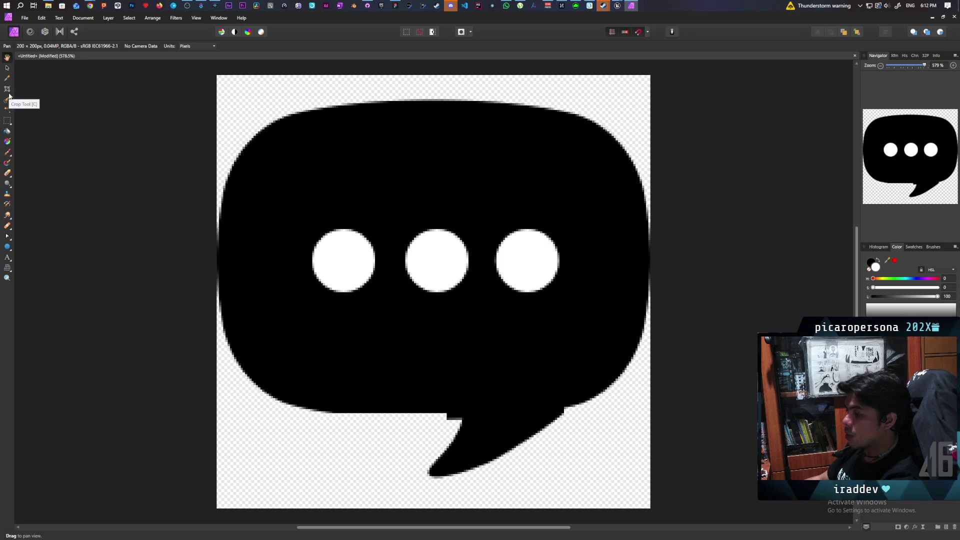
Test the Erase Brush at several spots on the bubble, undoing every erasure.
left_click(8, 174)
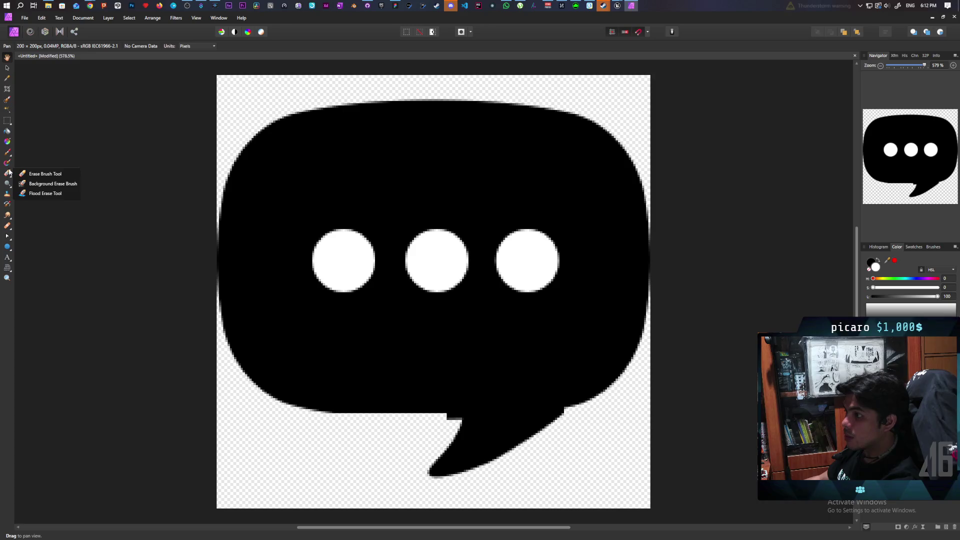
left_click(41, 174)
mouse_move(375, 398)
left_mouse_down()
mouse_move(514, 446)
mouse_move(471, 422)
mouse_move(437, 446)
left_mouse_up()
key("ctrl+z")
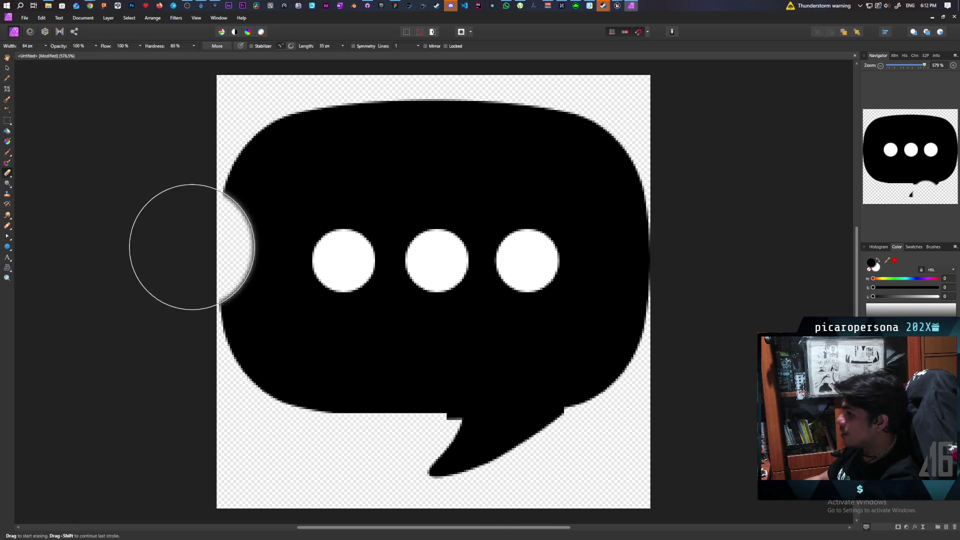
left_click_drag(385, 375, 499, 361)
key("ctrl+z")
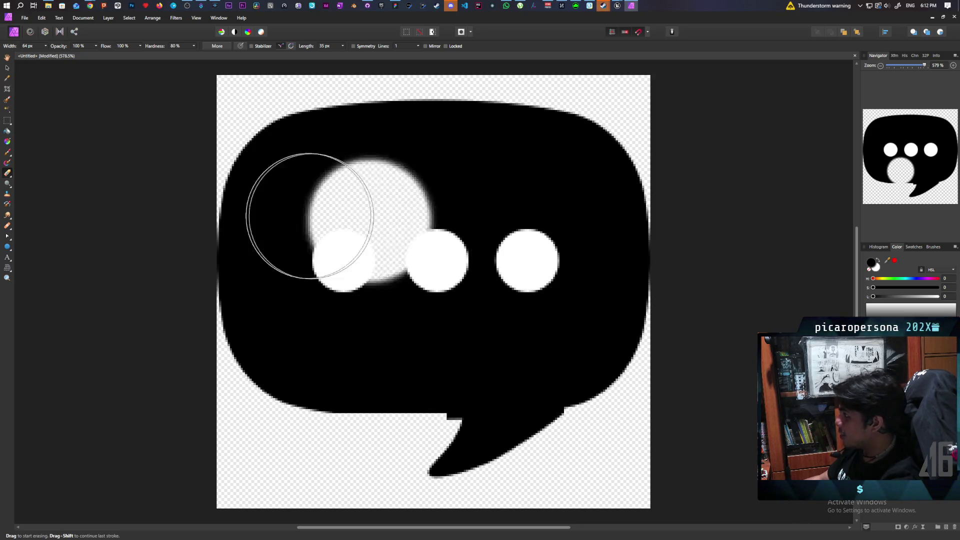
left_click(343, 345)
key("ctrl+z")
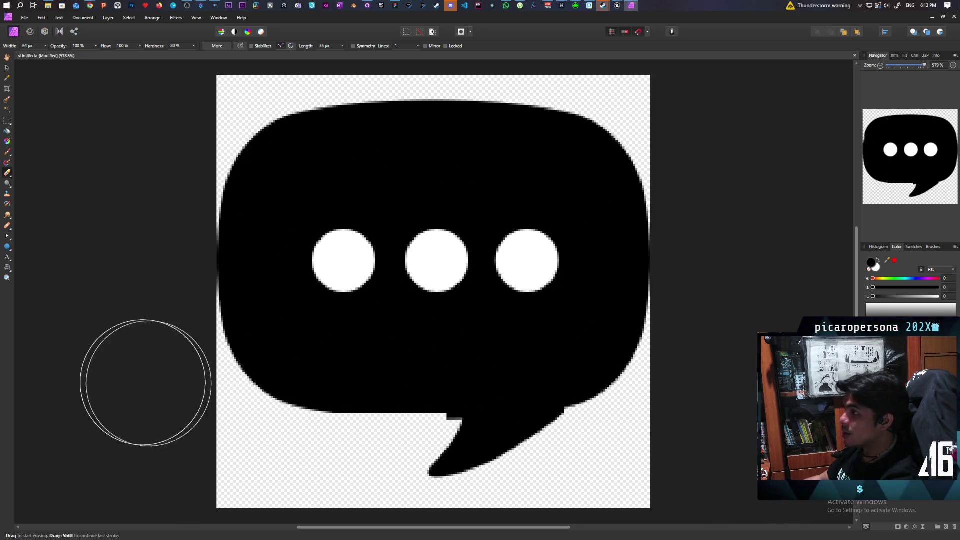
left_click(300, 160)
key("ctrl+z")
left_click(385, 170)
key("ctrl+z")
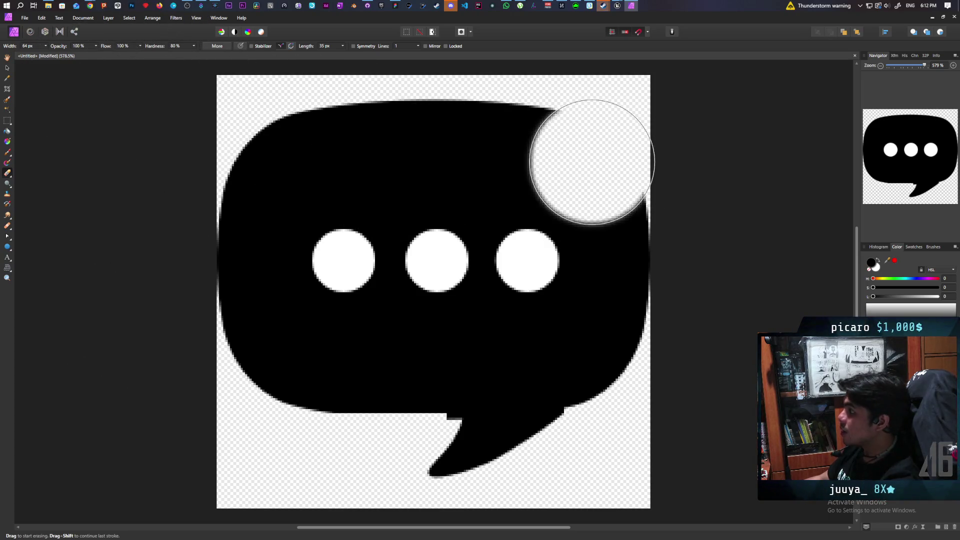
left_click(555, 187)
key("ctrl+z")
scroll(514, 246, "down", 3)
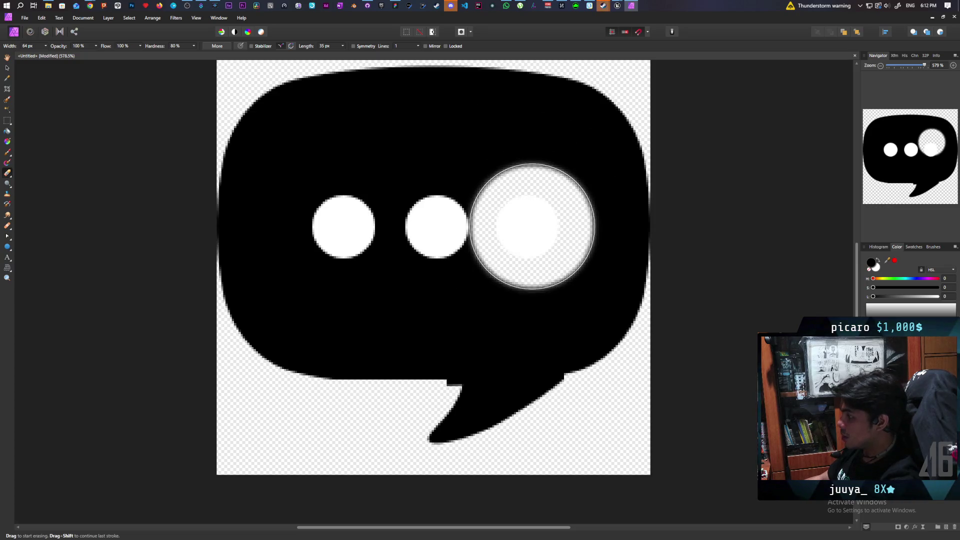
left_click(512, 220)
key("ctrl+z")
scroll(513, 220, "up", 3)
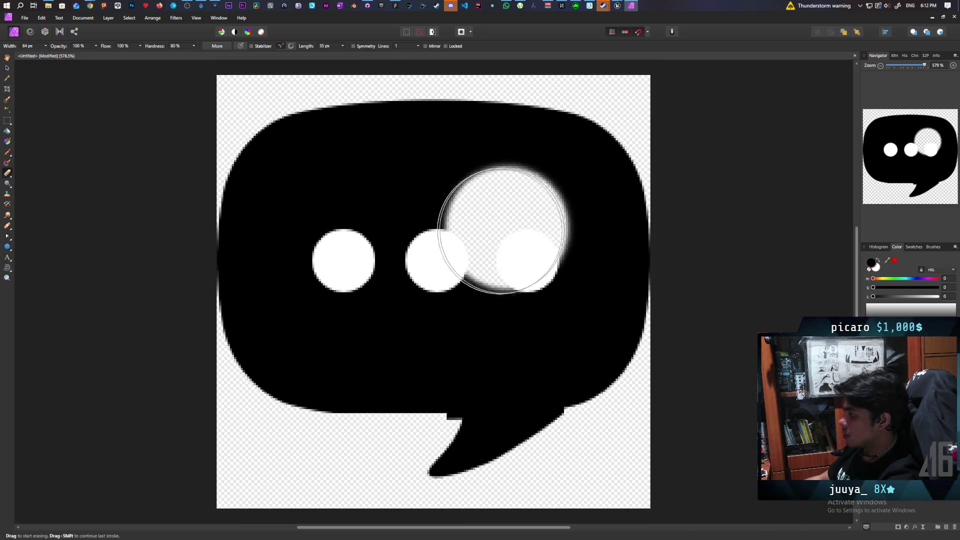
left_click(509, 246)
key("ctrl+z")
Shrink the eraser to about 6.6 px, then brush a 28.4 px selection at the tail's right edge and clear it.
key("bracketleft")
key("bracketleft")
key("bracketleft")
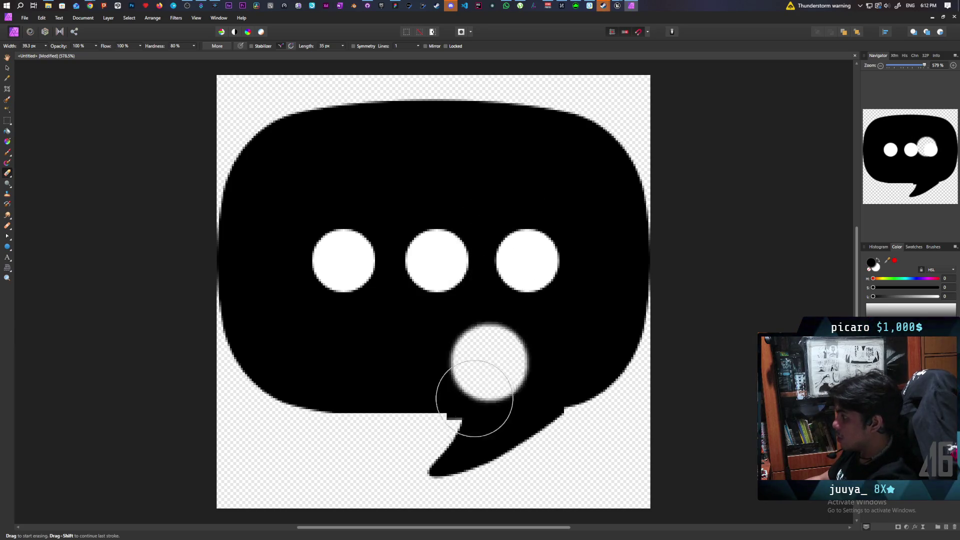
key("bracketleft")
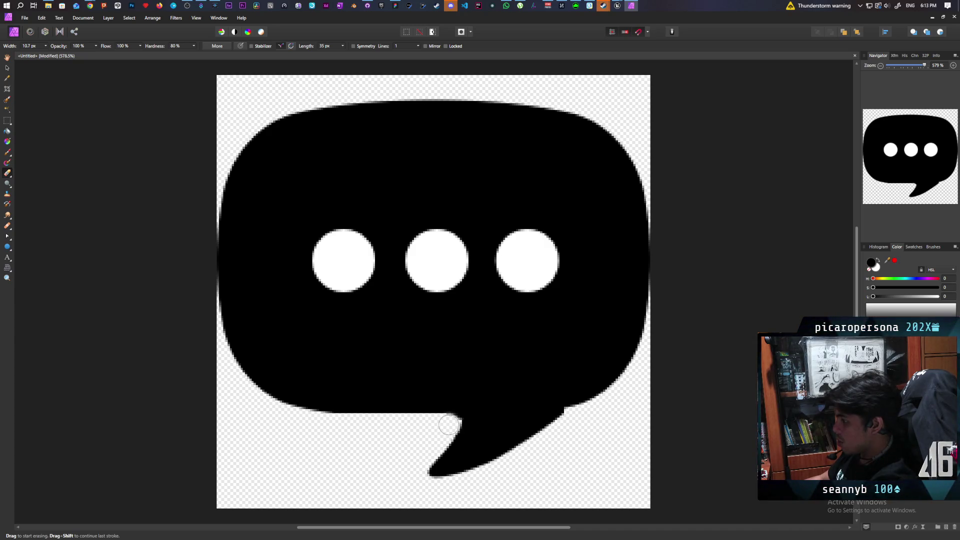
key("bracketleft")
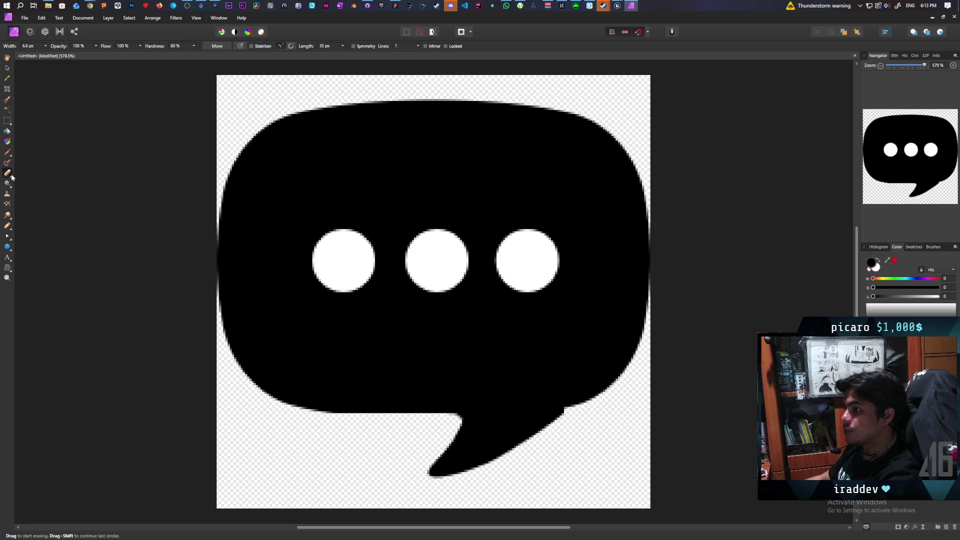
left_click(8, 100)
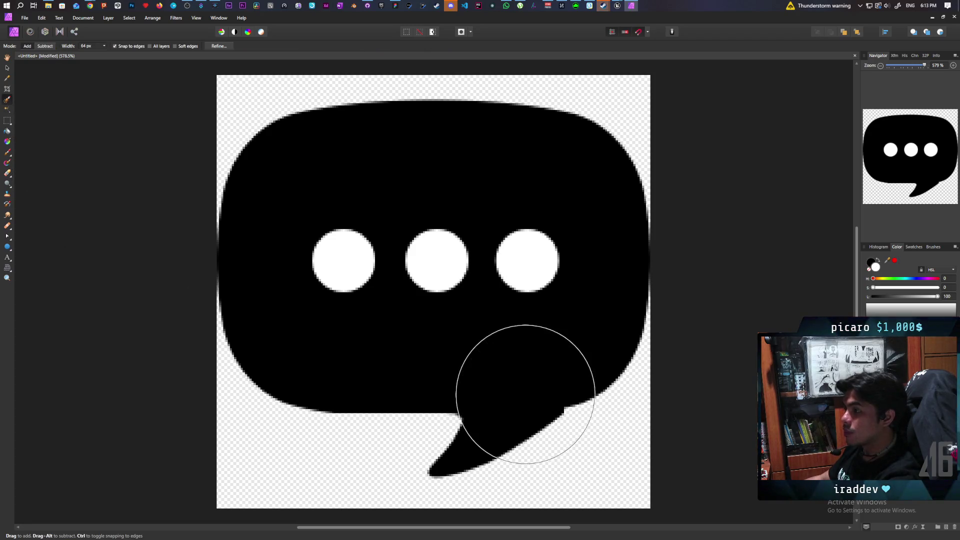
key("bracketleft")
key("bracketleft")
key("bracketleft")
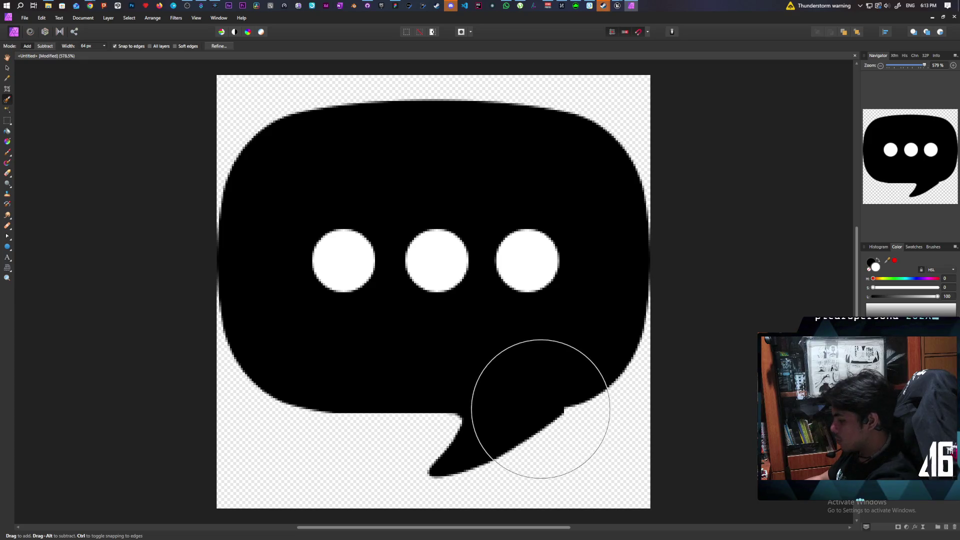
key("bracketleft")
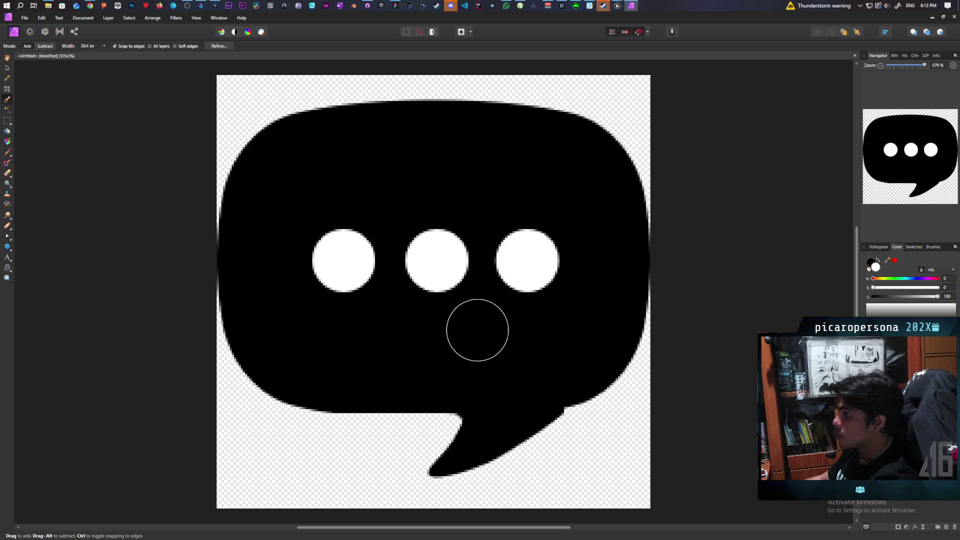
mouse_move(555, 414)
left_mouse_down()
mouse_move(563, 444)
mouse_move(556, 418)
left_mouse_up()
key("ctrl+d")
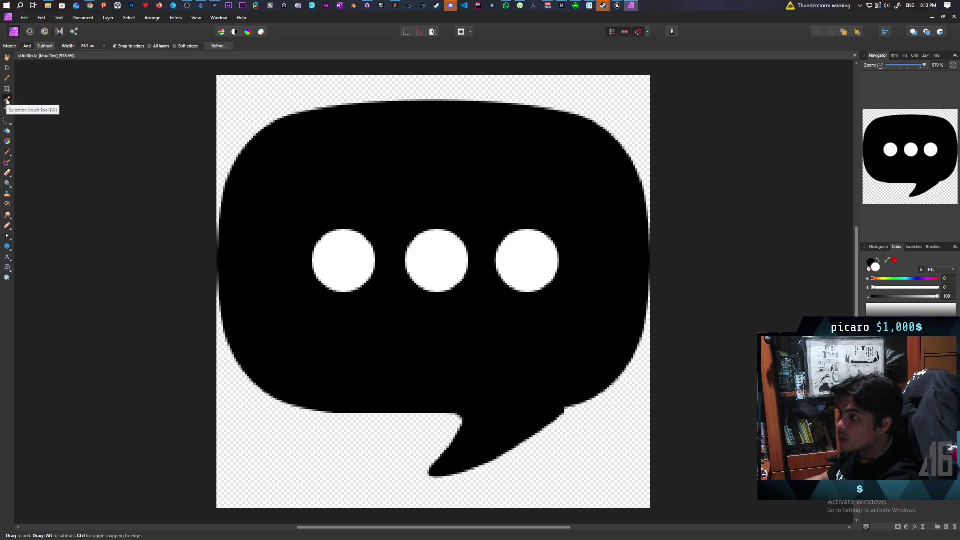
Paint black over the transparent gap at the tail's right edge.
left_click(8, 154)
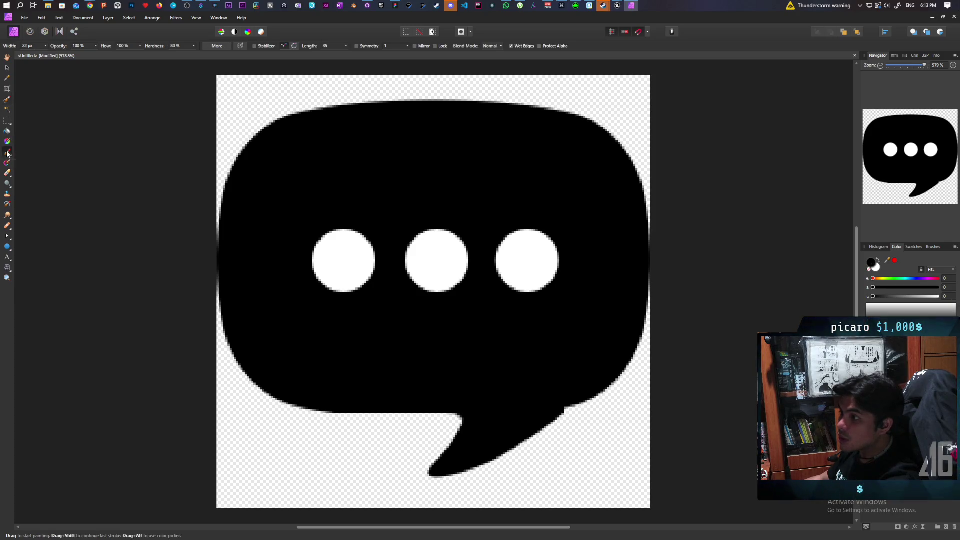
left_click_drag(536, 390, 559, 407)
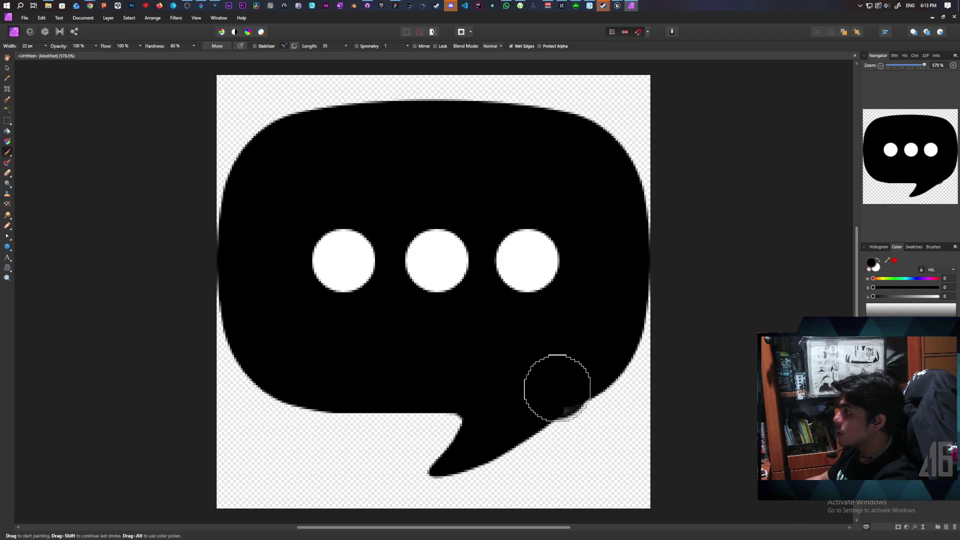
left_click(556, 388)
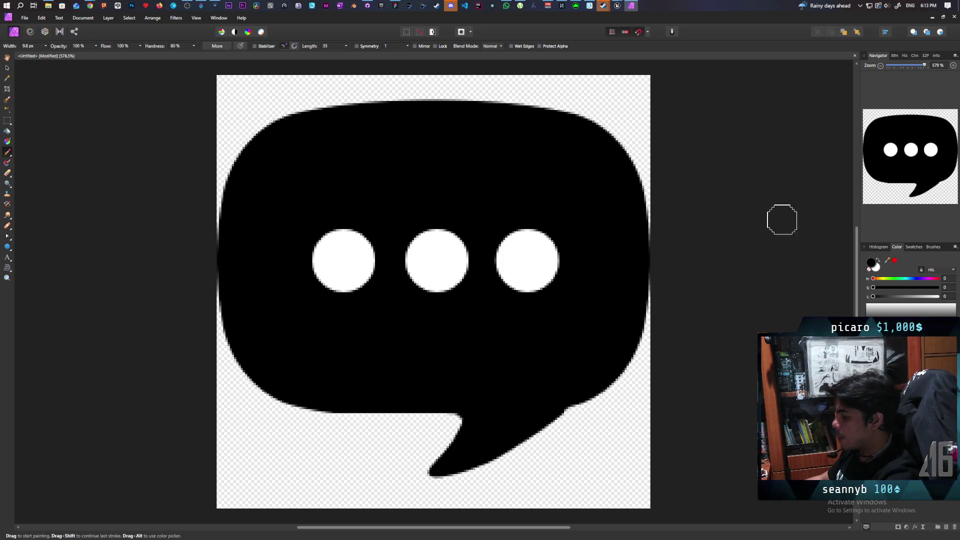
left_click(30, 21)
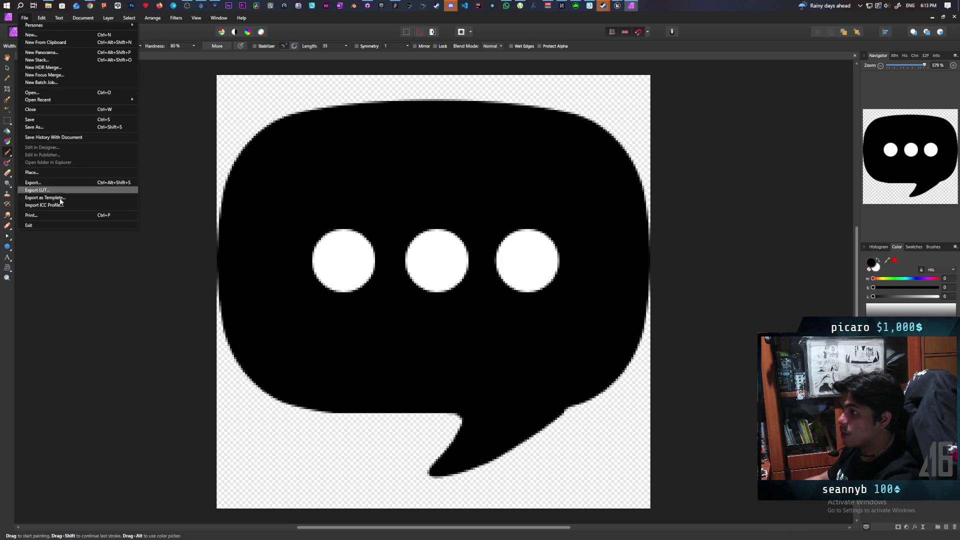
Export the icon as PNG, overwriting speechbubble.png on the desktop.
left_click(60, 190)
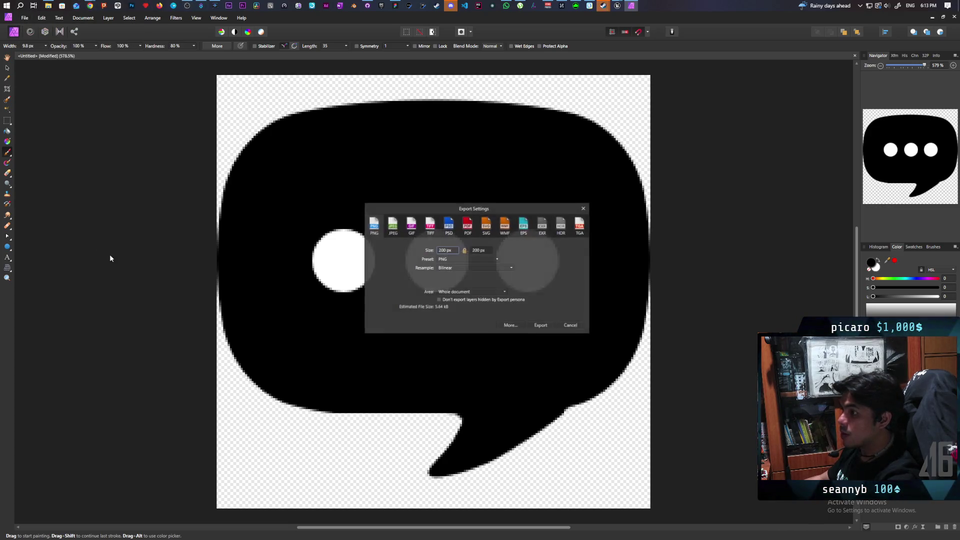
left_click(537, 325)
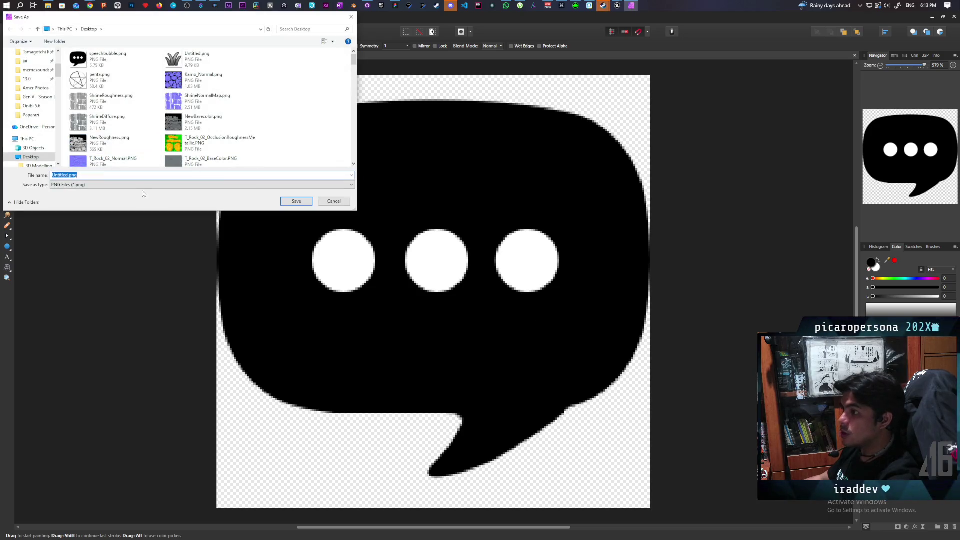
left_click(107, 58)
left_click(295, 201)
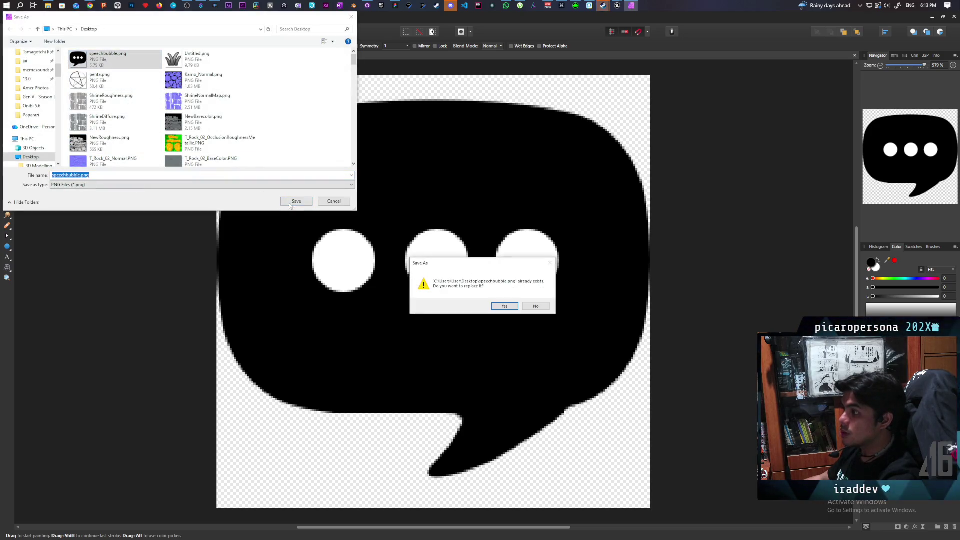
left_click(505, 307)
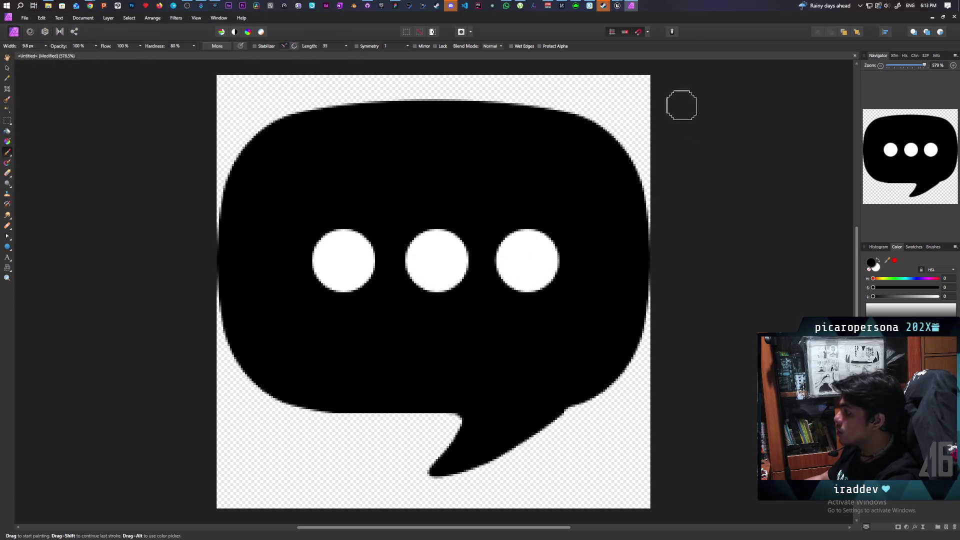
Bring the Unreal Editor back and show the project's Interact assets folder.
mouse_move(617, 5)
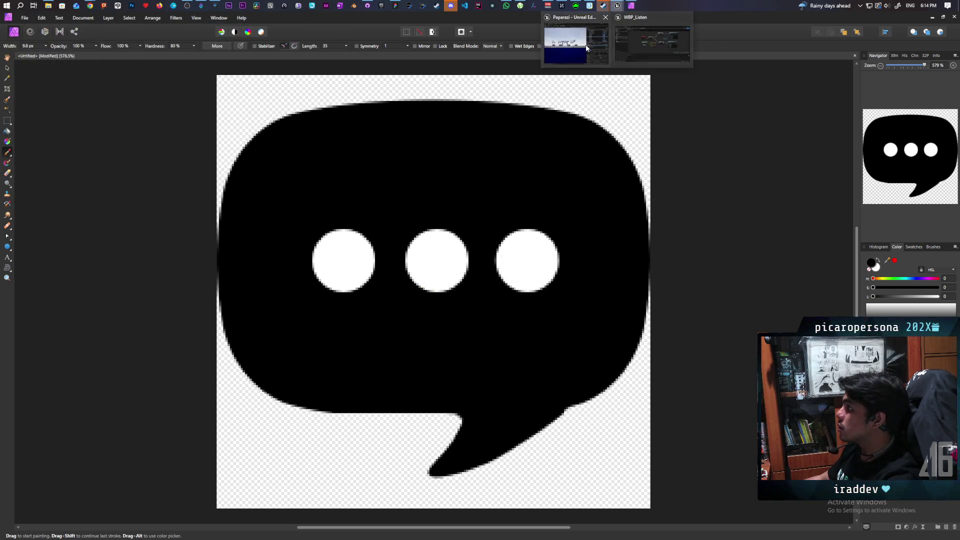
left_click(589, 50)
left_click(226, 499)
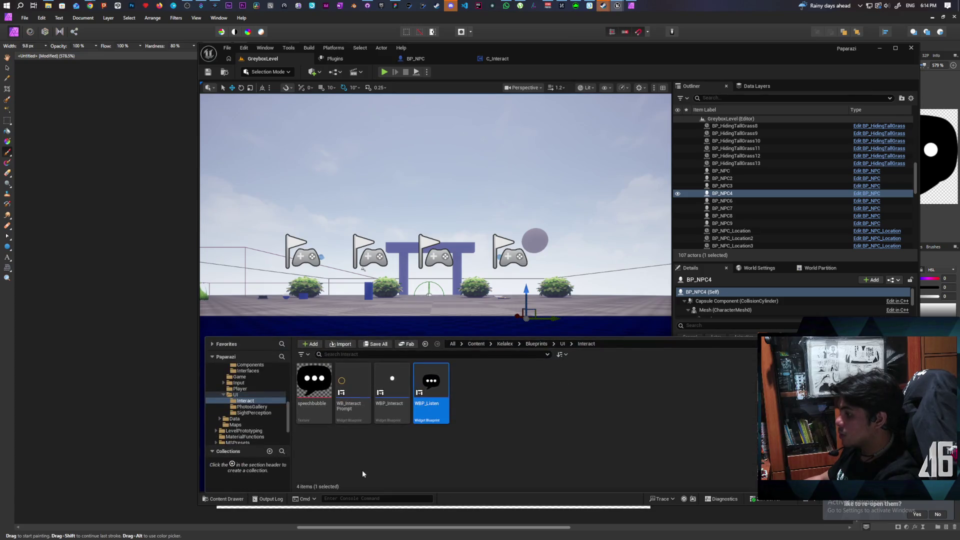
Reimport the updated speechbubble texture and close the asset drawer.
right_click(314, 385)
mouse_move(367, 92)
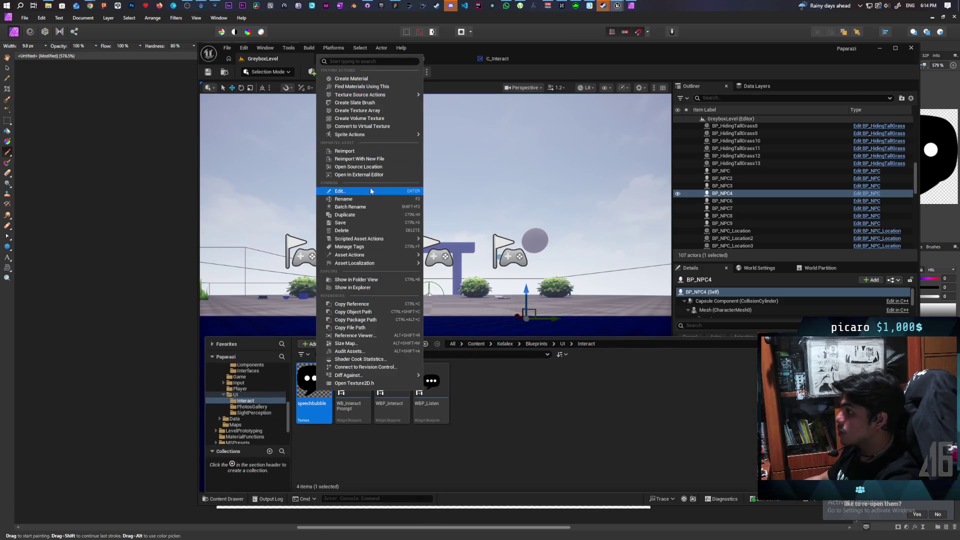
left_click(345, 151)
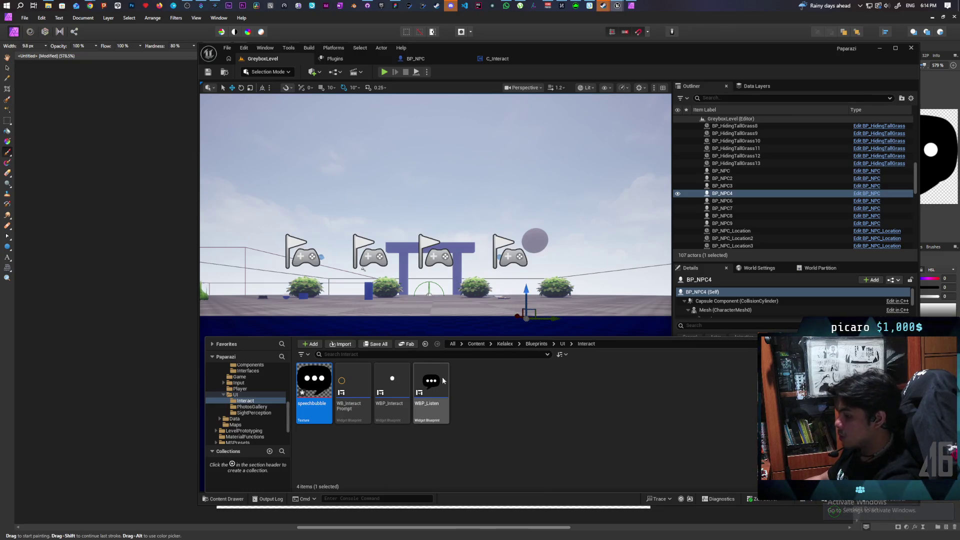
key("ctrl+space")
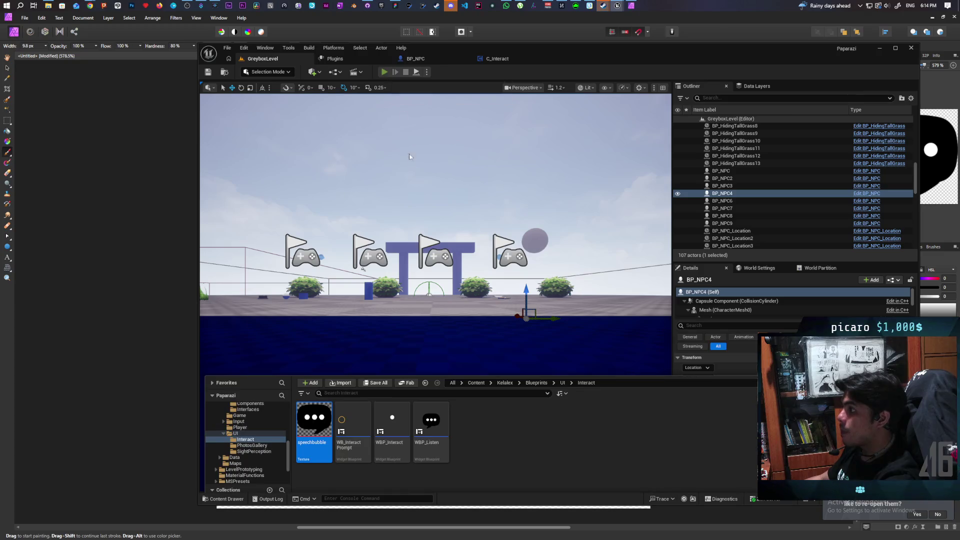
Play the level, walking the character toward the wall building and jumping near it, then stop the test.
key("alt+p")
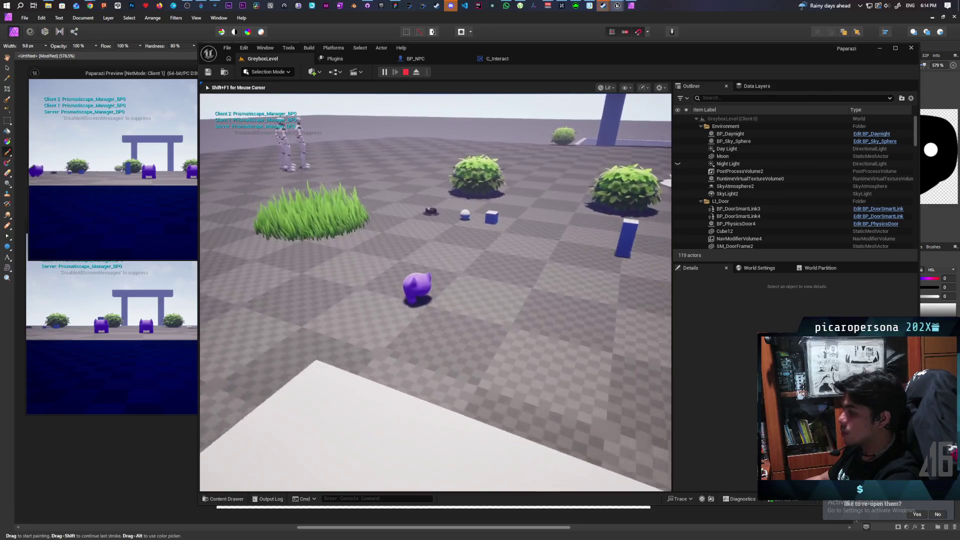
key("w")
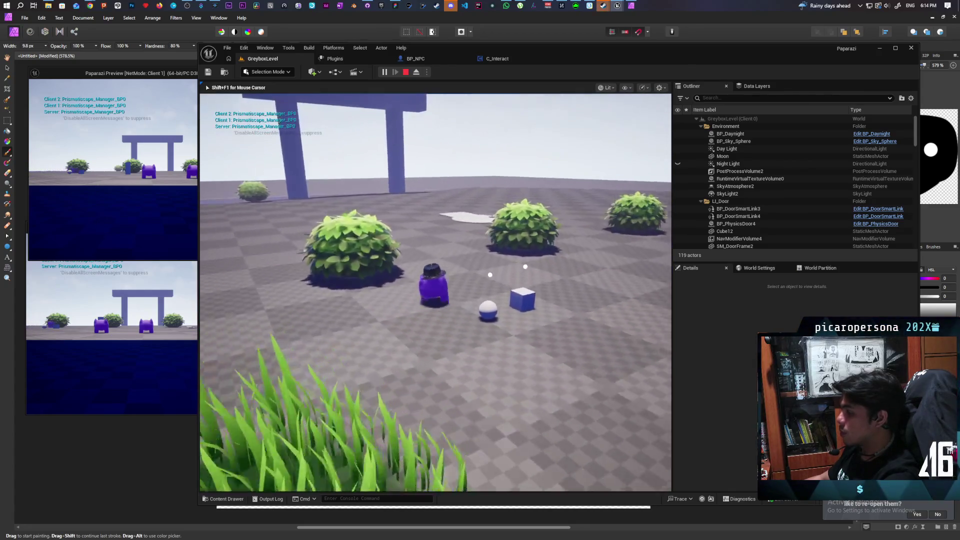
key("w")
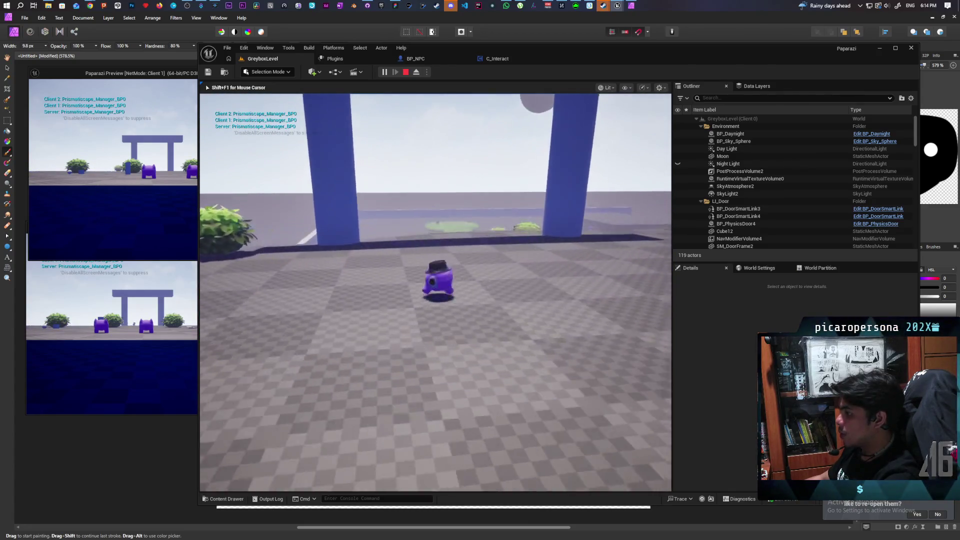
key("w")
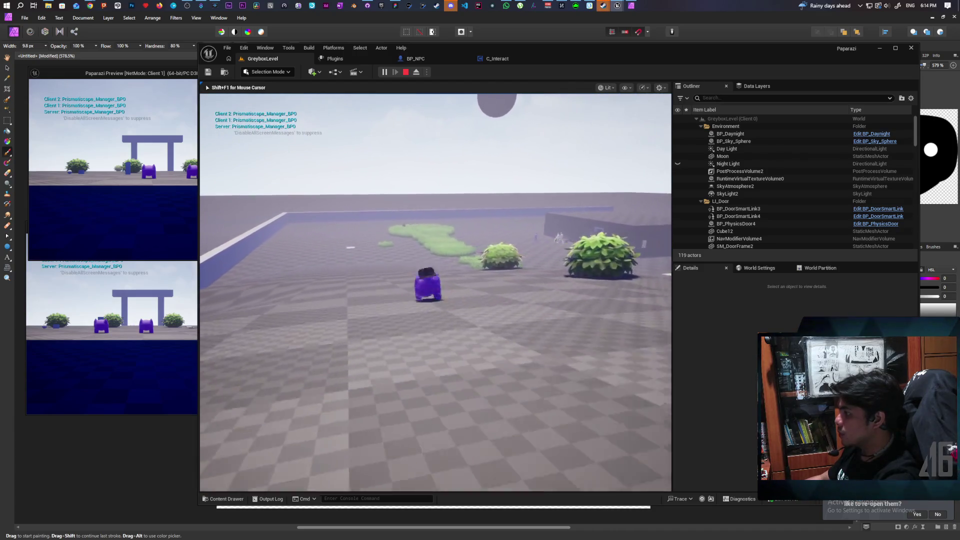
key("w")
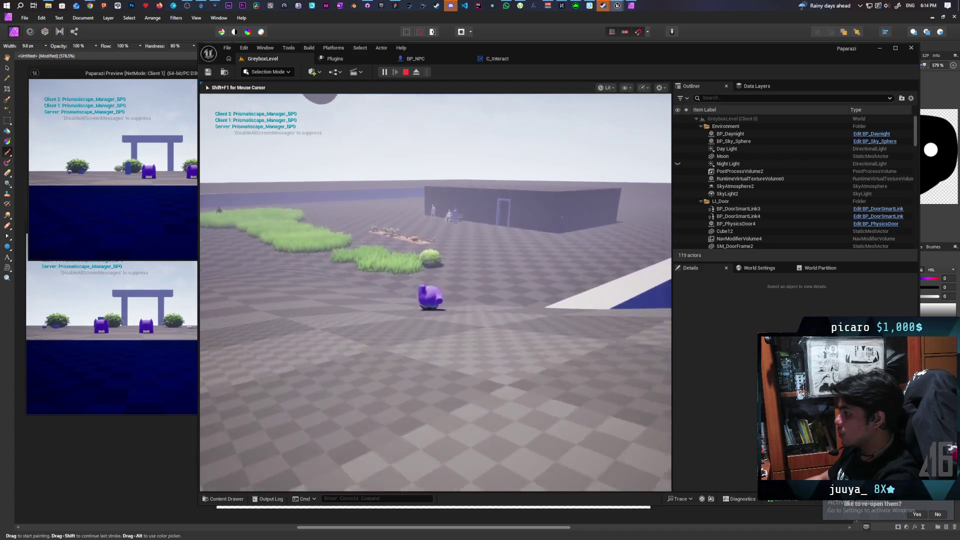
key("w")
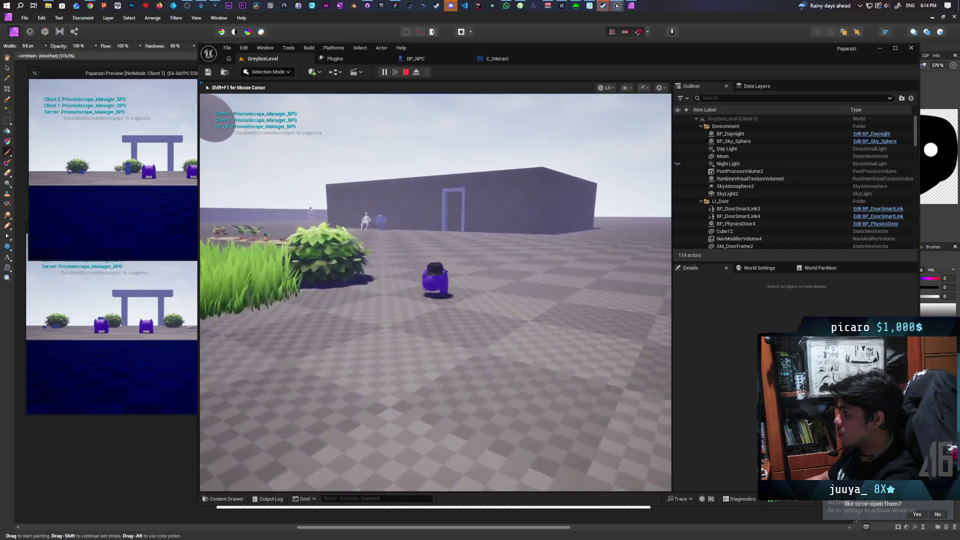
key("w")
key("space")
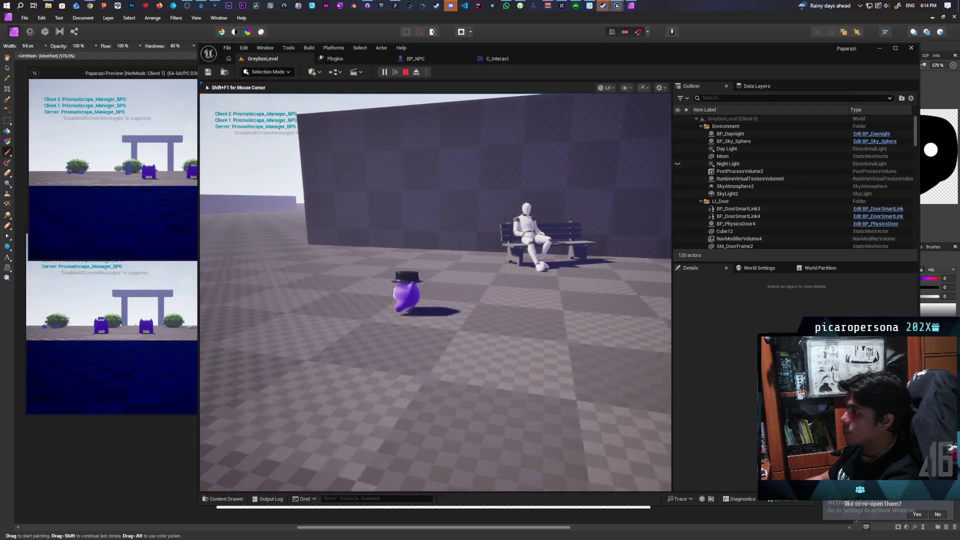
key("Escape")
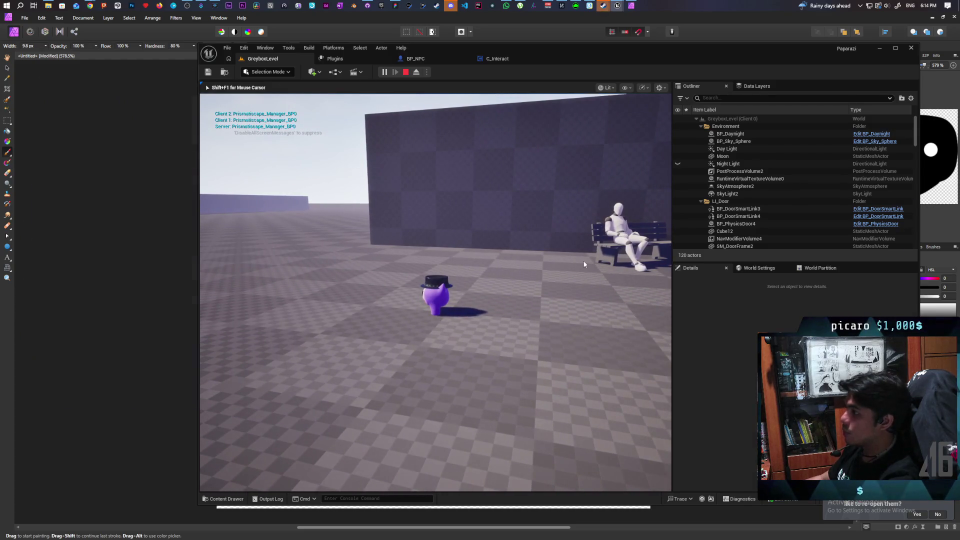
left_click(631, 6)
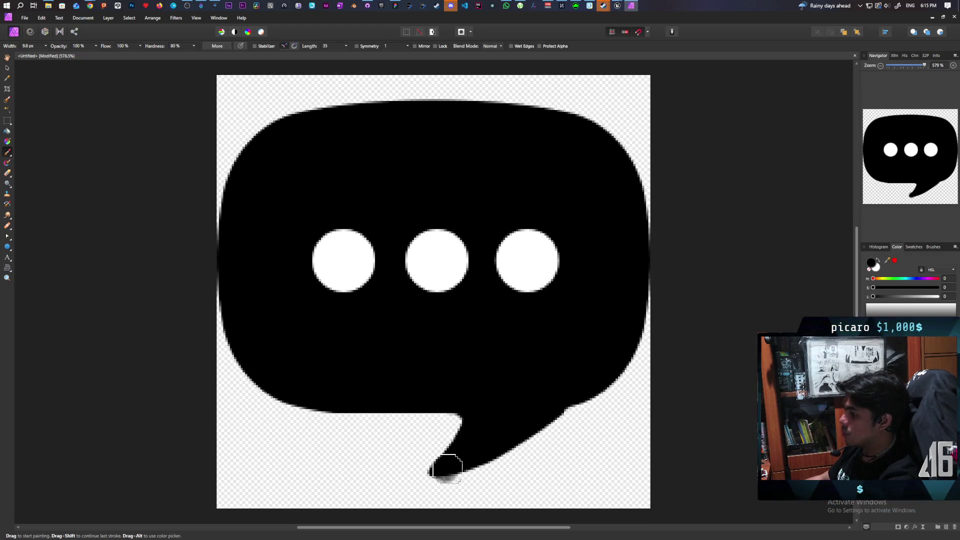
Marquee-select the bubble's tail, delete it and deselect.
left_click(8, 121)
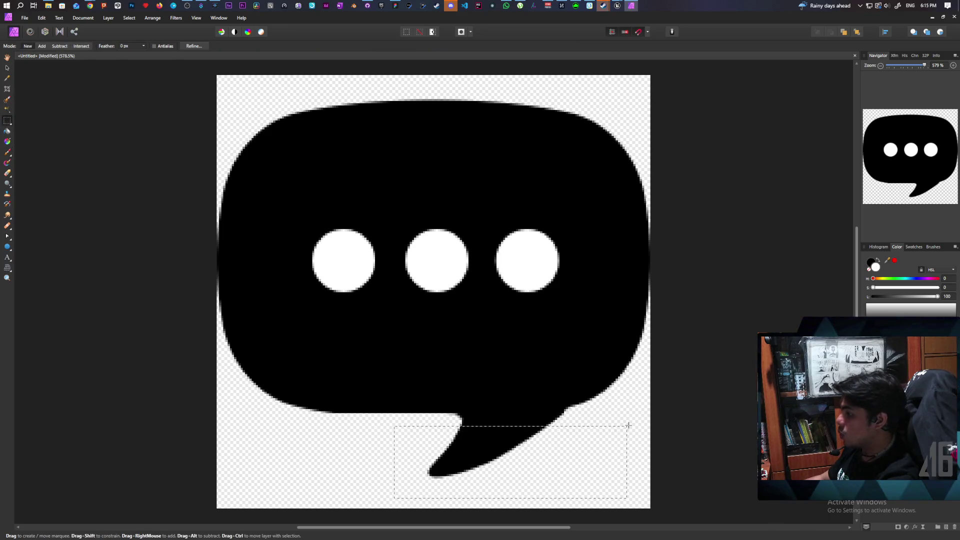
left_click_drag(626, 415, 626, 413)
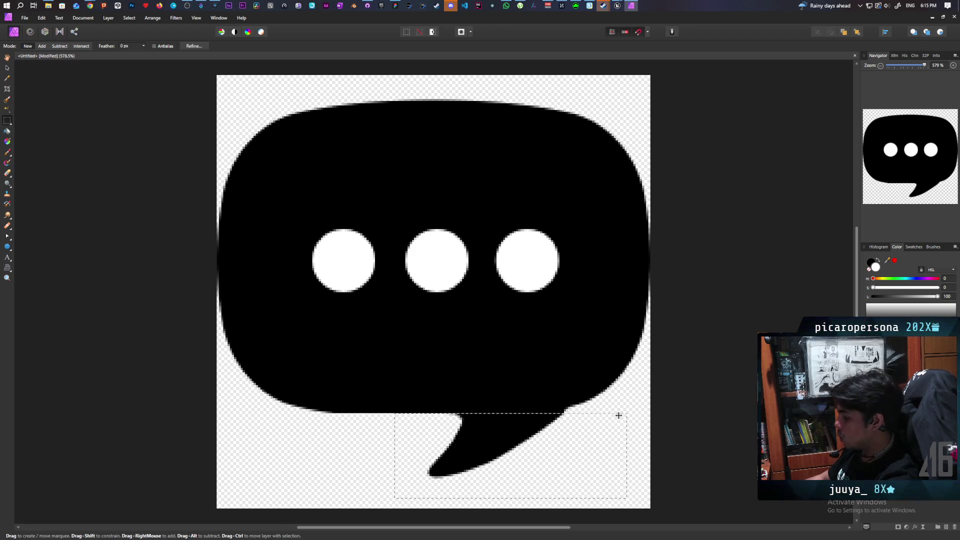
key("Delete")
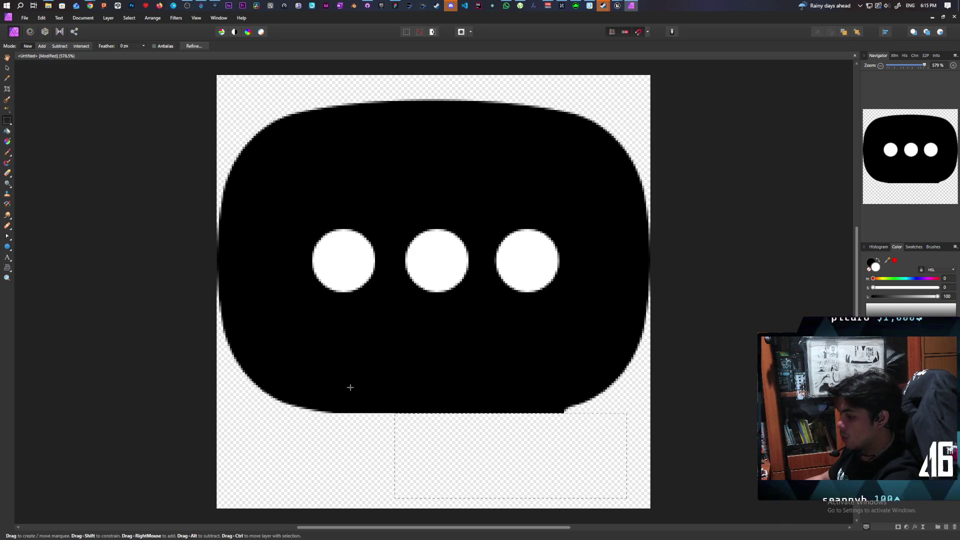
key("ctrl+d")
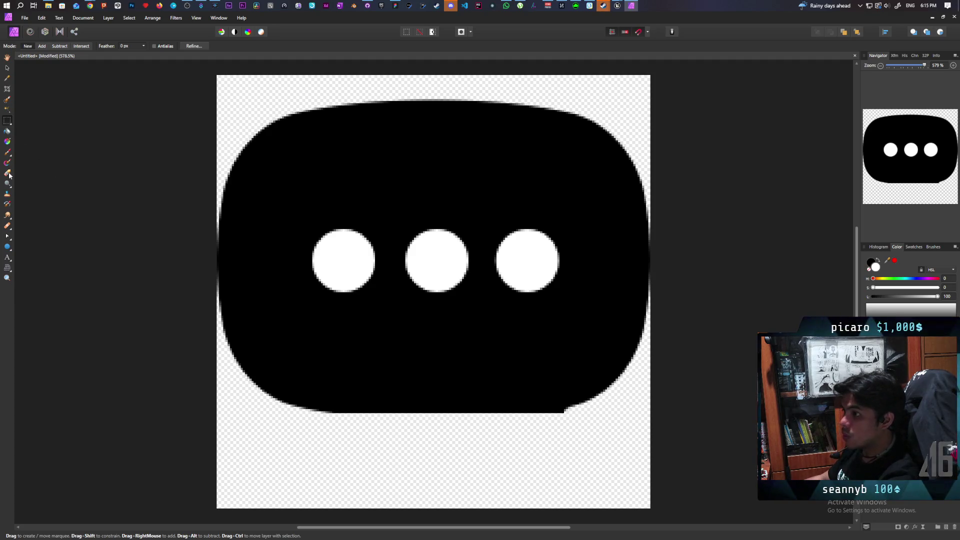
Undo a stray eraser mark on the bubble's edge and clear the leftover selection.
left_click(8, 173)
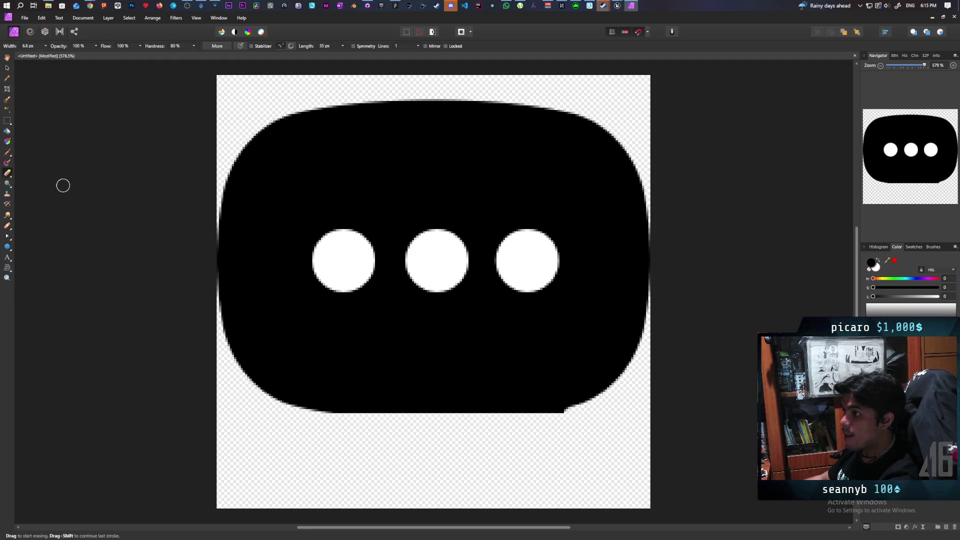
key("ctrl+z")
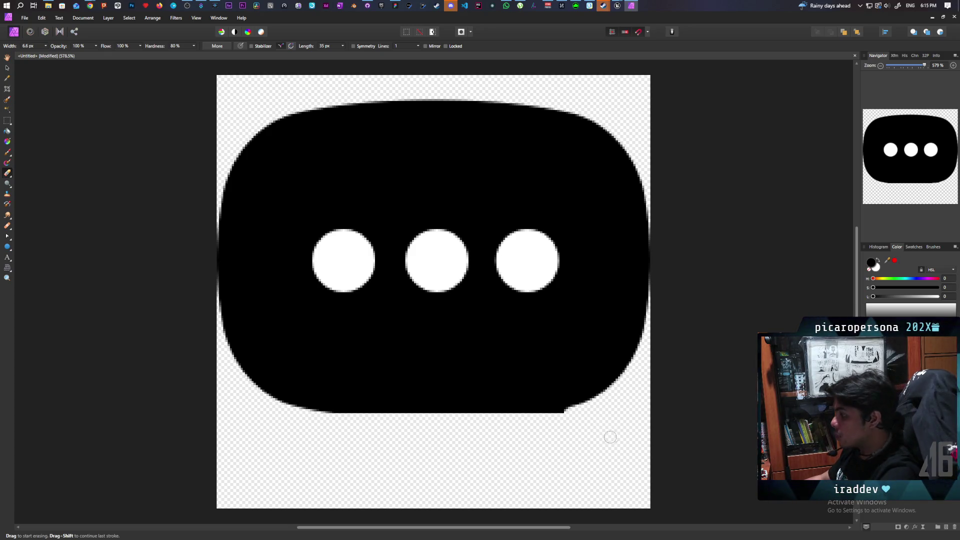
key("ctrl+d")
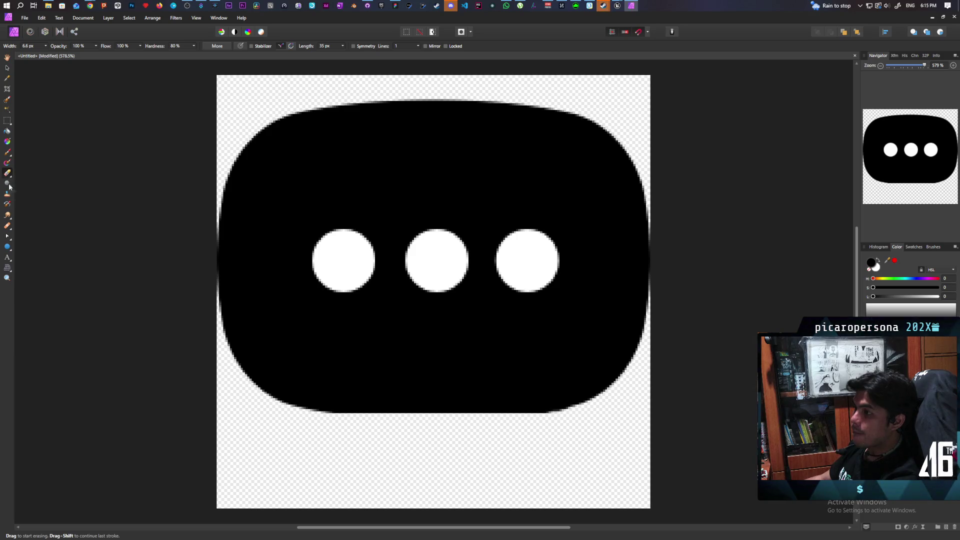
left_click(7, 124)
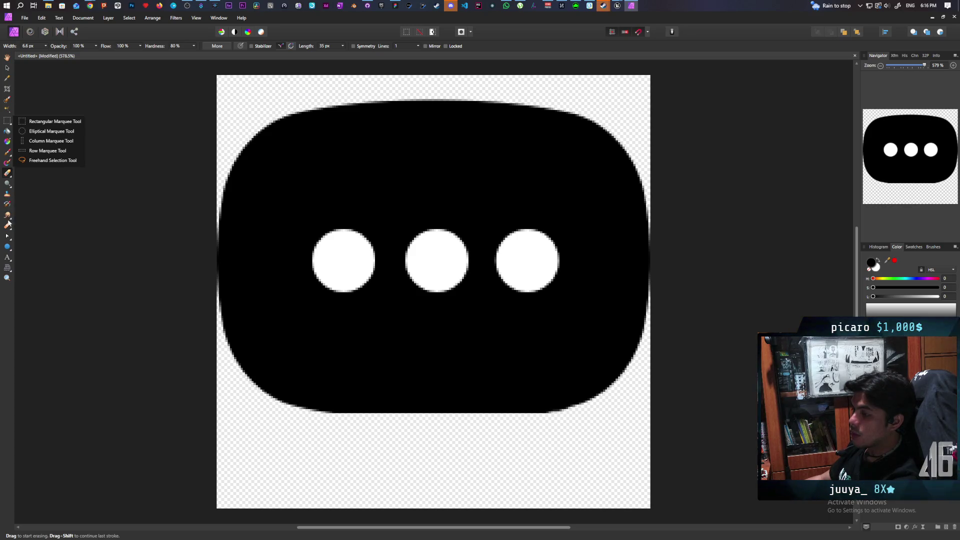
left_click(8, 100)
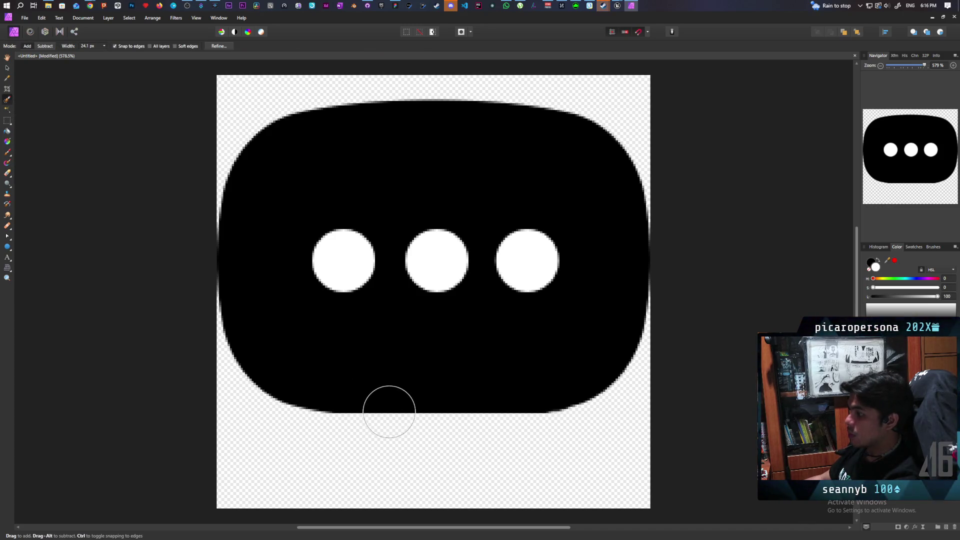
Paint a black stem straight down from the bubble's bottom centre, undoing a stray dab.
mouse_move(432, 406)
left_mouse_down()
mouse_move(429, 439)
mouse_move(432, 427)
left_mouse_up()
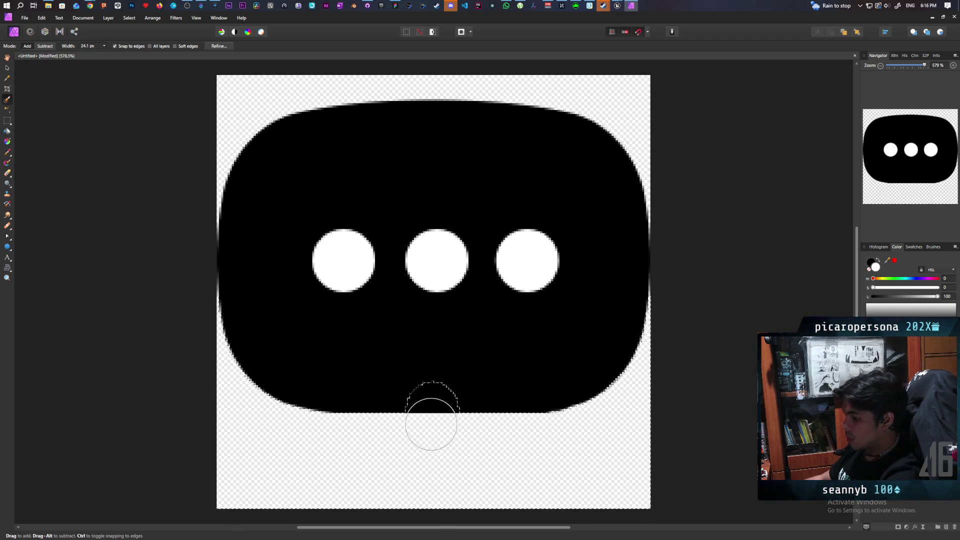
key("ctrl+d")
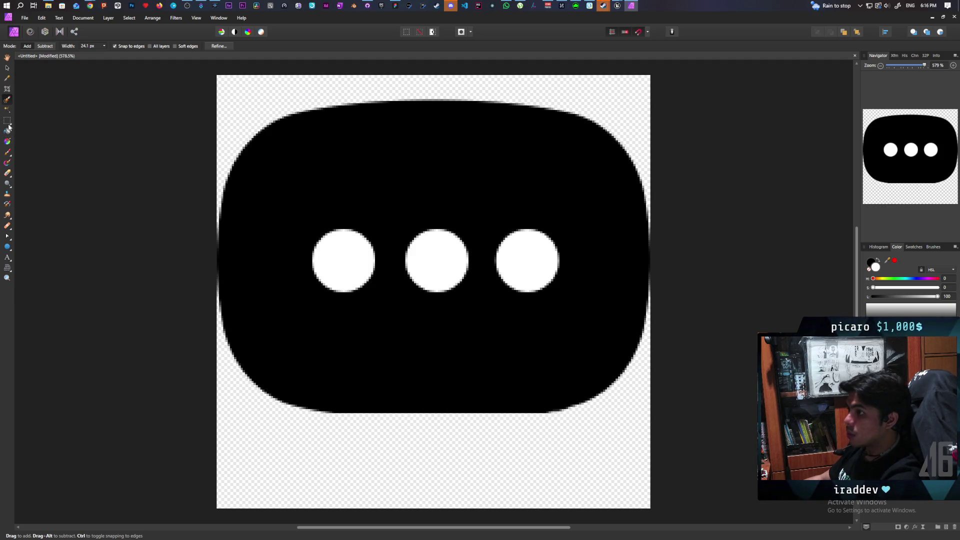
left_click(8, 152)
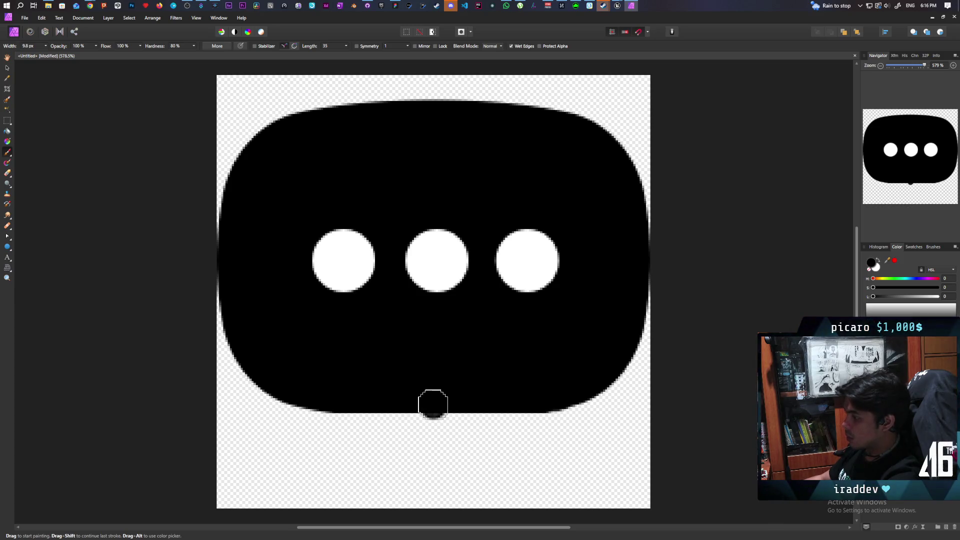
left_click(433, 424, "shift")
left_click_drag(433, 424, 431, 489)
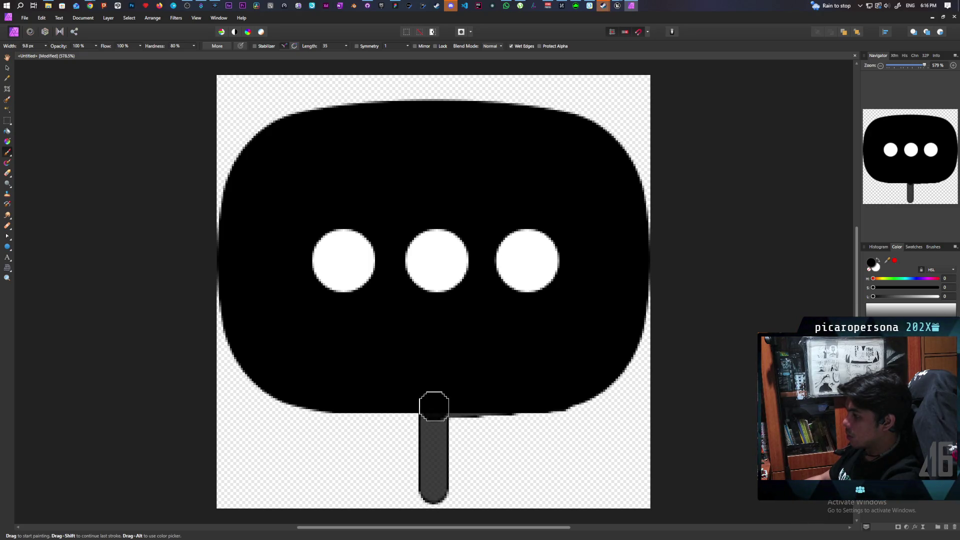
left_click(253, 129)
key("ctrl+z")
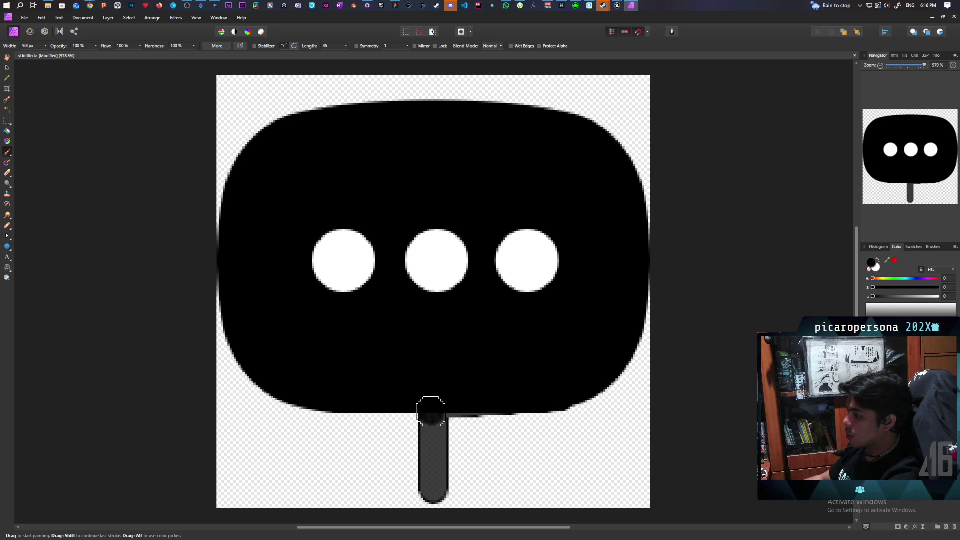
Fill the stem solid black and widen it where it joins the bubble.
left_click_drag(434, 409, 434, 491)
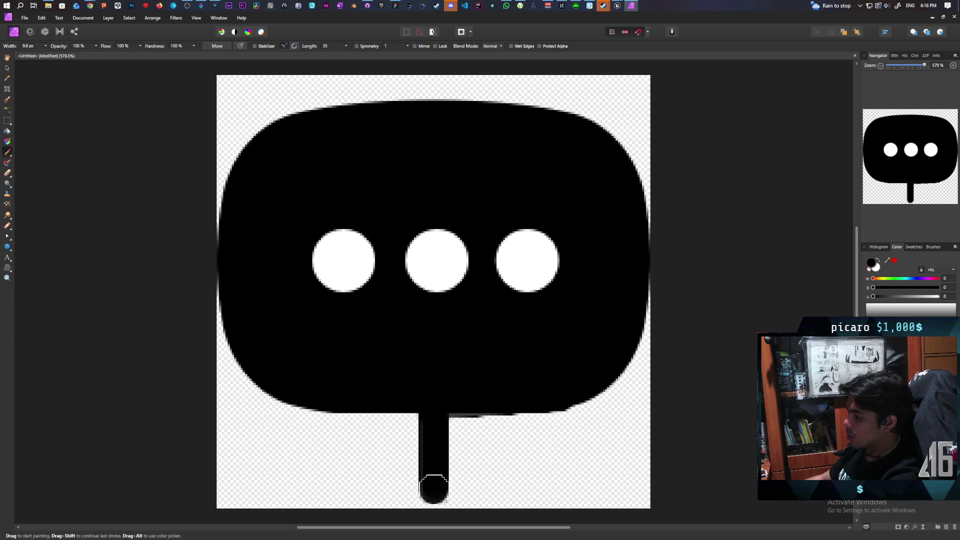
left_click(422, 419)
mouse_move(422, 418)
left_mouse_down()
mouse_move(431, 465)
mouse_move(415, 407)
mouse_move(430, 473)
mouse_move(415, 413)
mouse_move(427, 460)
mouse_move(442, 403)
mouse_move(443, 424)
left_mouse_up()
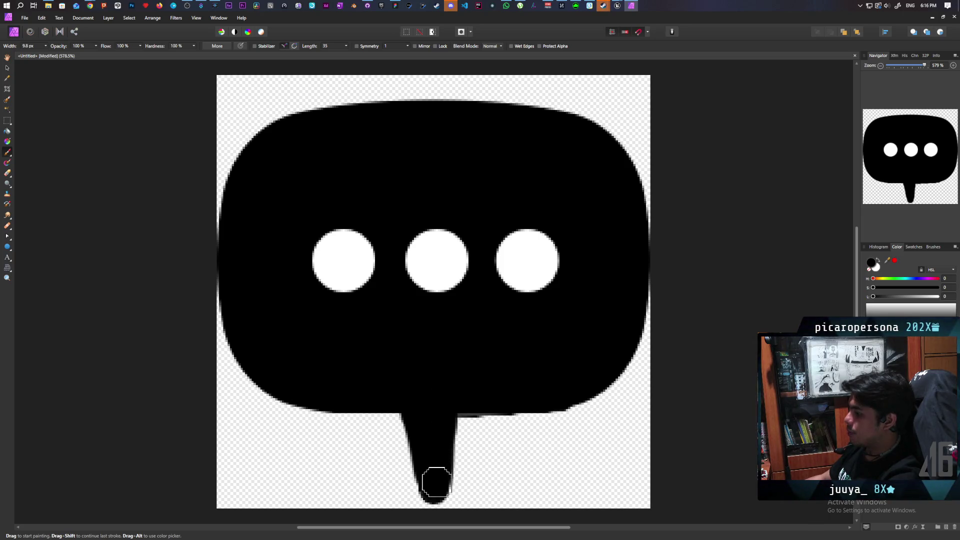
mouse_move(436, 488)
left_mouse_down()
mouse_move(452, 411)
mouse_move(437, 478)
mouse_move(439, 458)
left_mouse_up()
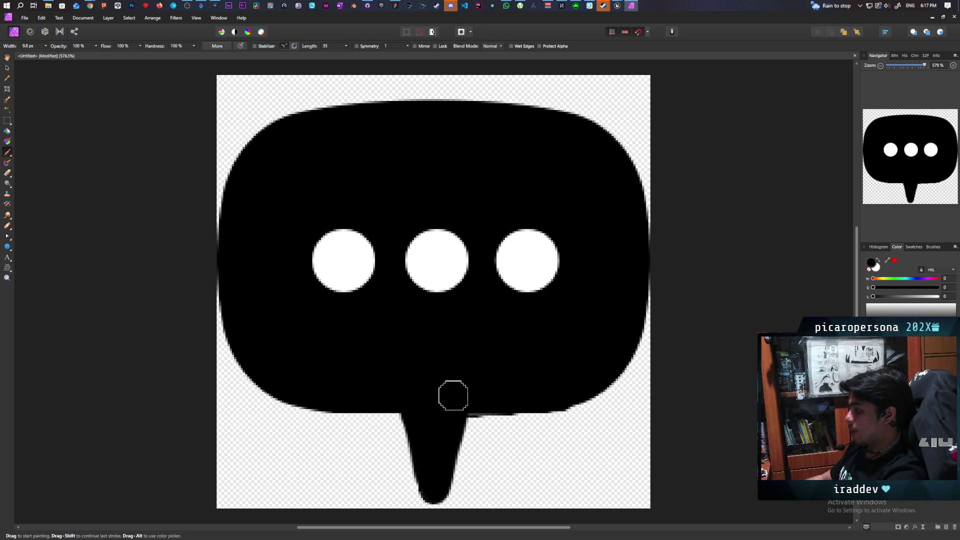
key("ctrl+z")
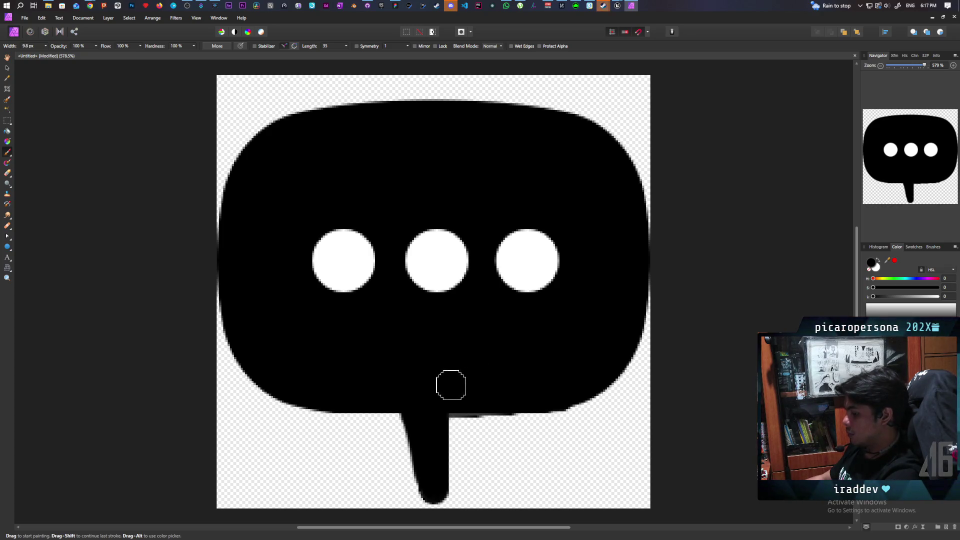
key("ctrl+shift+z")
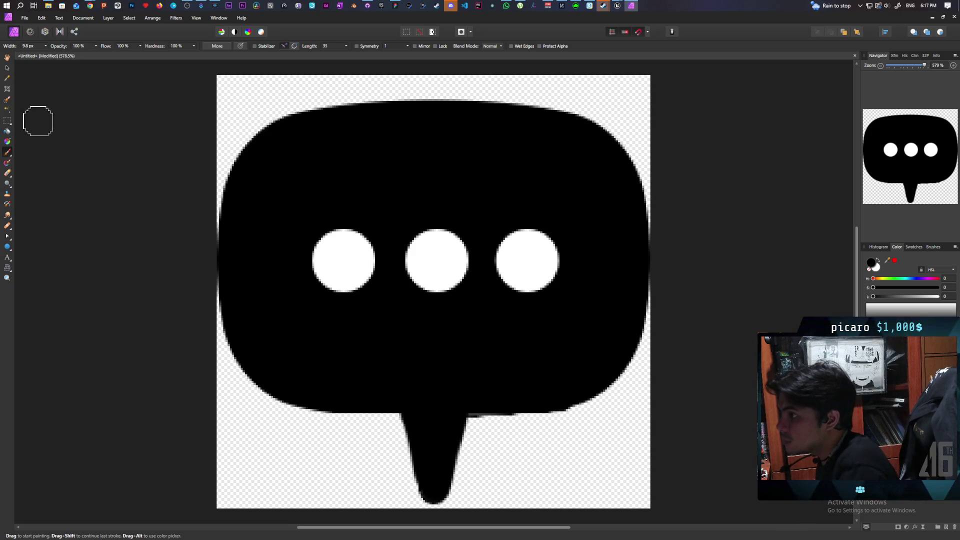
left_click(7, 121)
key("x")
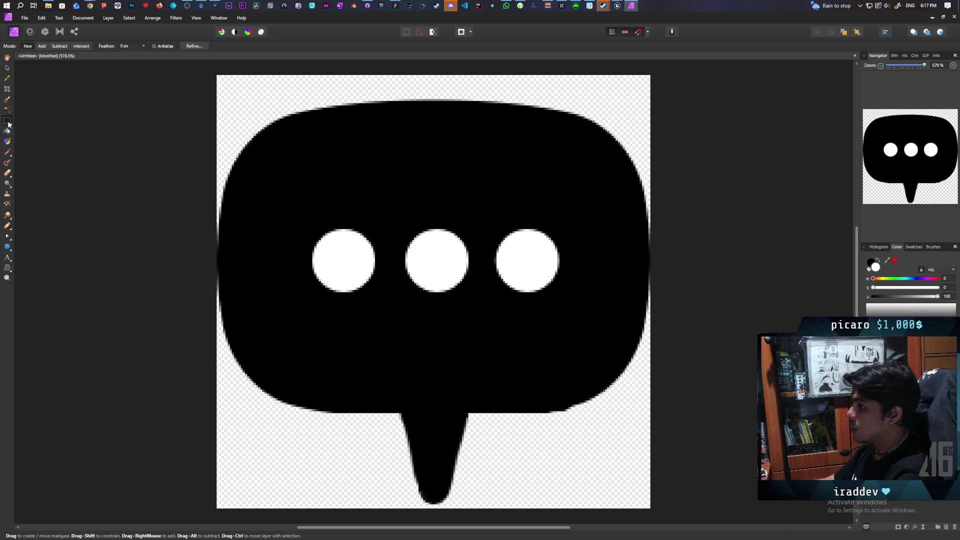
Select the bubble's left half and duplicate the layer.
mouse_move(213, 70)
left_mouse_down()
mouse_move(417, 537)
mouse_move(428, 537)
mouse_move(431, 495)
left_mouse_up()
scroll(434, 497, "up", 1)
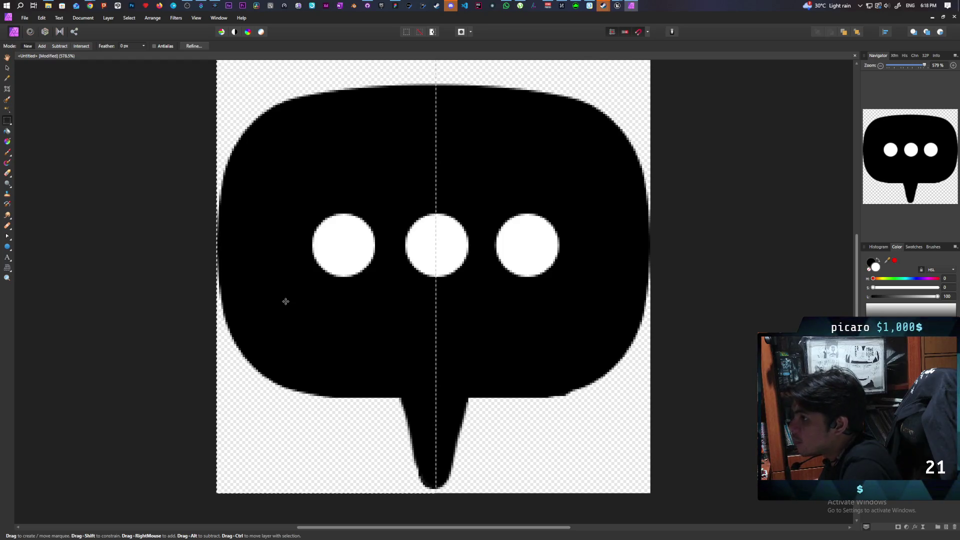
scroll(406, 356, "up", 1)
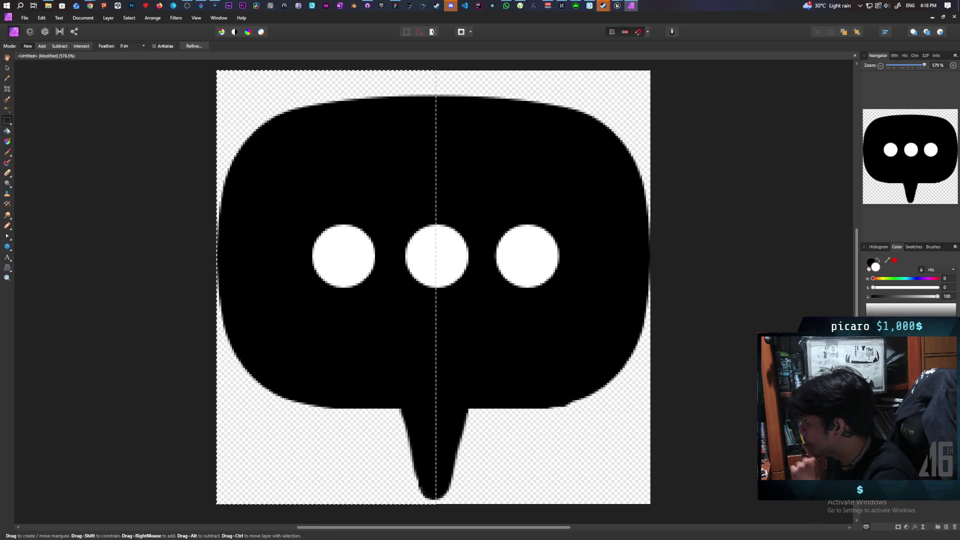
right_click(860, 350)
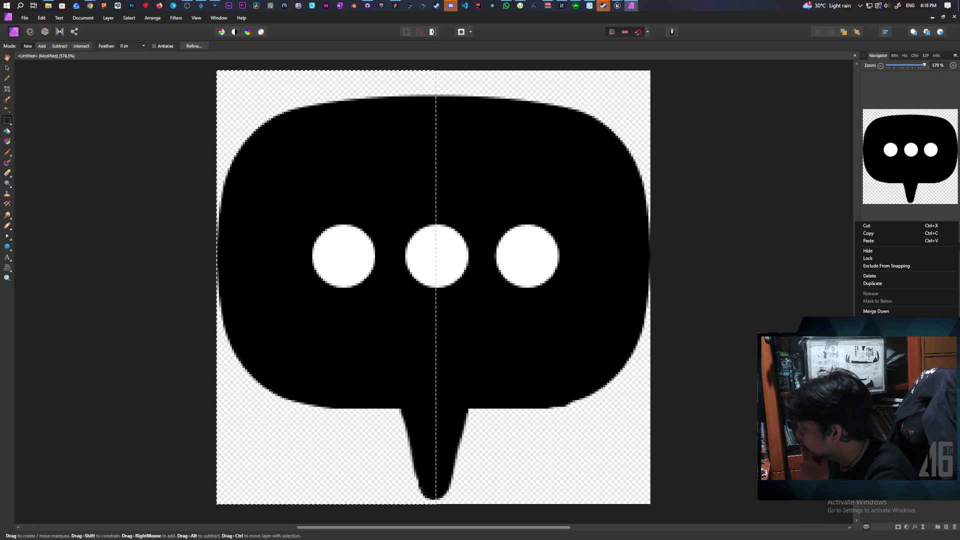
left_click(876, 283)
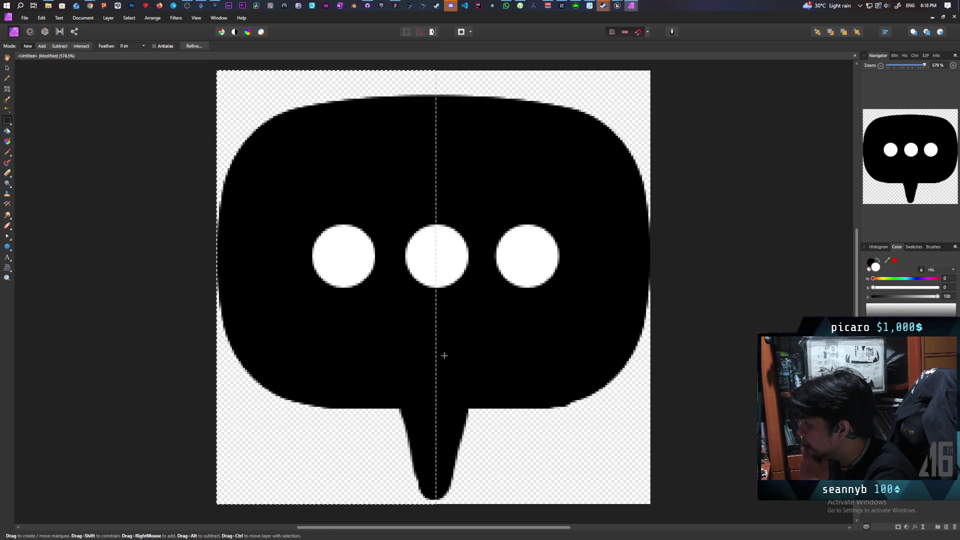
Move the selection over the bubble's right half up to the centre line and delete it.
mouse_move(360, 356)
left_mouse_down()
mouse_move(553, 360)
mouse_move(583, 345)
mouse_move(579, 362)
left_mouse_up()
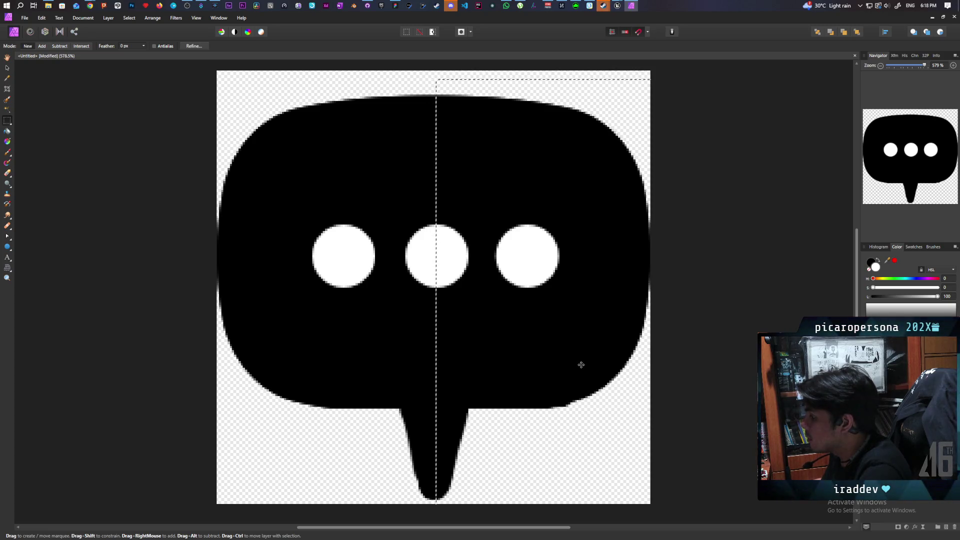
key("Left")
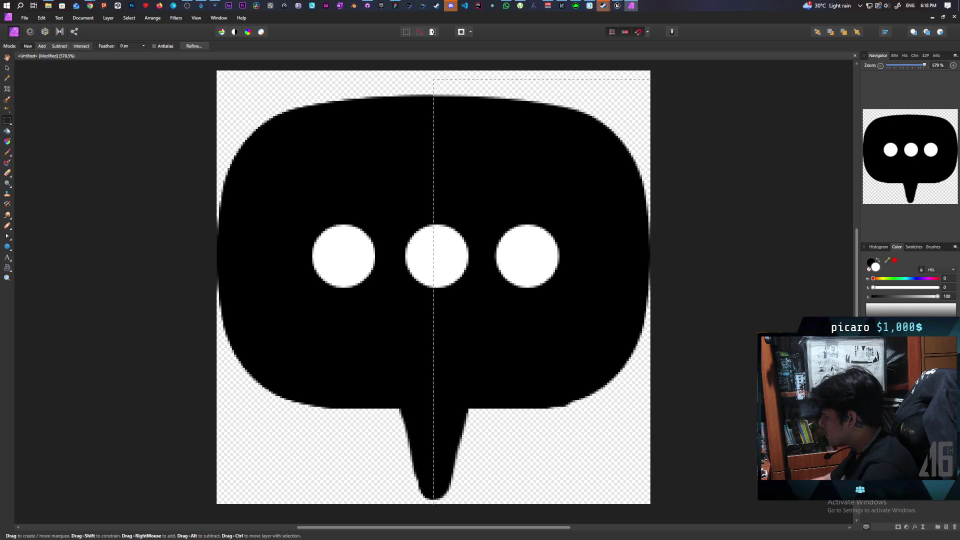
key("Delete")
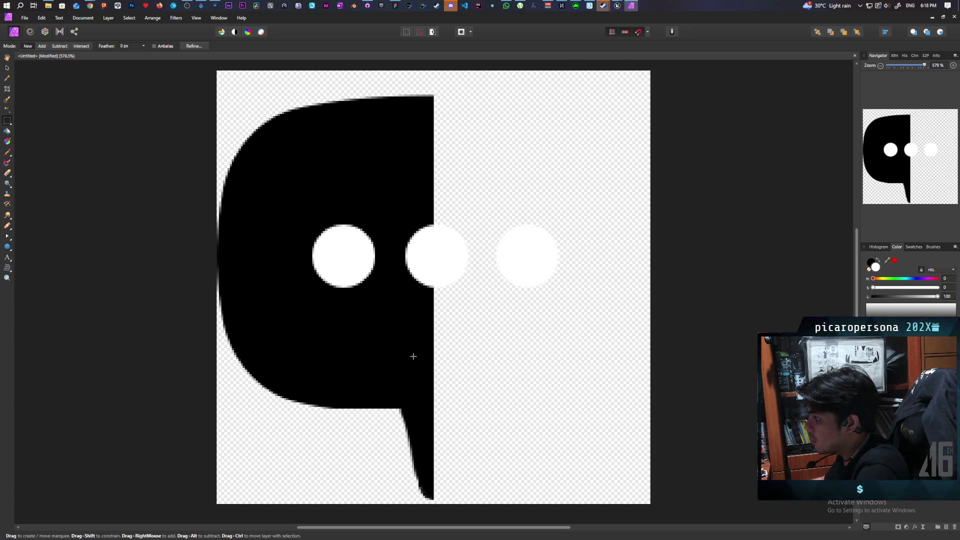
Switch to the Move tool and duplicate the half-bubble layer.
left_click(7, 69)
right_click(346, 308)
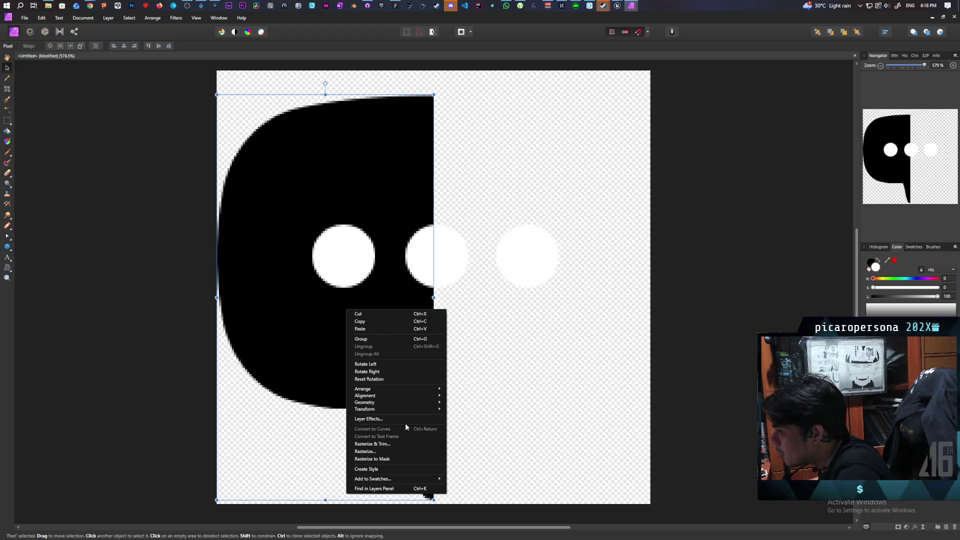
key("Escape")
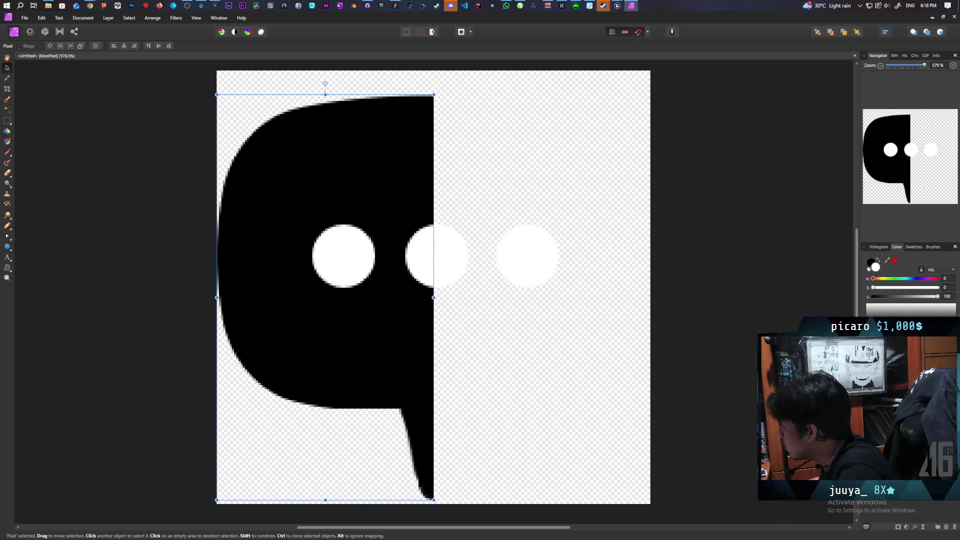
right_click(896, 316)
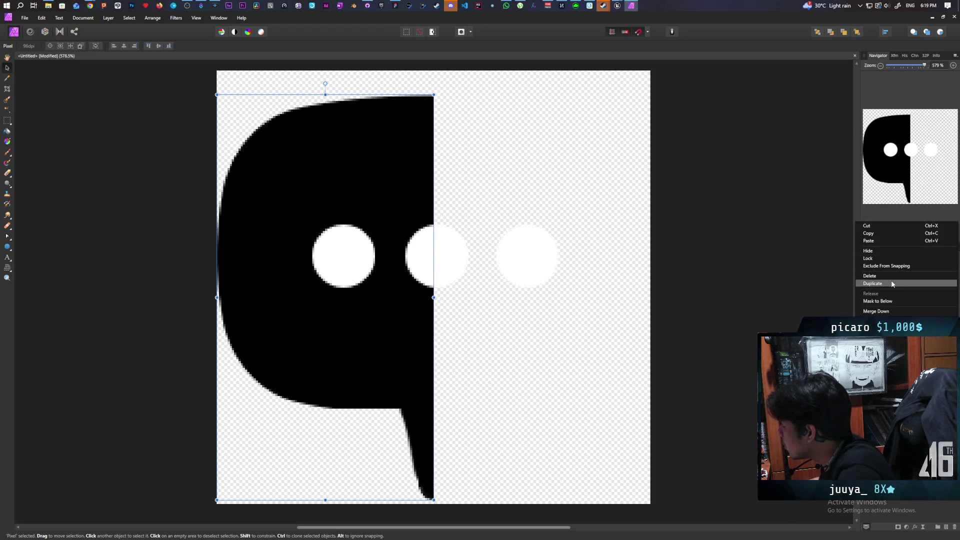
key("Escape")
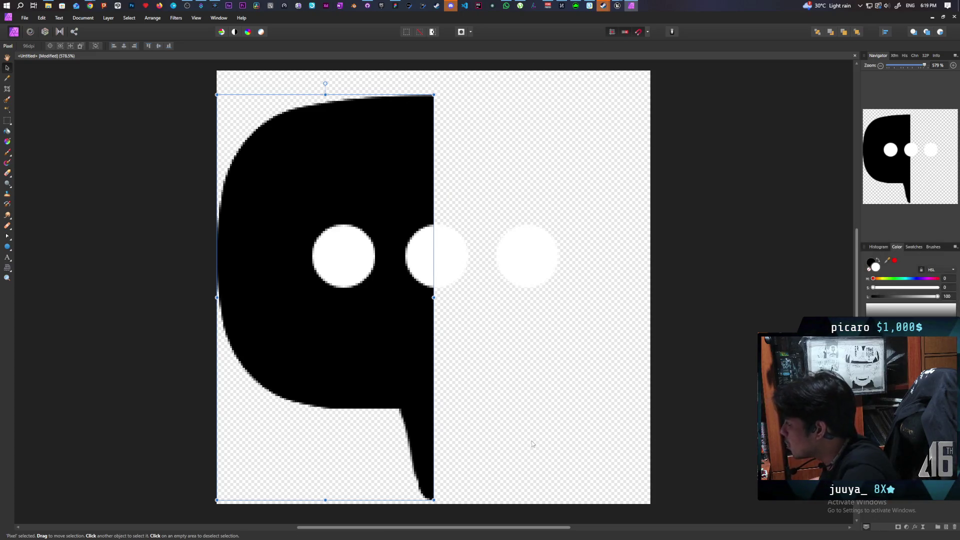
Flip the copied half horizontally and drag it onto the right side.
right_click(388, 353)
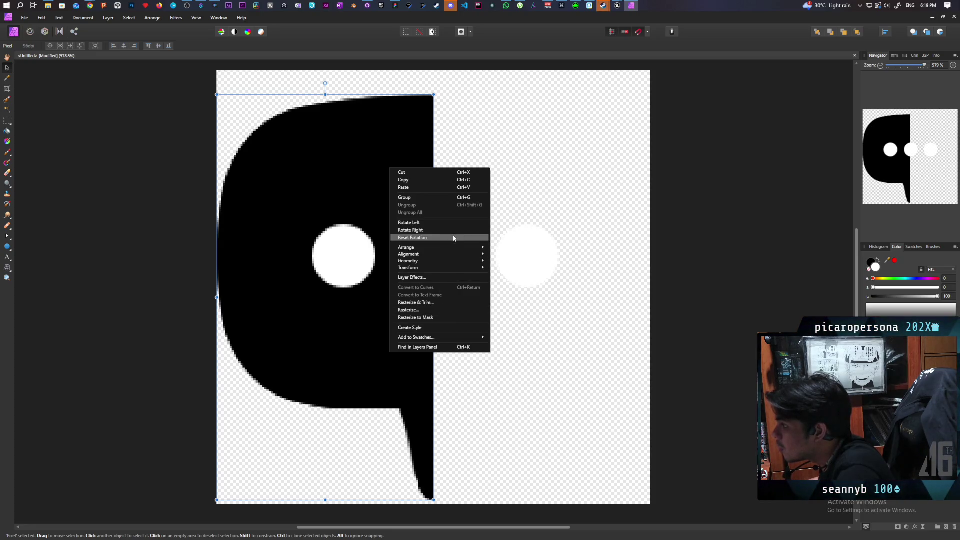
mouse_move(451, 249)
mouse_move(451, 270)
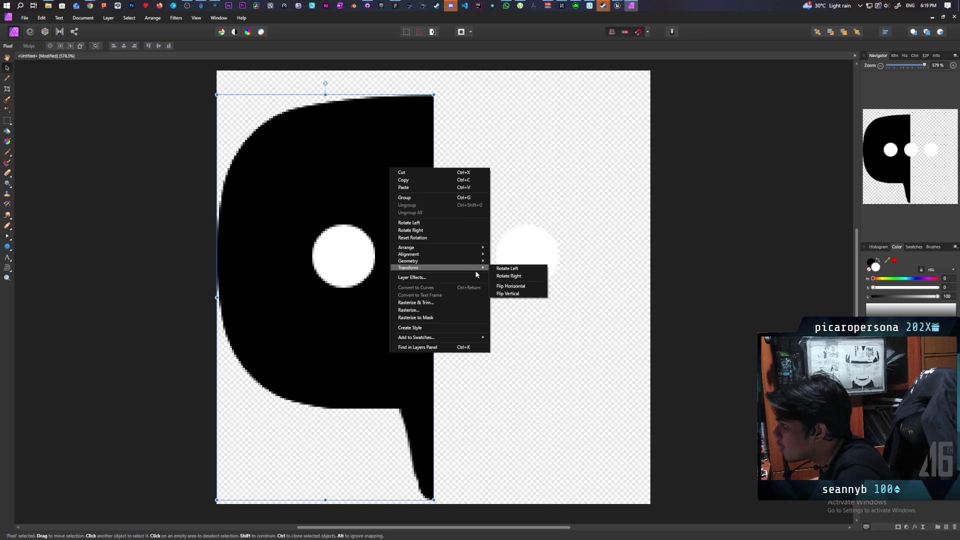
left_click(527, 286)
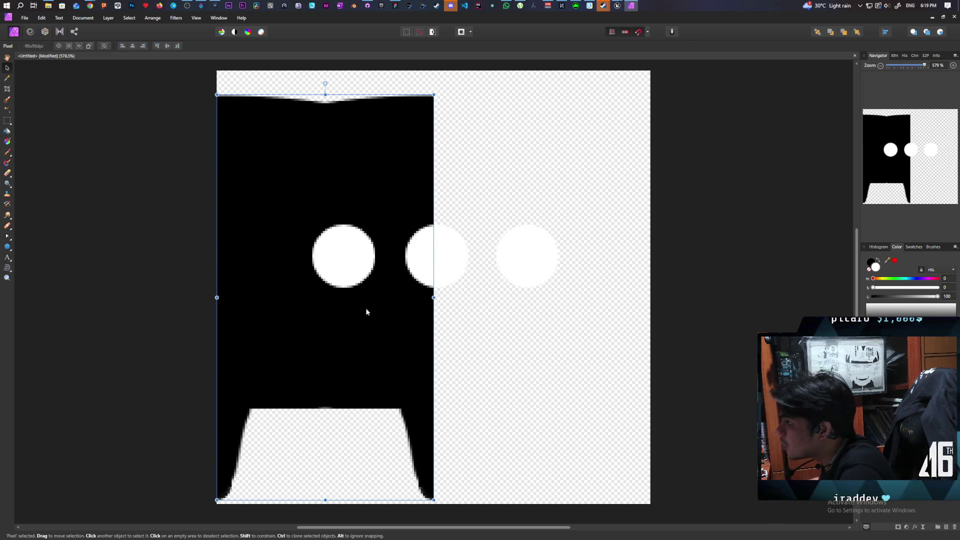
mouse_move(285, 349)
left_mouse_down()
mouse_move(497, 347)
mouse_move(491, 352)
left_mouse_up()
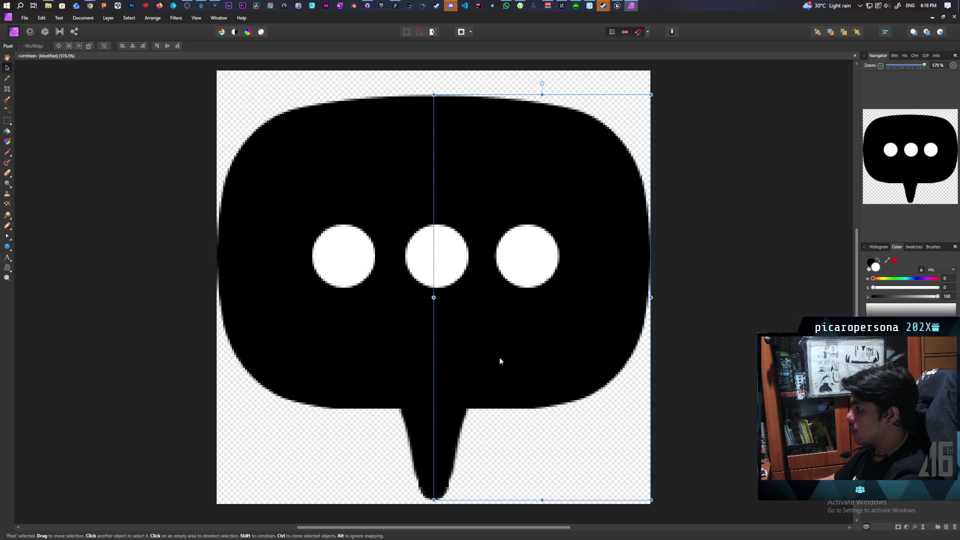
Select all three white dots and shift them slightly left until centred over the tail.
left_click(527, 256)
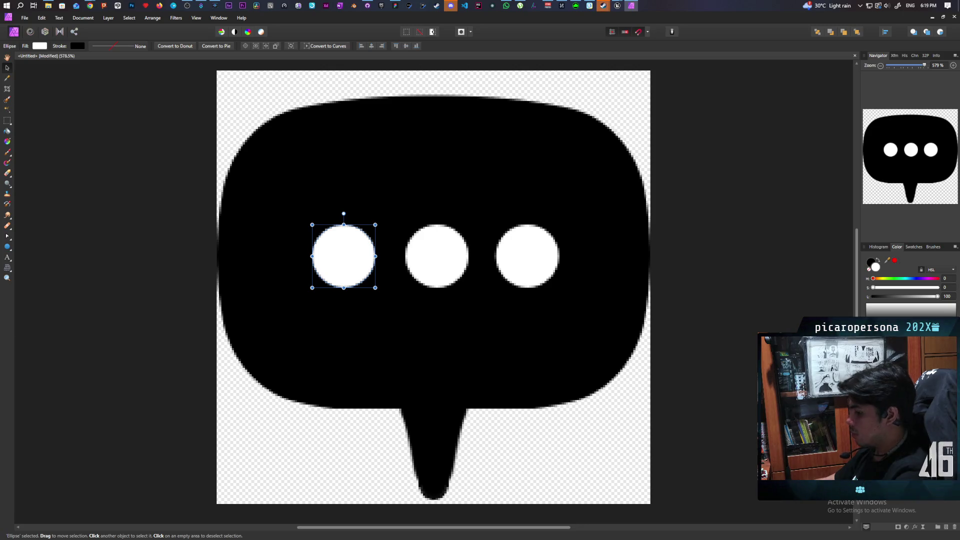
key("ctrl+a")
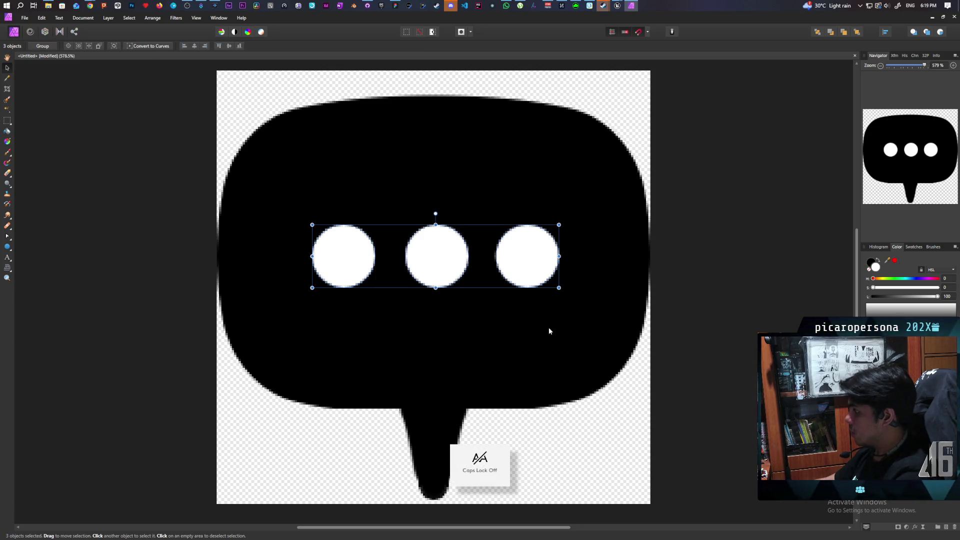
left_click_drag(526, 264, 520, 264)
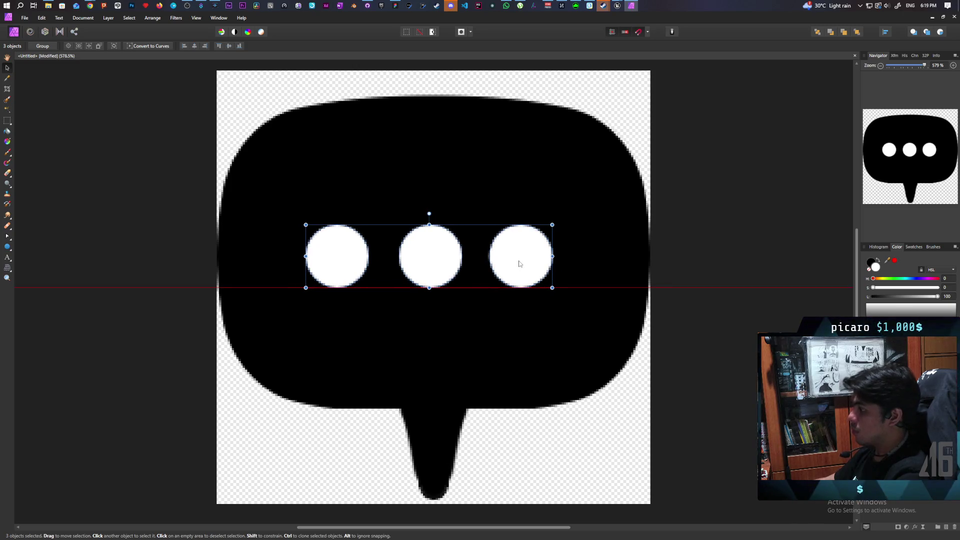
left_click_drag(518, 264, 522, 263)
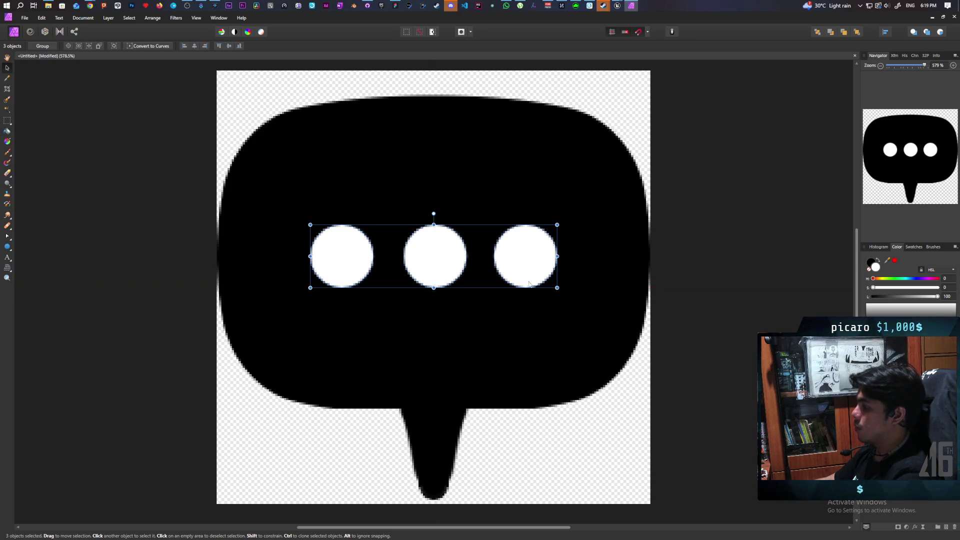
left_click(750, 381)
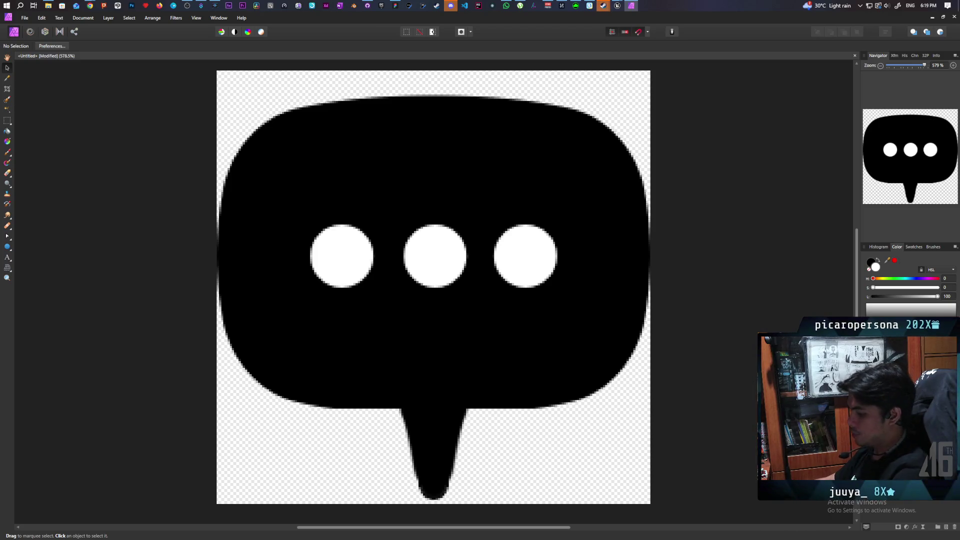
Export the symmetrical bubble as a 200 px PNG, overwriting speechbubble.png on the Desktop.
left_click(24, 17)
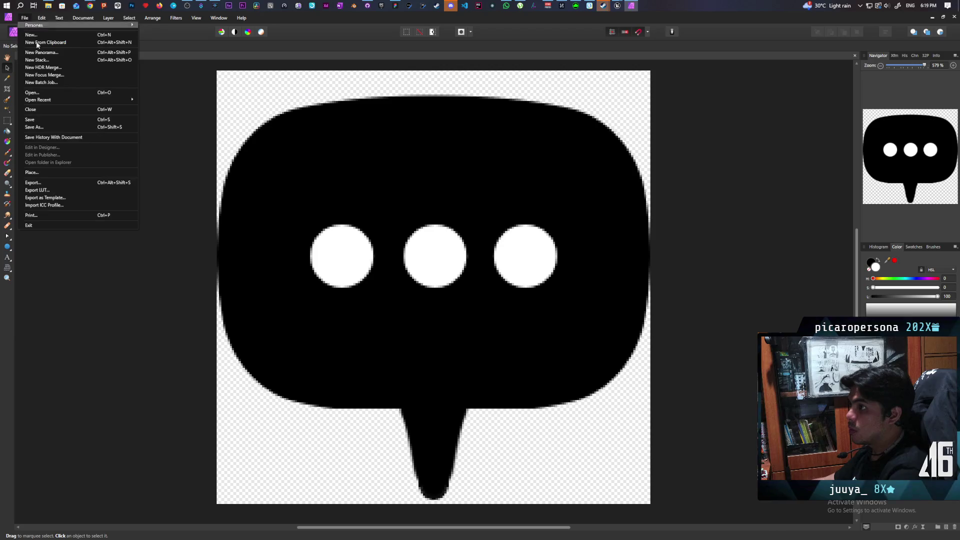
left_click(54, 183)
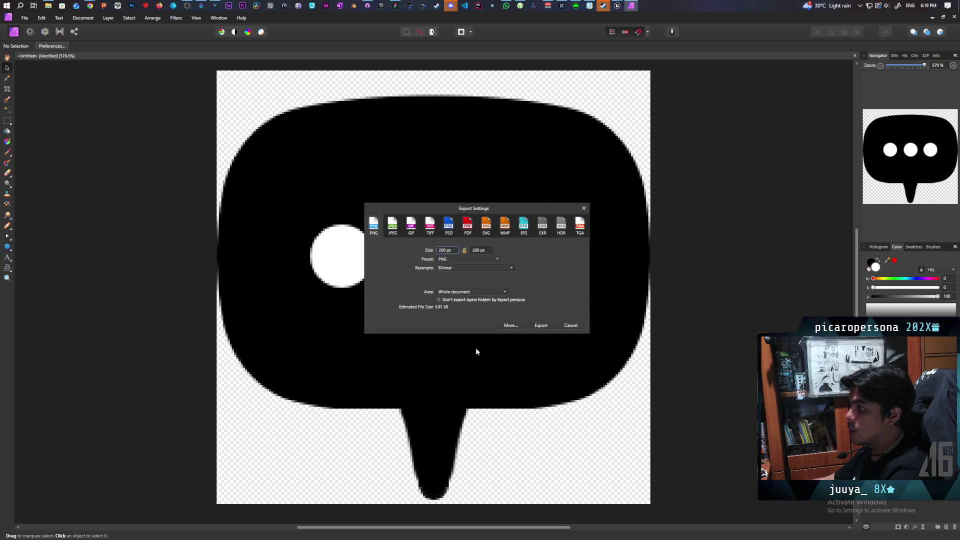
left_click(540, 325)
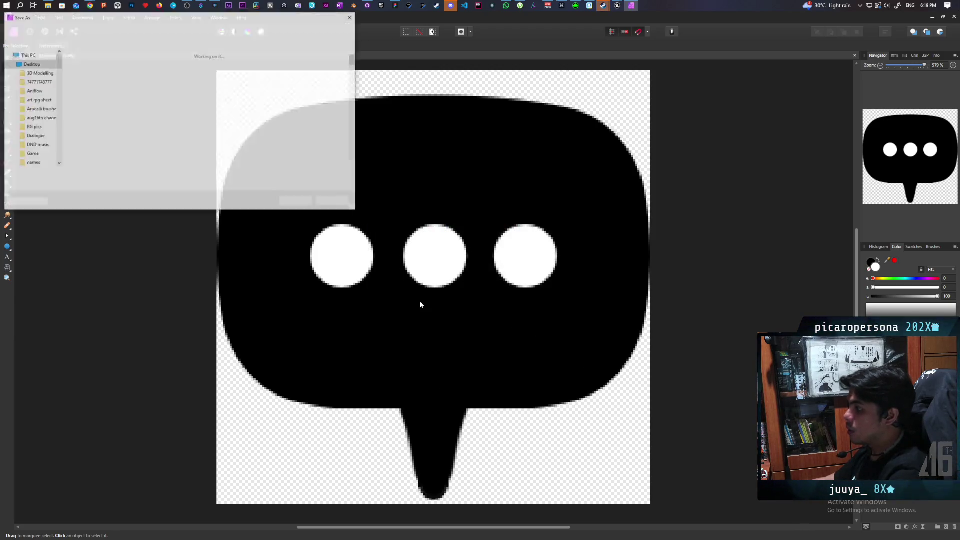
left_click(83, 60)
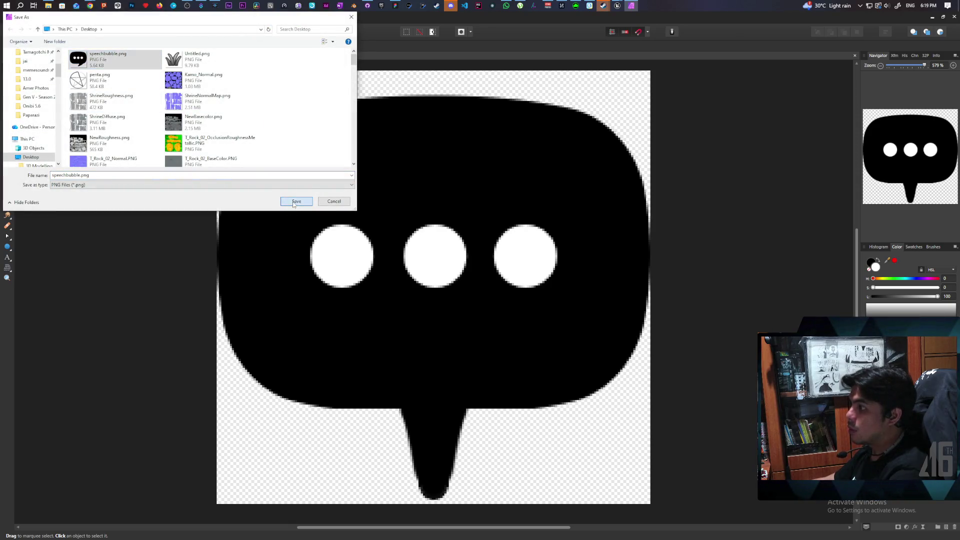
left_click(294, 202)
left_click(505, 307)
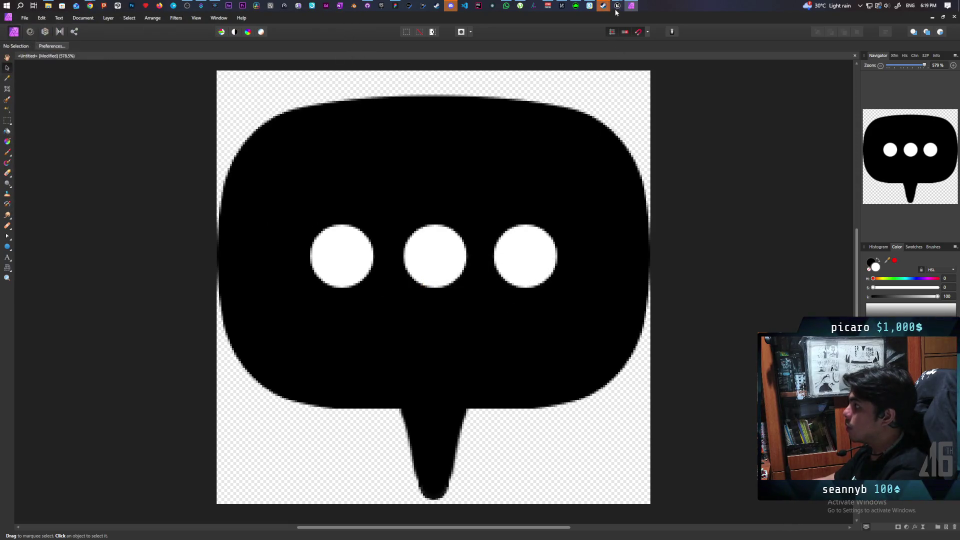
Reimport the updated speechbubble texture in Unreal Engine's Content Browser.
mouse_move(616, 12)
left_click(576, 60)
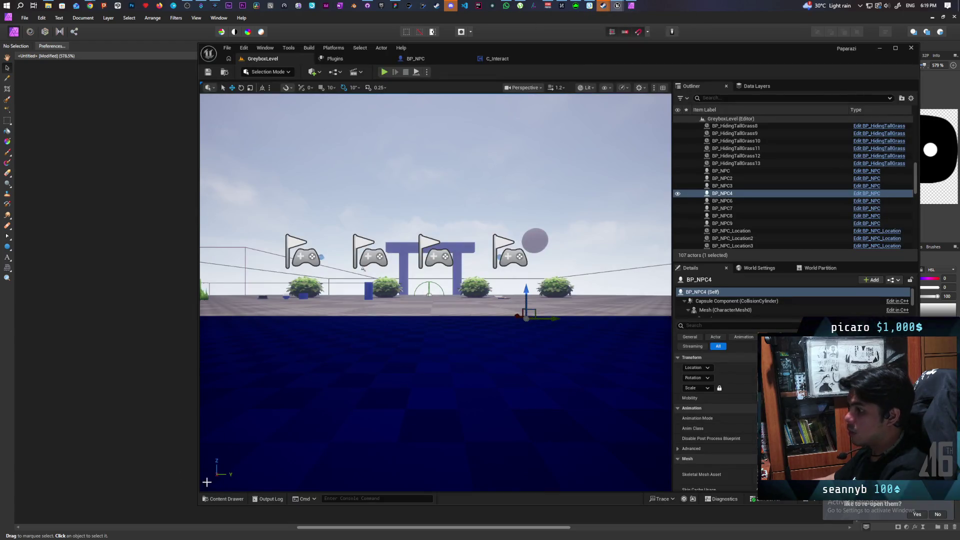
left_click(222, 498)
right_click(314, 387)
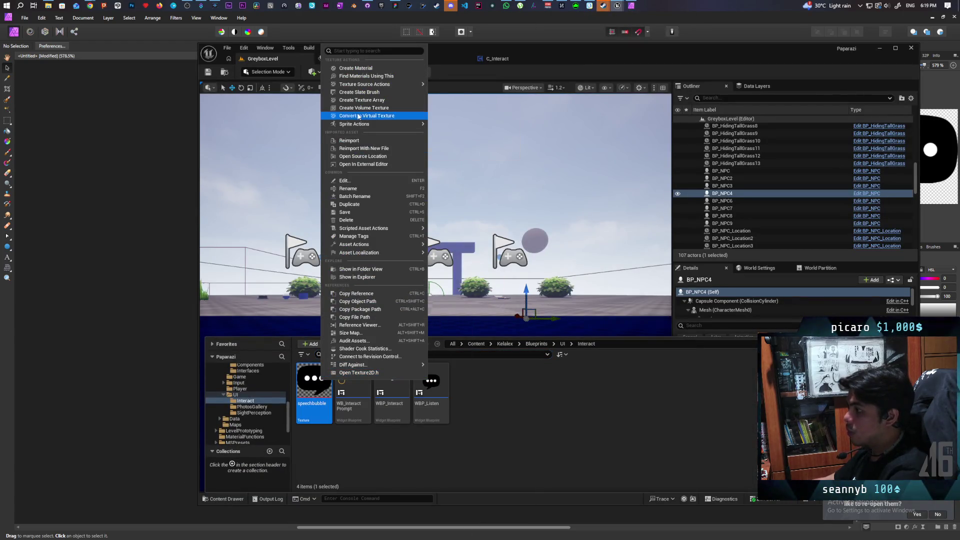
left_click(352, 141)
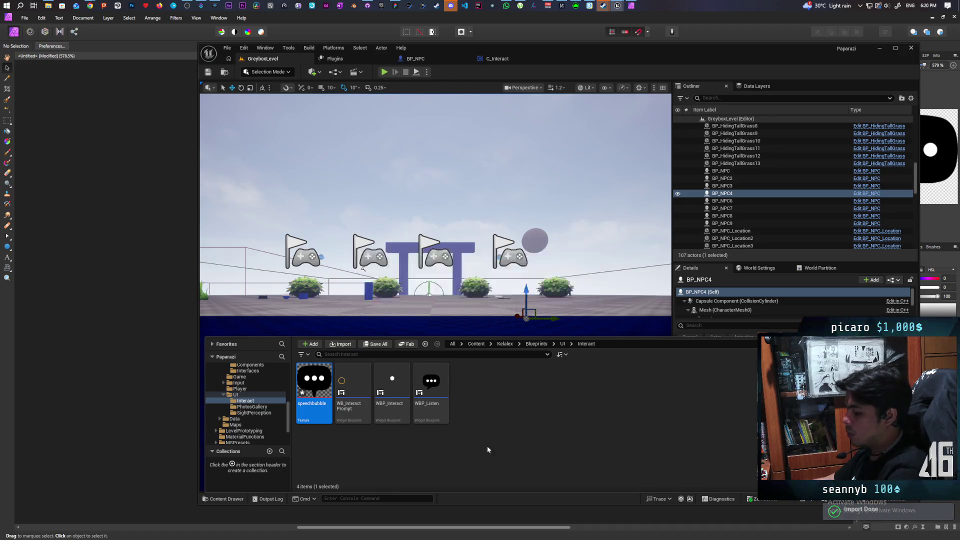
Play the level, walk through the blue gate and grass to the seated NPCs, then stop.
left_click(385, 72)
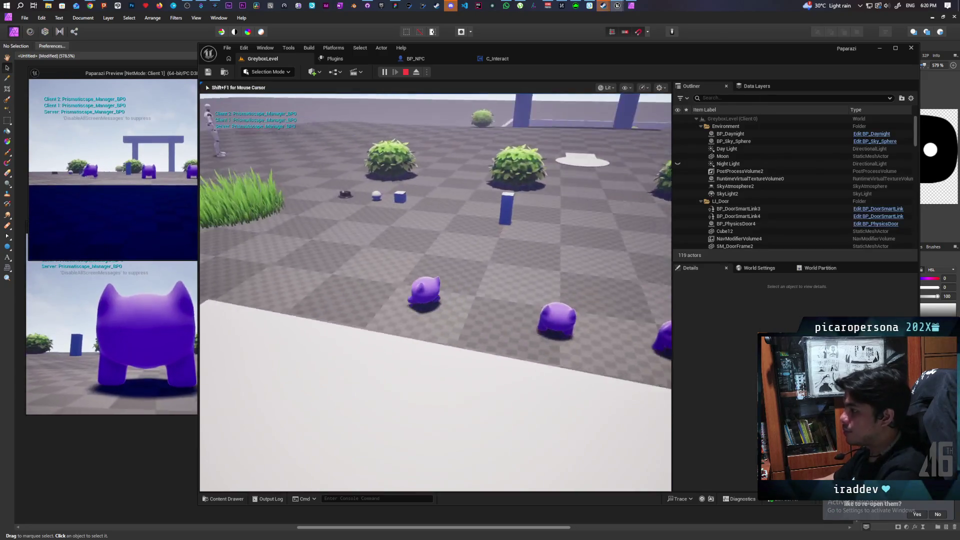
key("w")
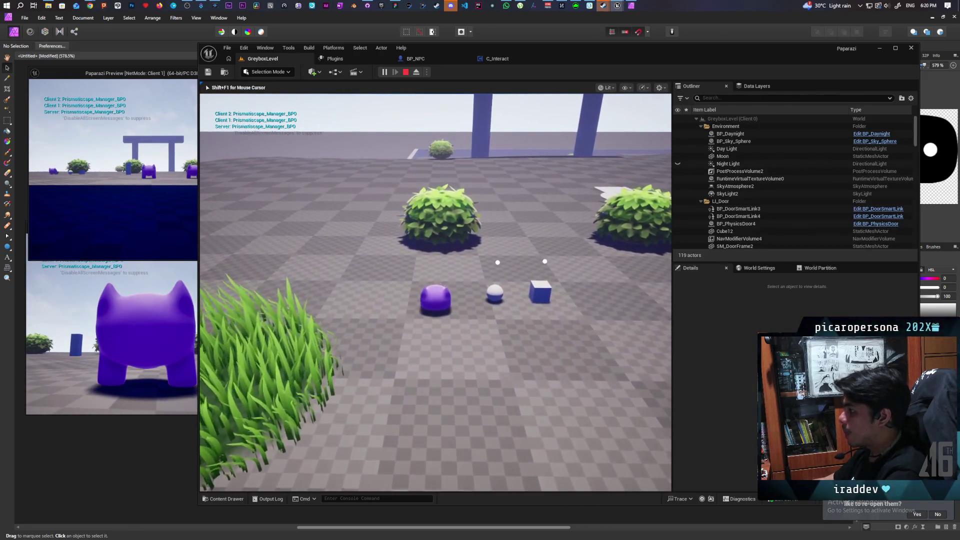
key("w")
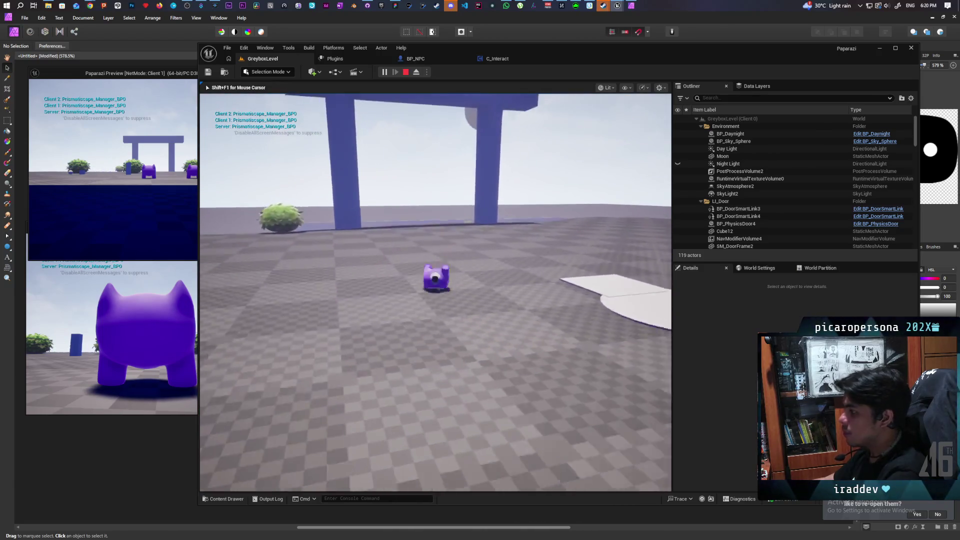
key("w")
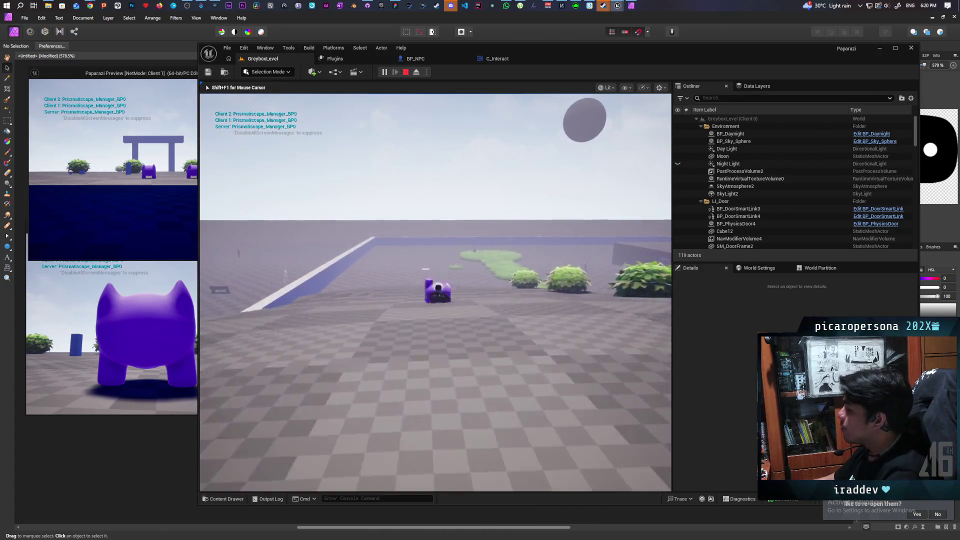
key("space")
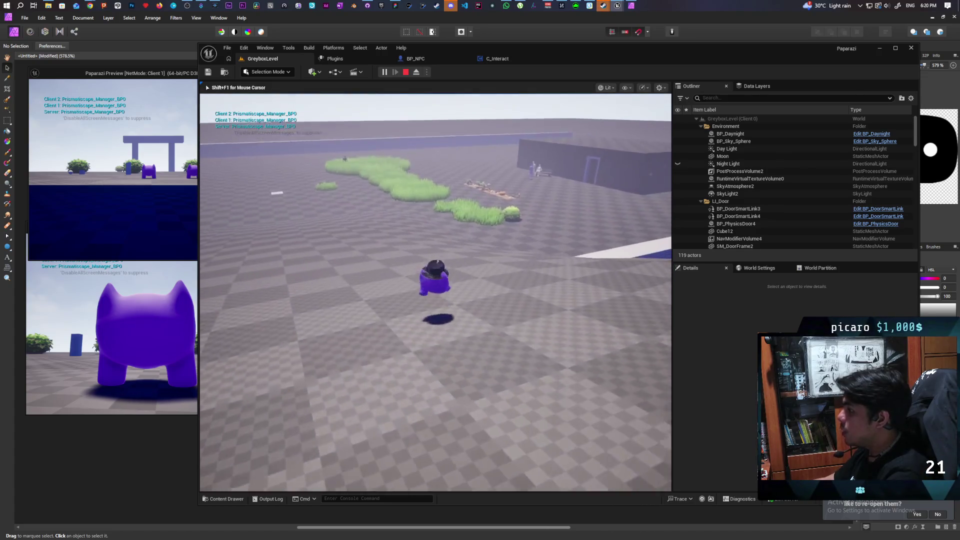
key("w")
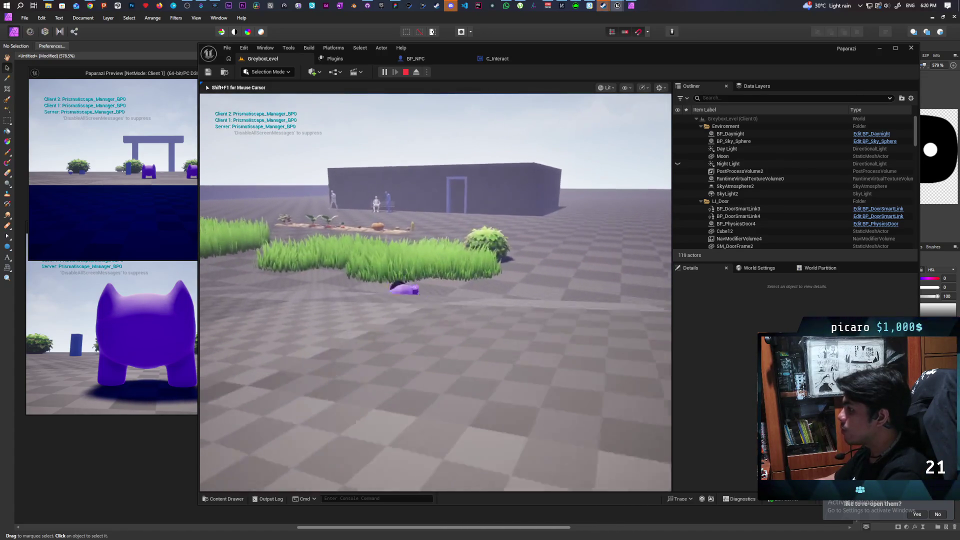
key("w")
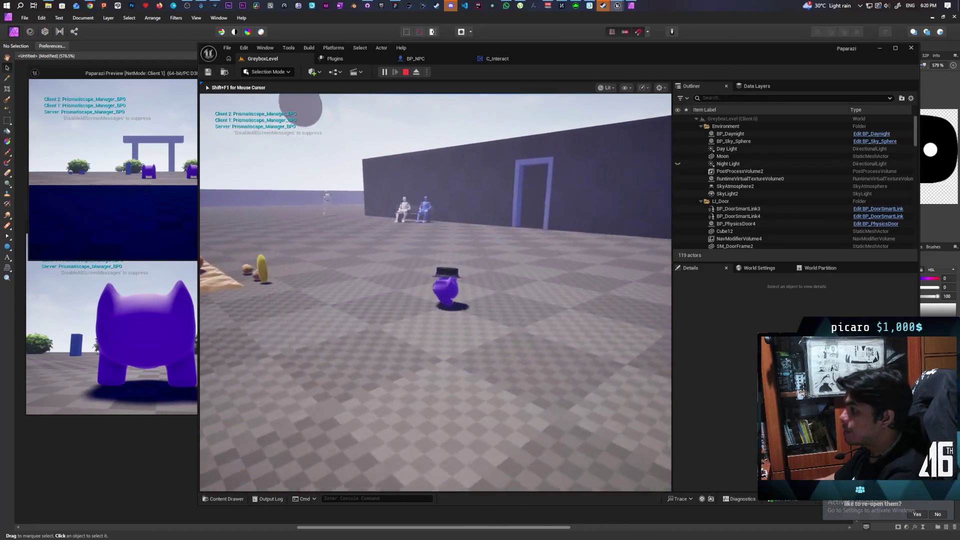
key("w")
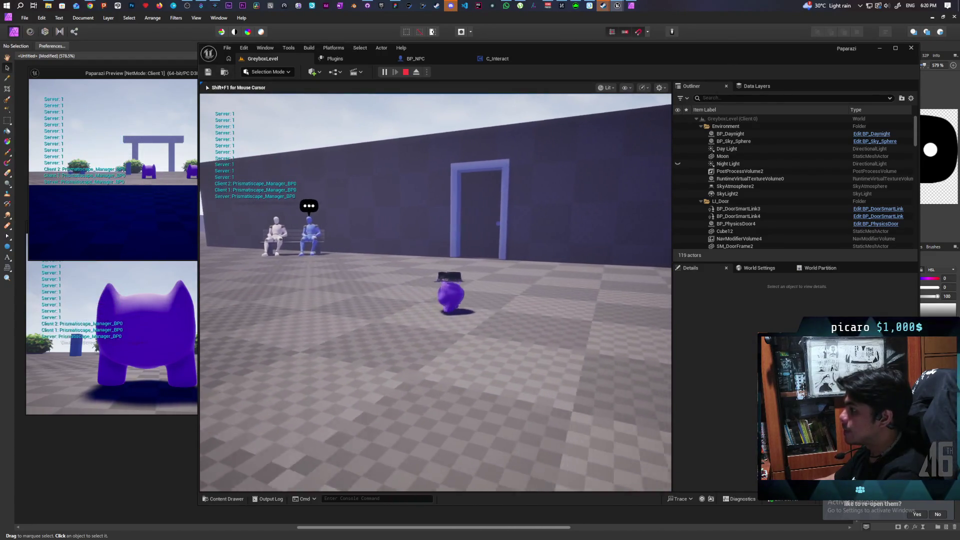
key("w")
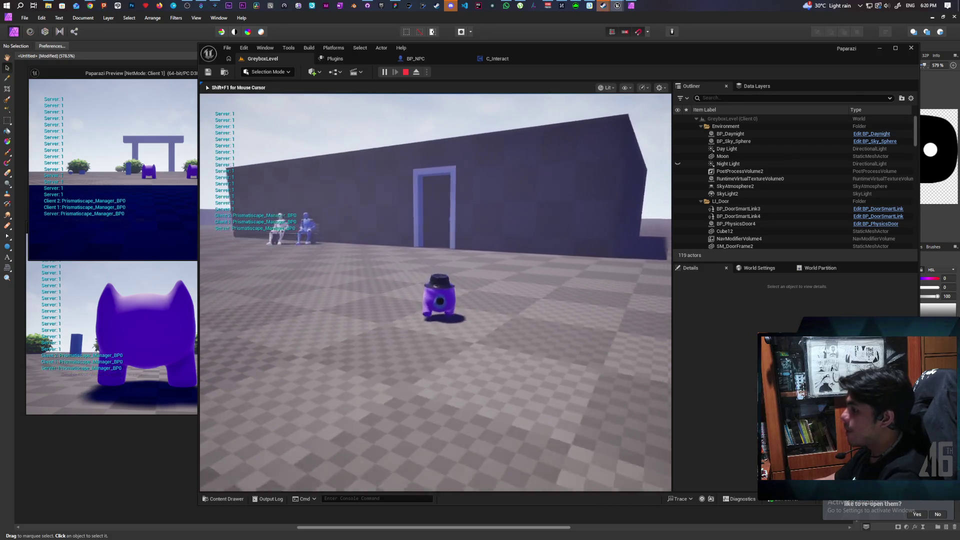
key("w")
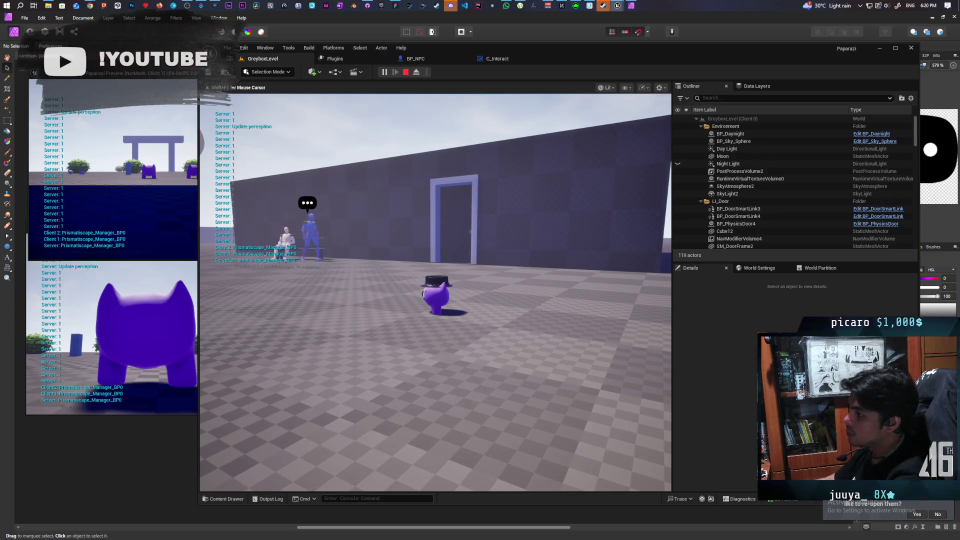
key("Escape")
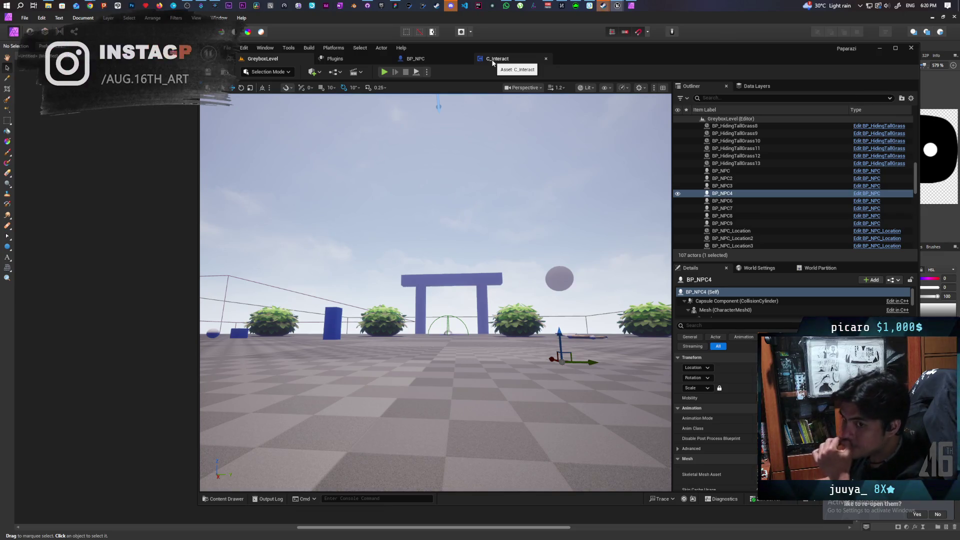
Select BP_NPC's speech-bubble Widget, compile and save the blueprint, then play GreyboxLevel.
left_click(493, 60)
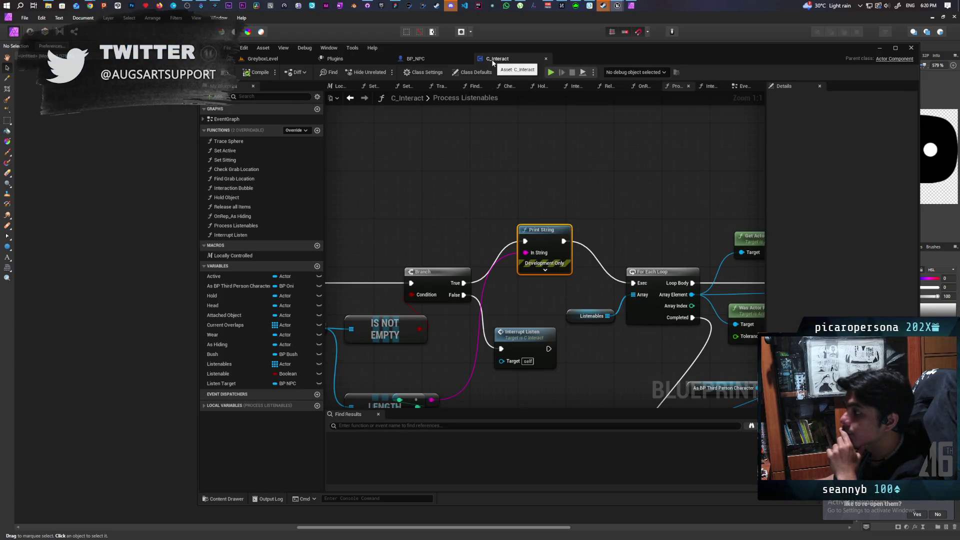
left_click(411, 60)
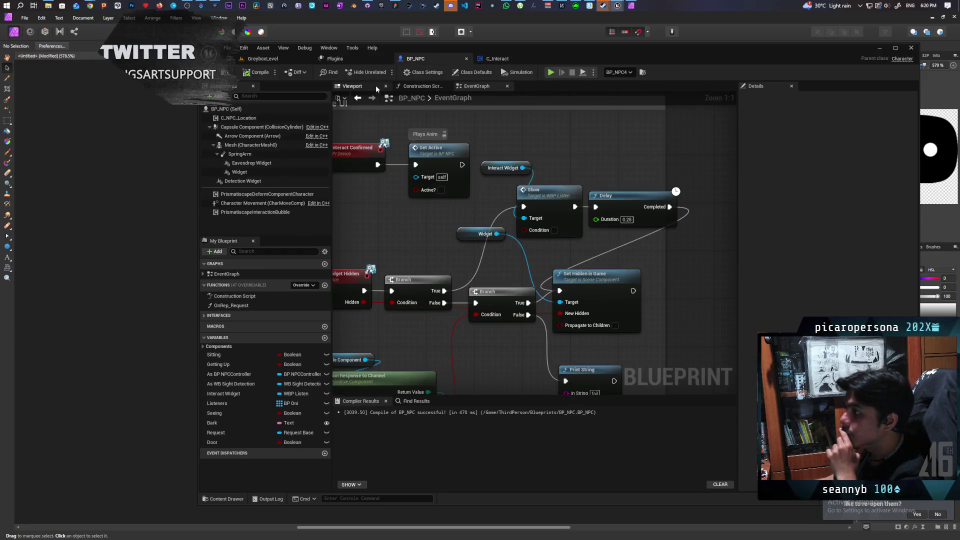
left_click(352, 86)
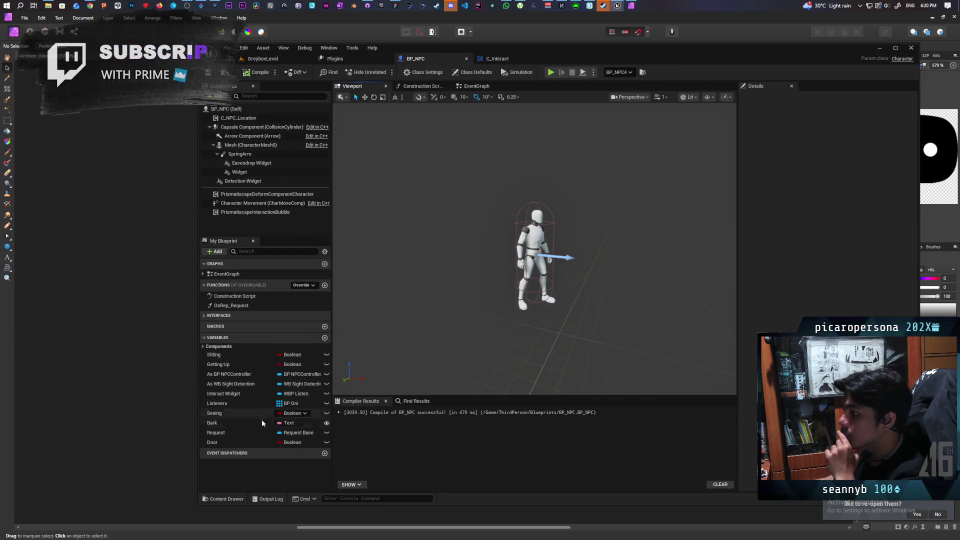
left_click(240, 171)
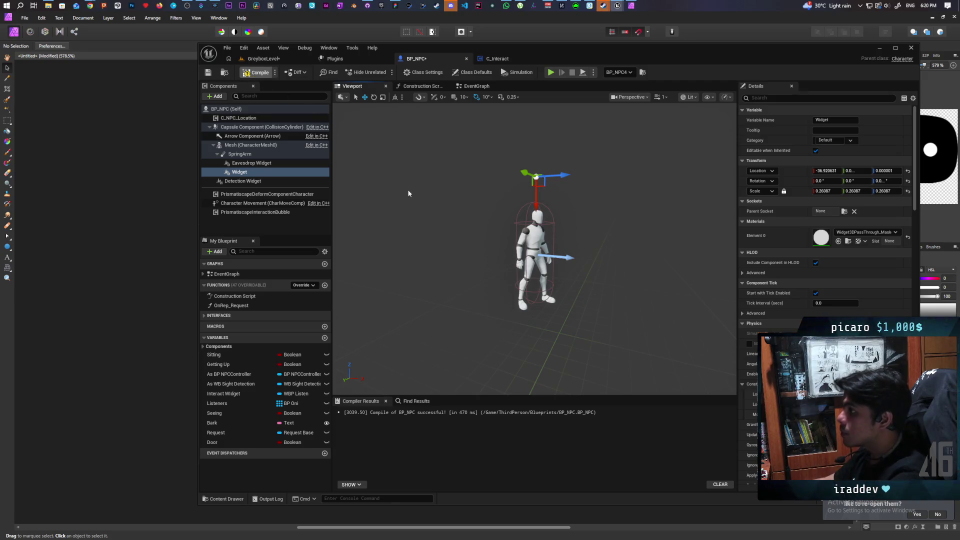
key("ctrl+s")
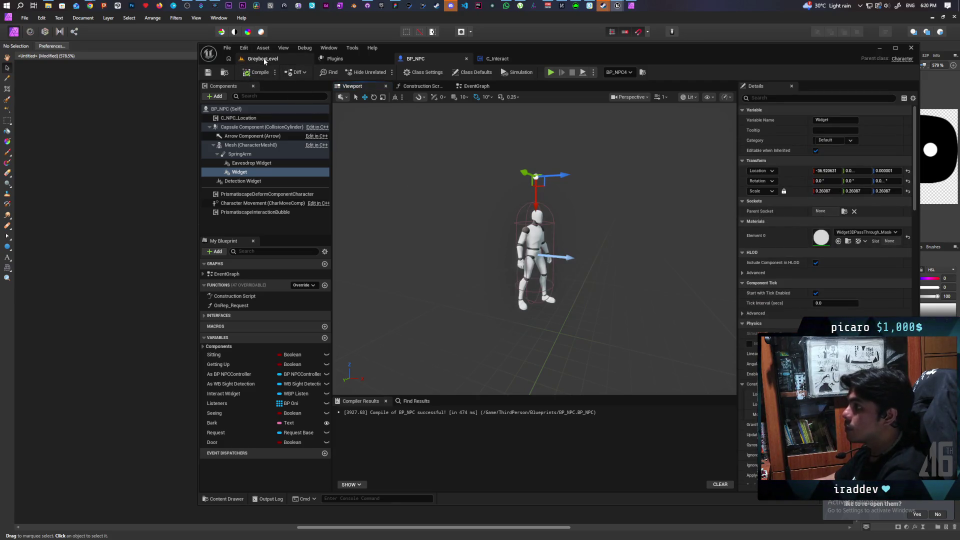
left_click(263, 59)
left_click(384, 71)
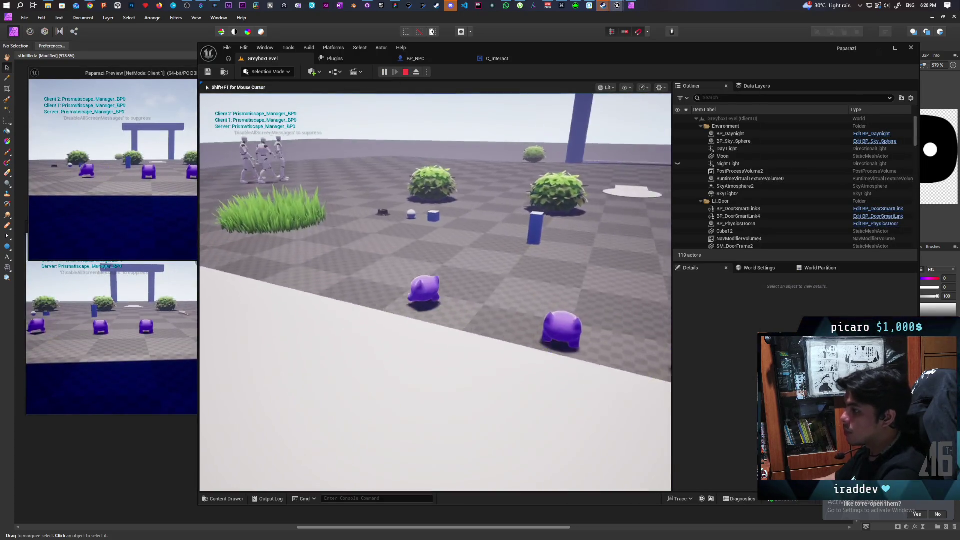
Walk through the blue arch to the wall, press F, and check the bubble over the bench NPC.
key("w")
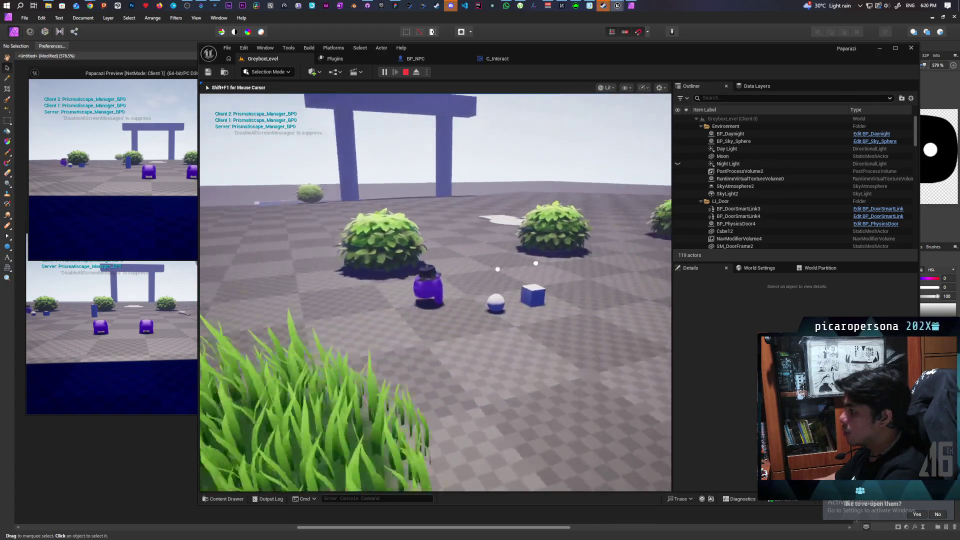
key("w")
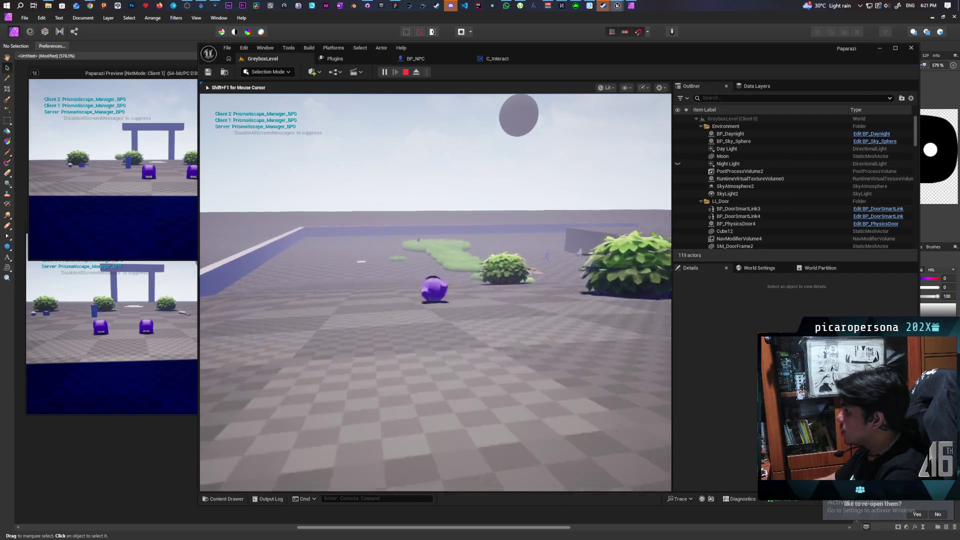
key("w")
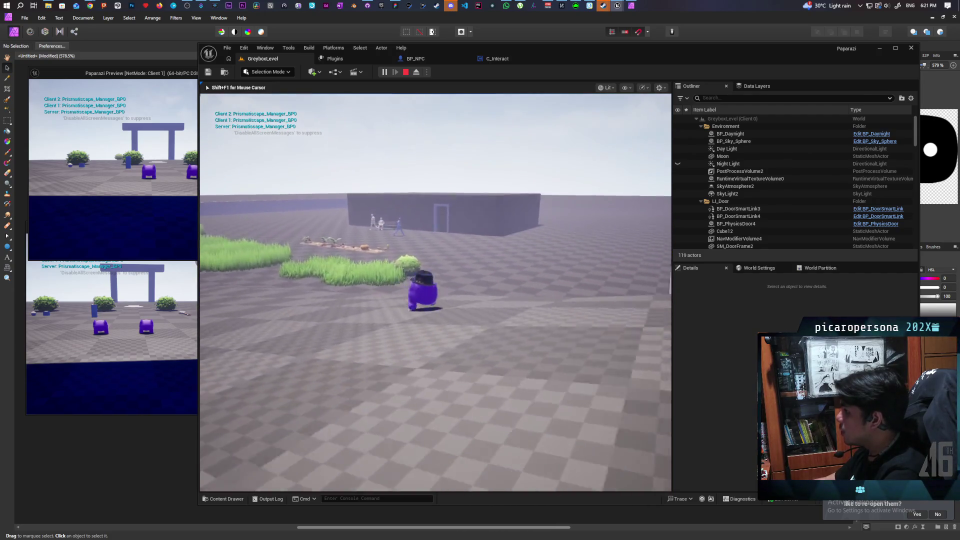
key("w")
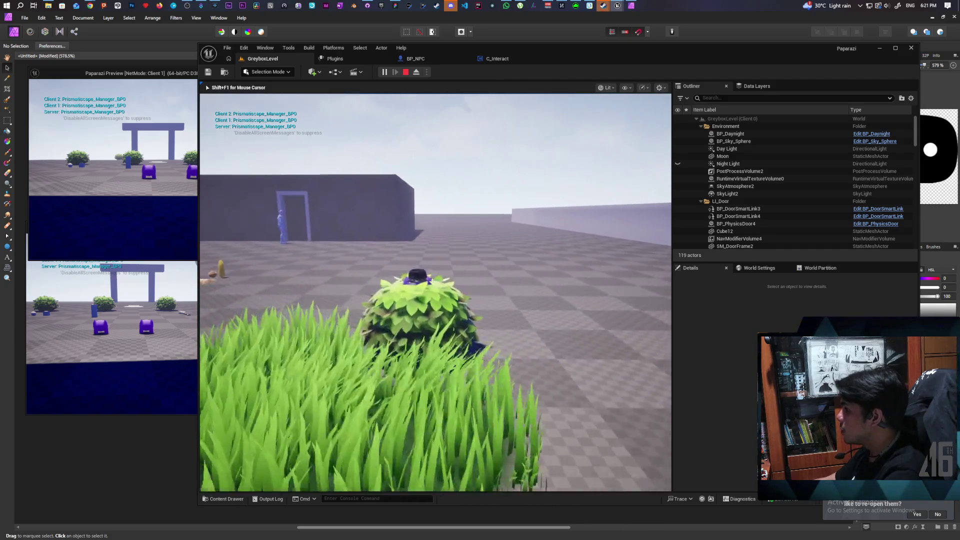
key("w")
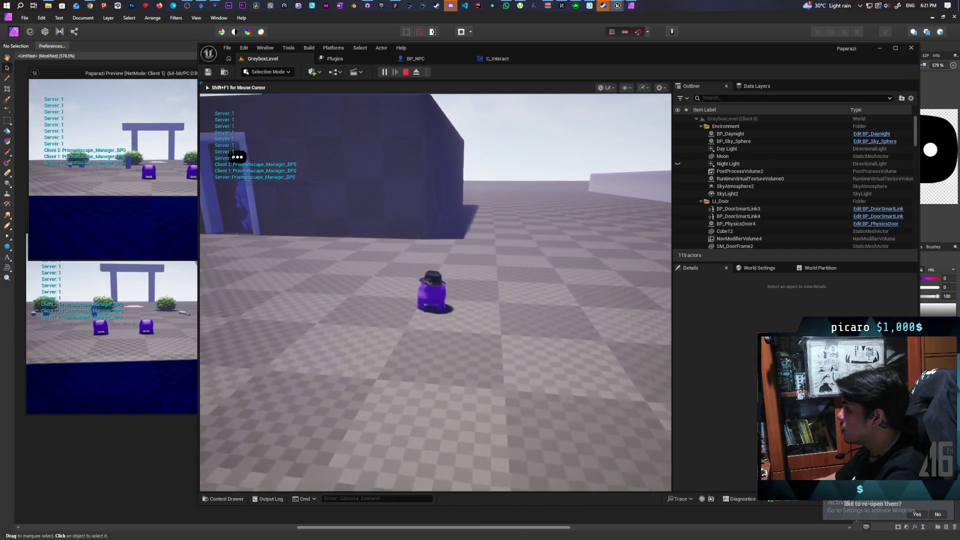
key("w")
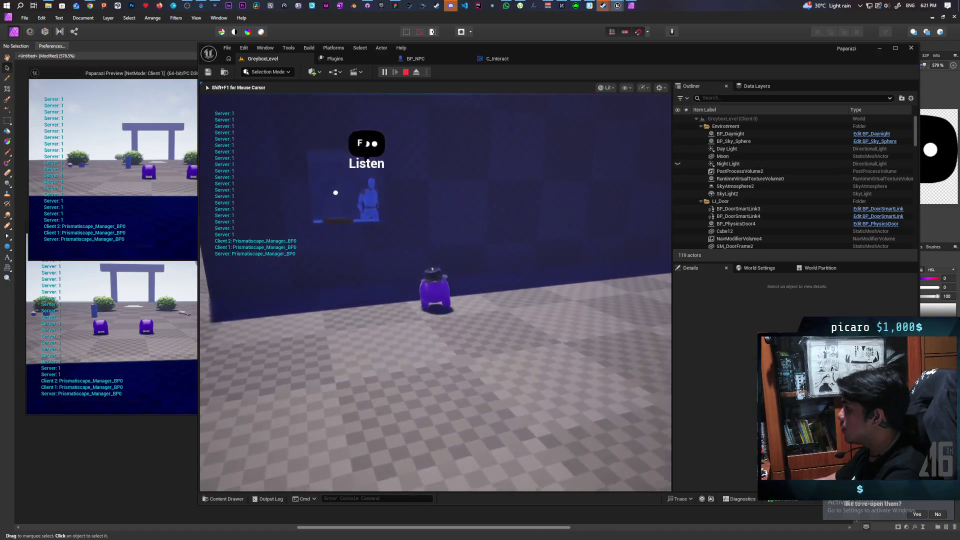
key("w")
key("w")
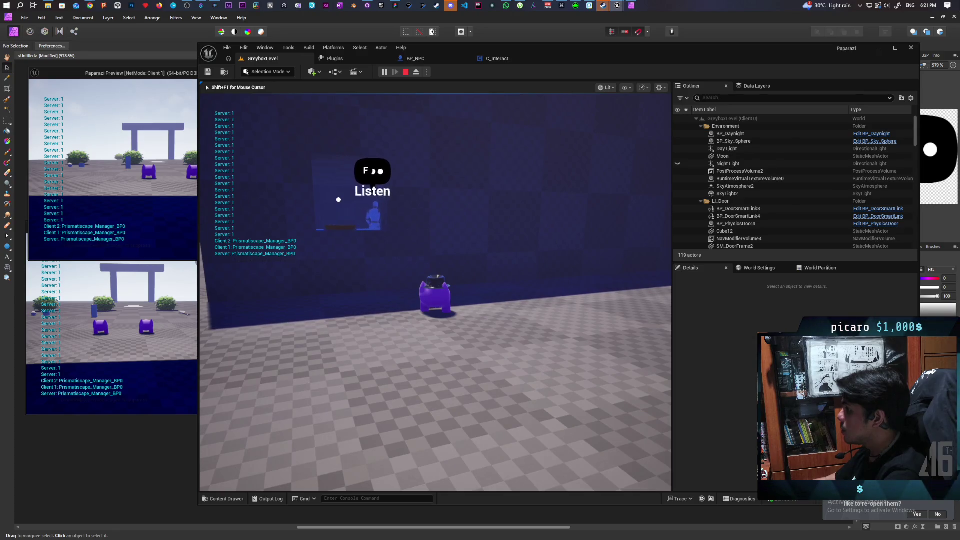
key("f")
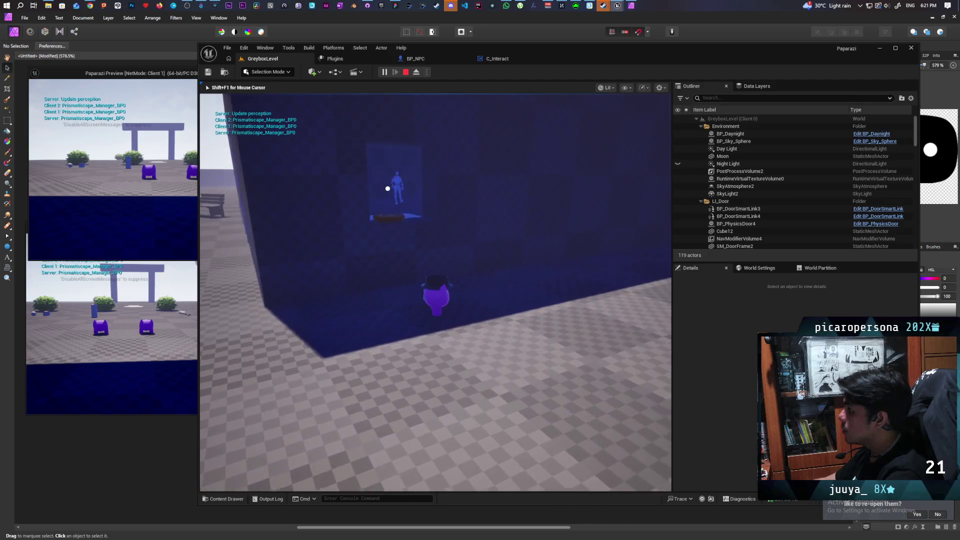
key("s")
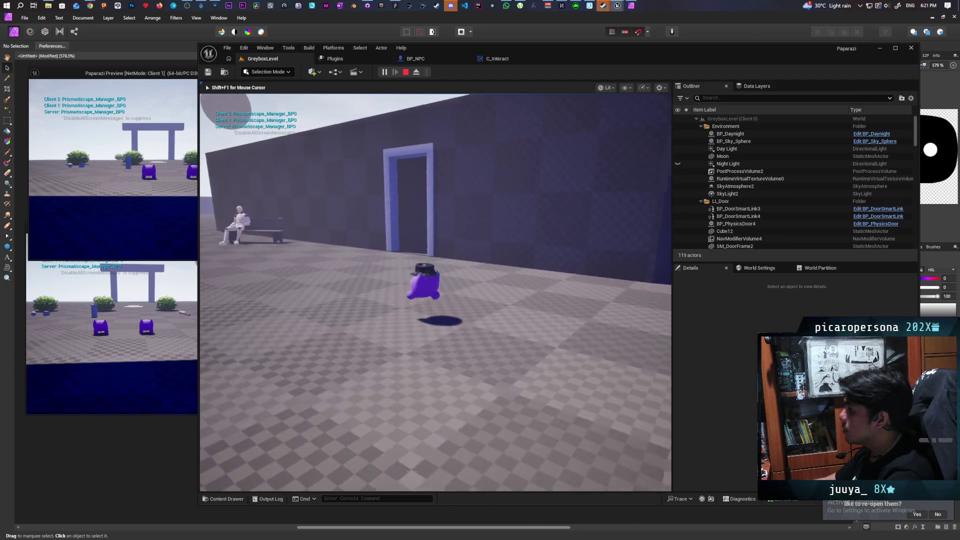
key("w")
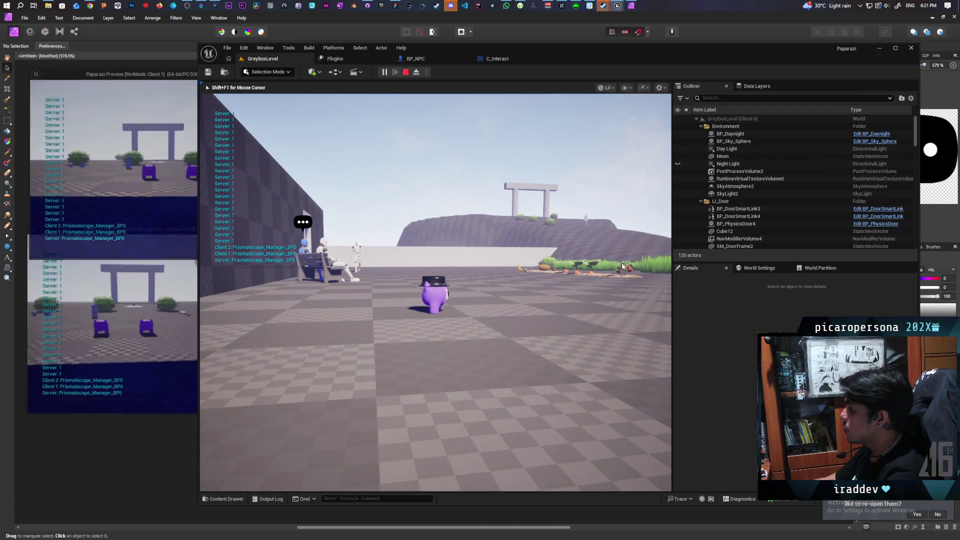
key("Escape")
left_click(415, 59)
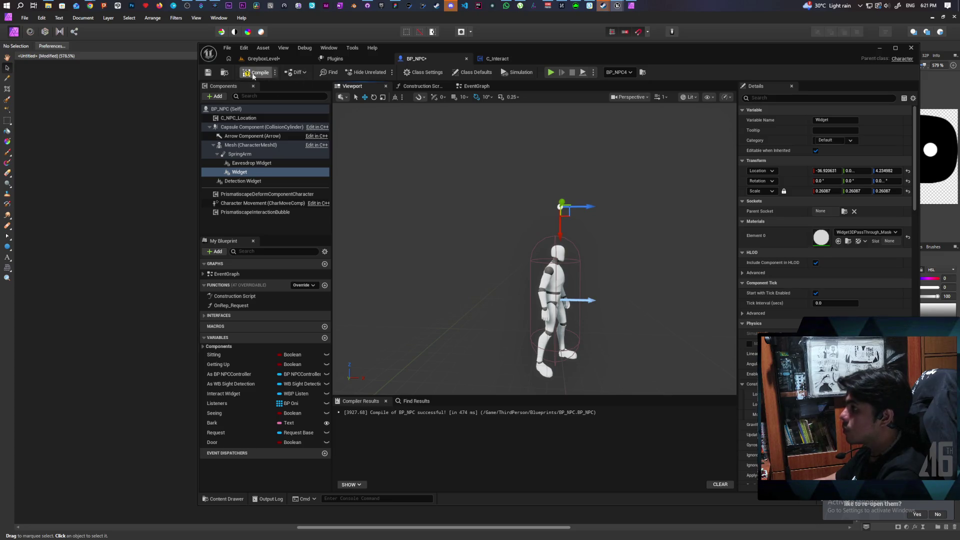
Return to GreyboxLevel and launch a new play test with the raised bubble.
left_click(274, 59)
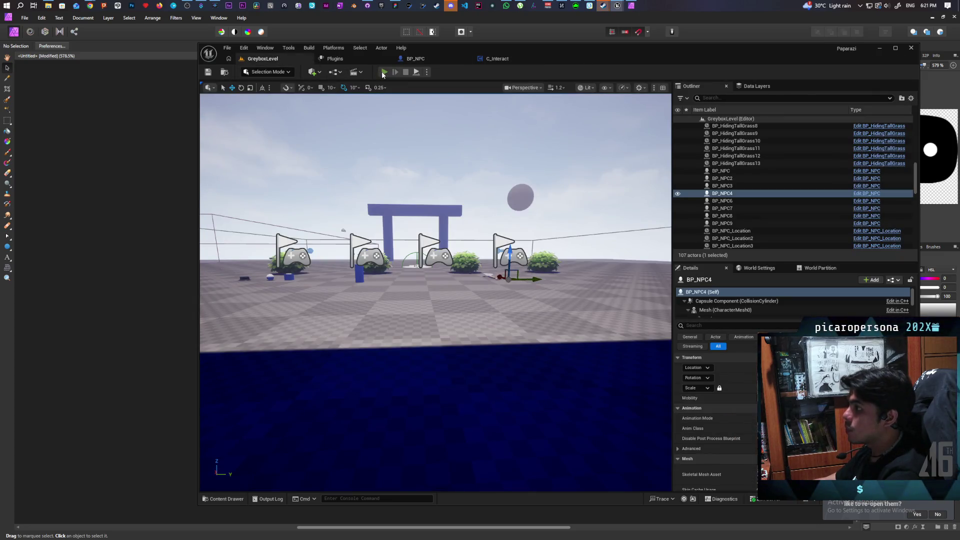
left_click(384, 72)
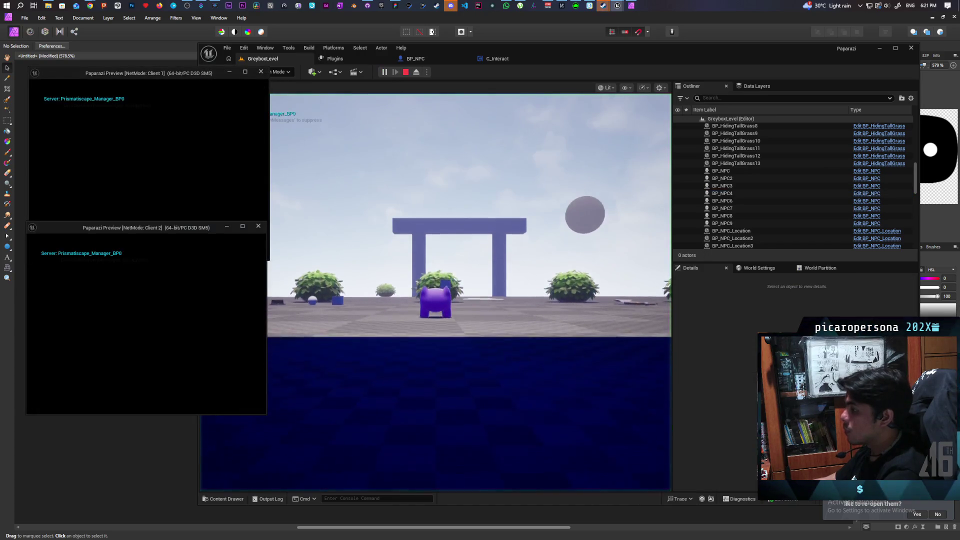
Walk through the blue gate to the doorway NPC and press F to listen.
left_click(273, 238)
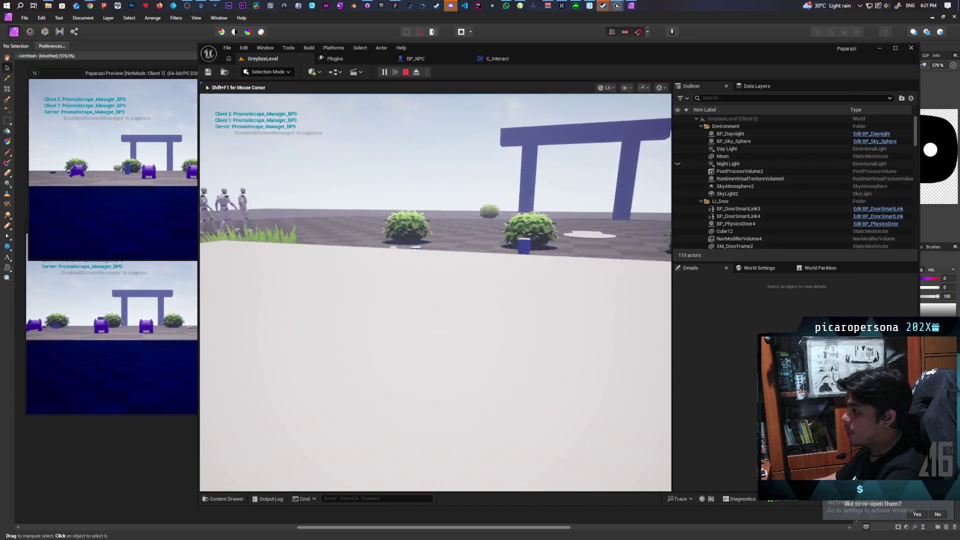
key("w")
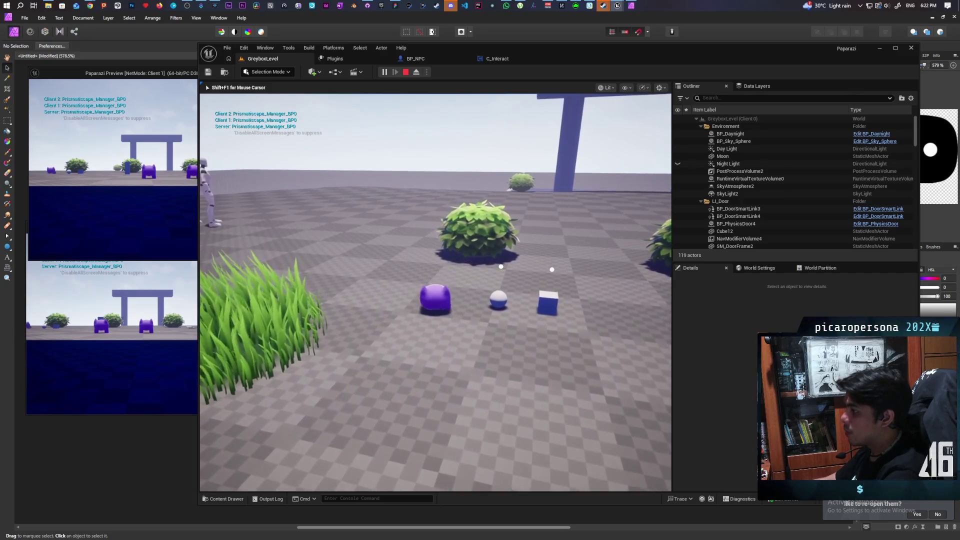
key("w")
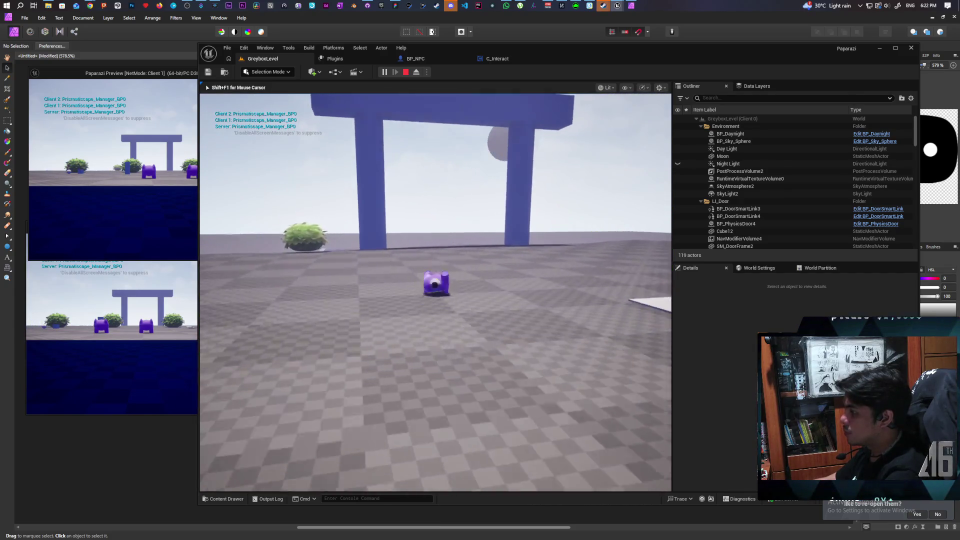
key("w")
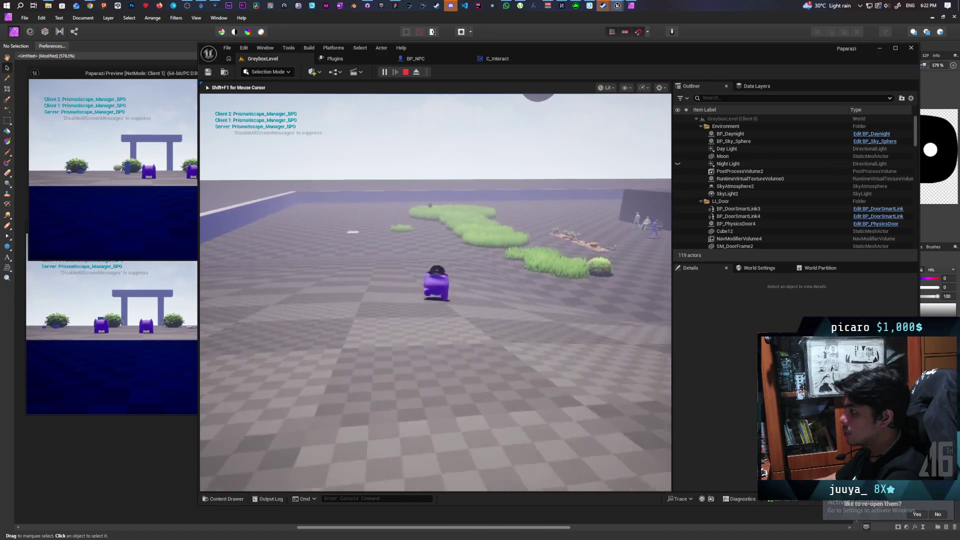
key("w")
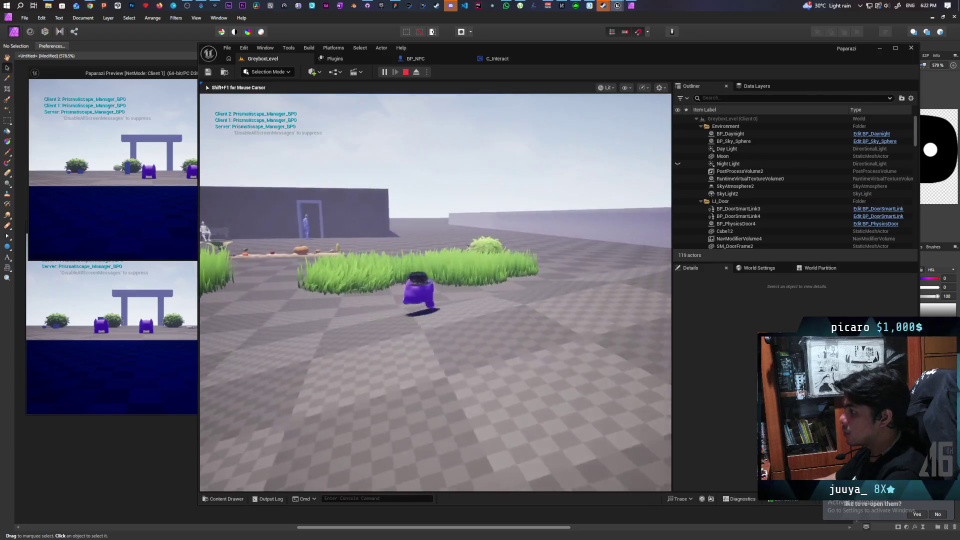
key("w")
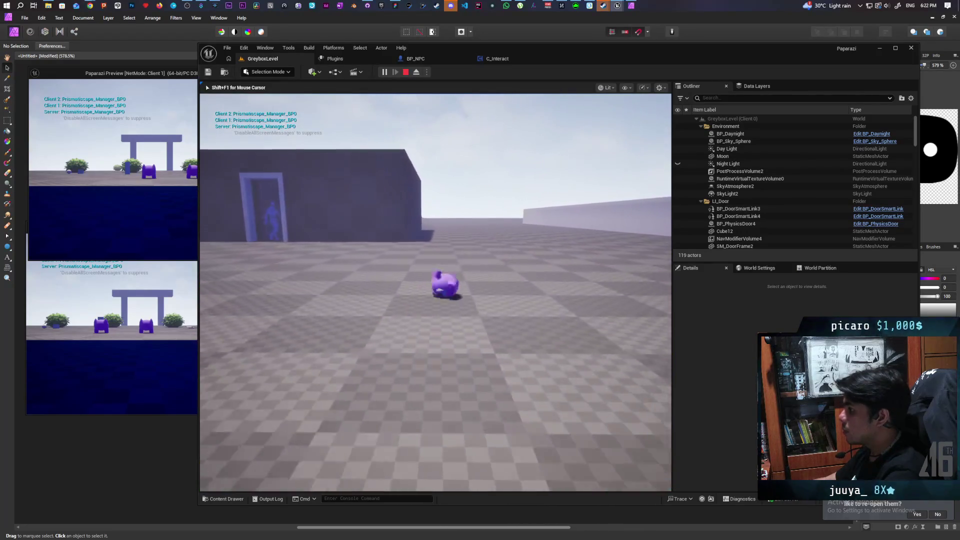
key("w")
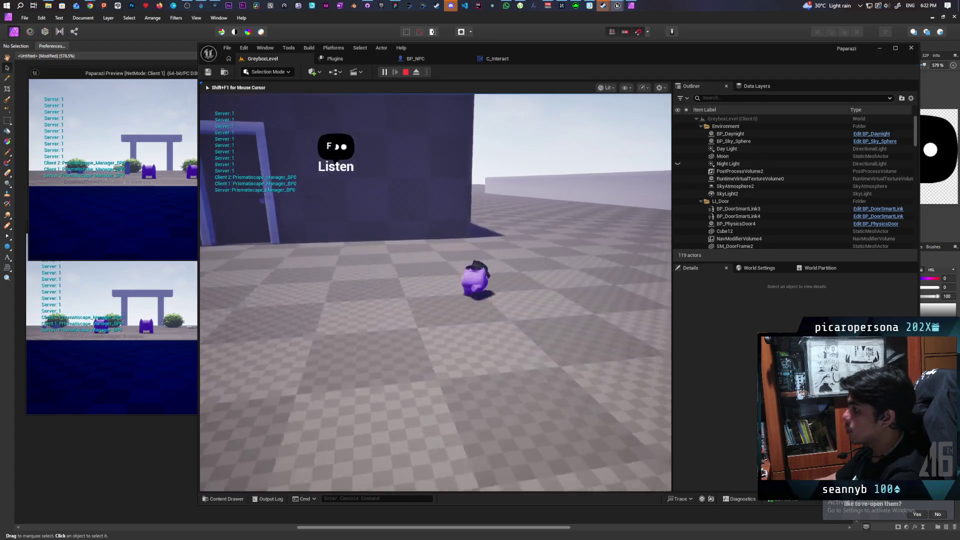
key("f")
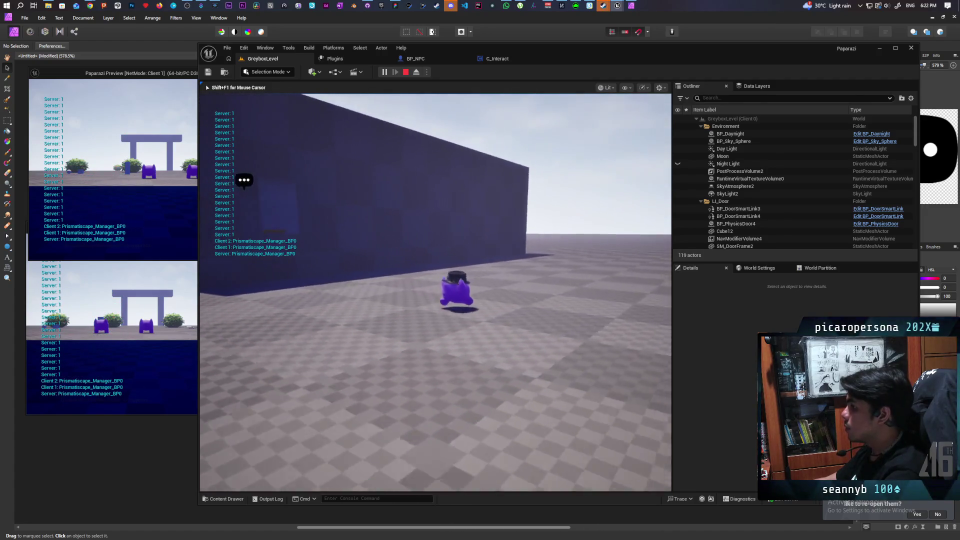
Move around the NPC along the wall to check the bubble and Listen prompt, then stop playing.
key("w")
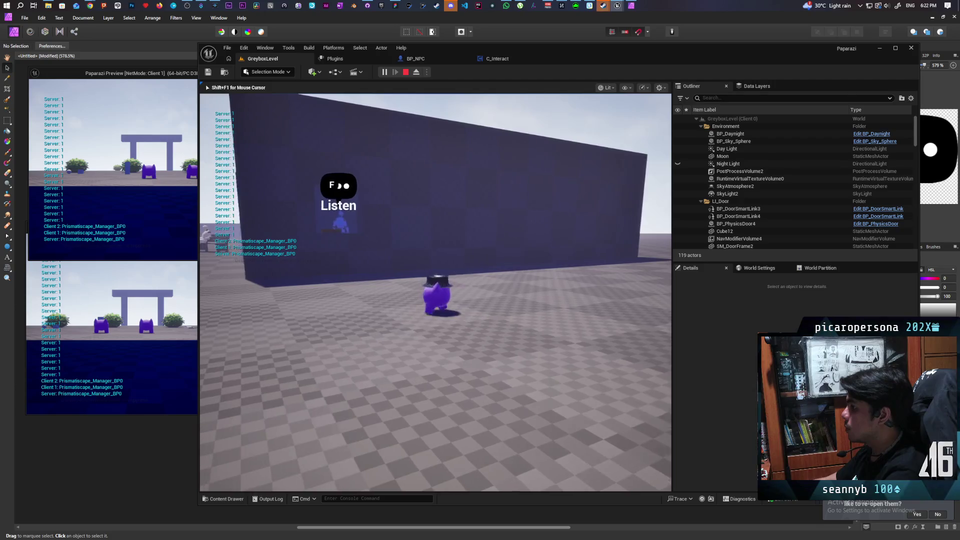
key("a")
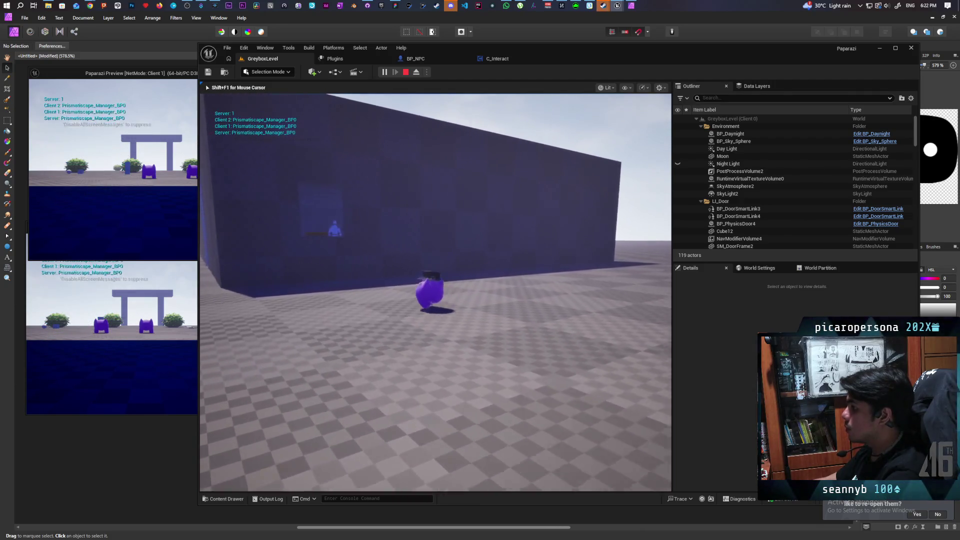
key("w")
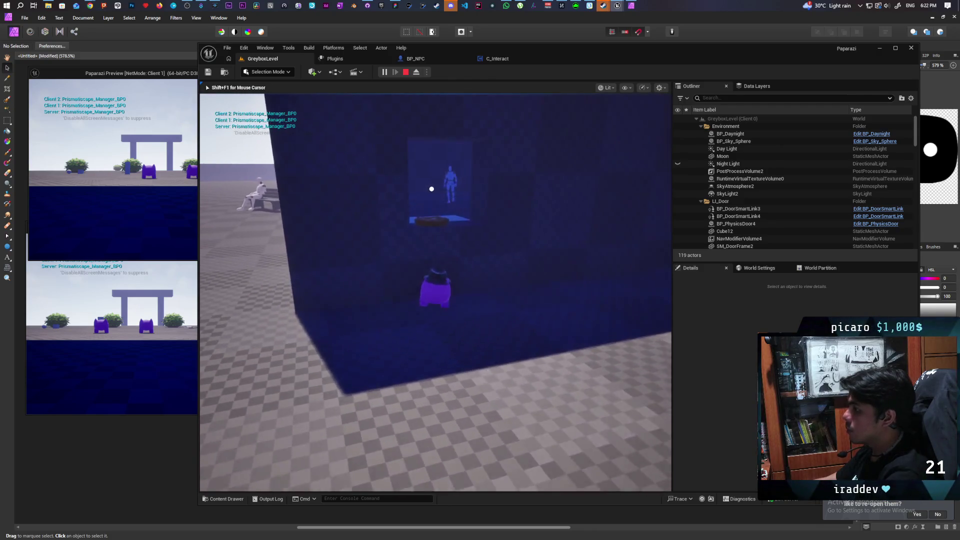
key("s")
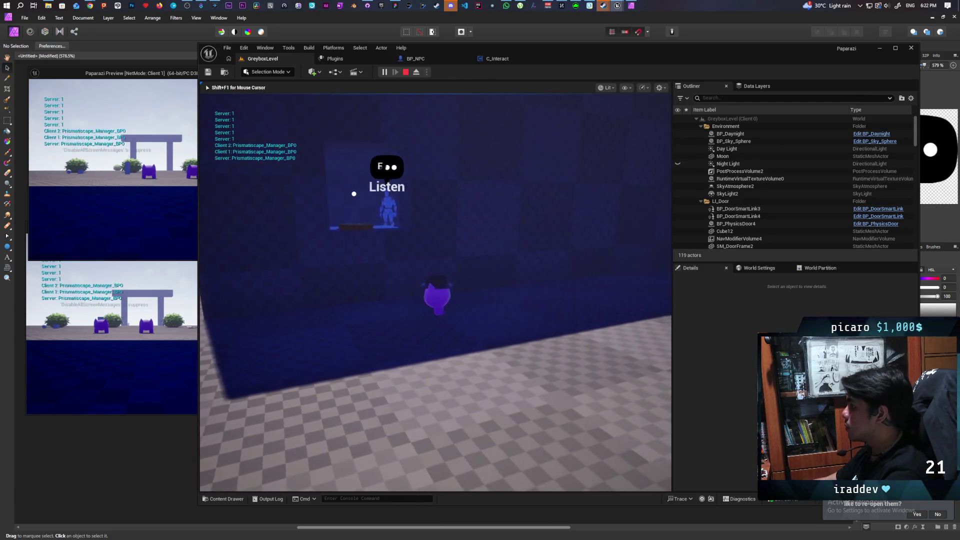
key("w")
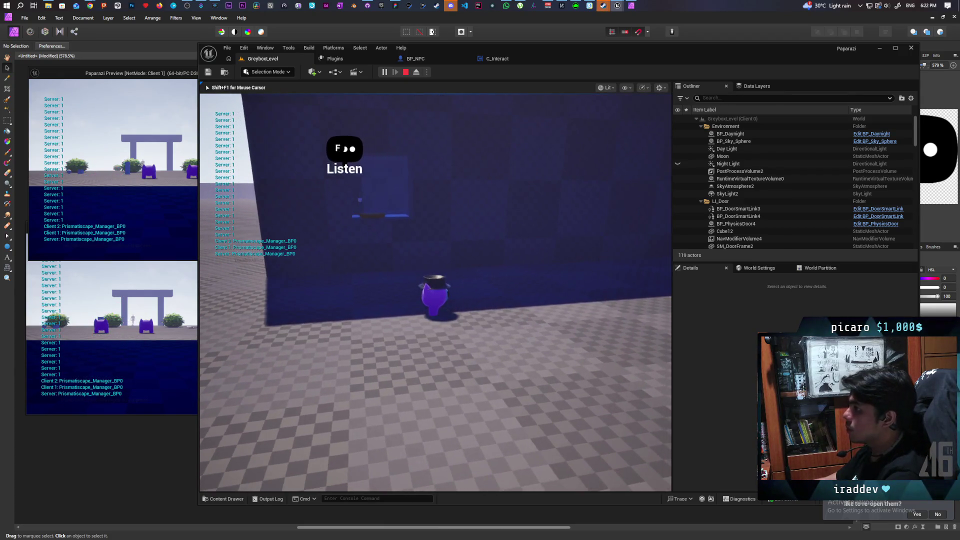
key("a")
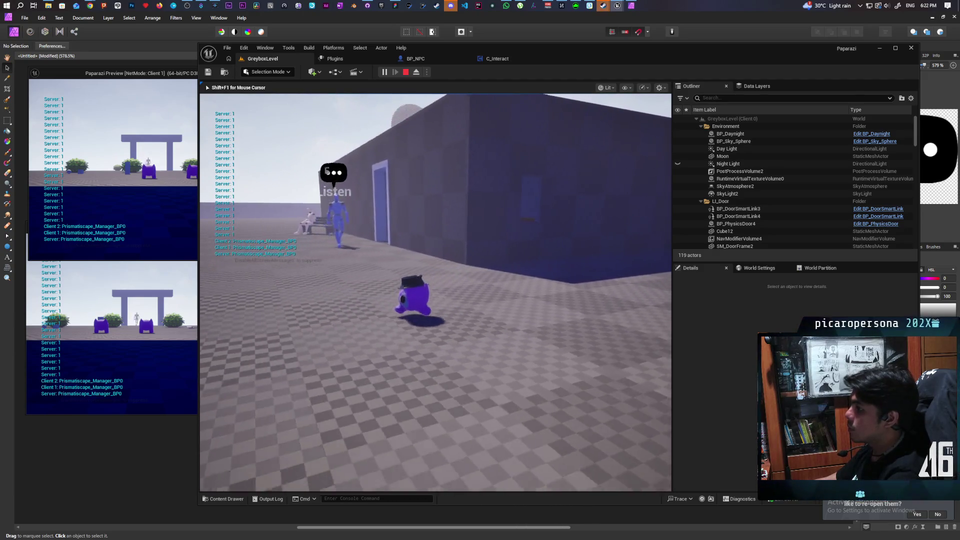
key("s")
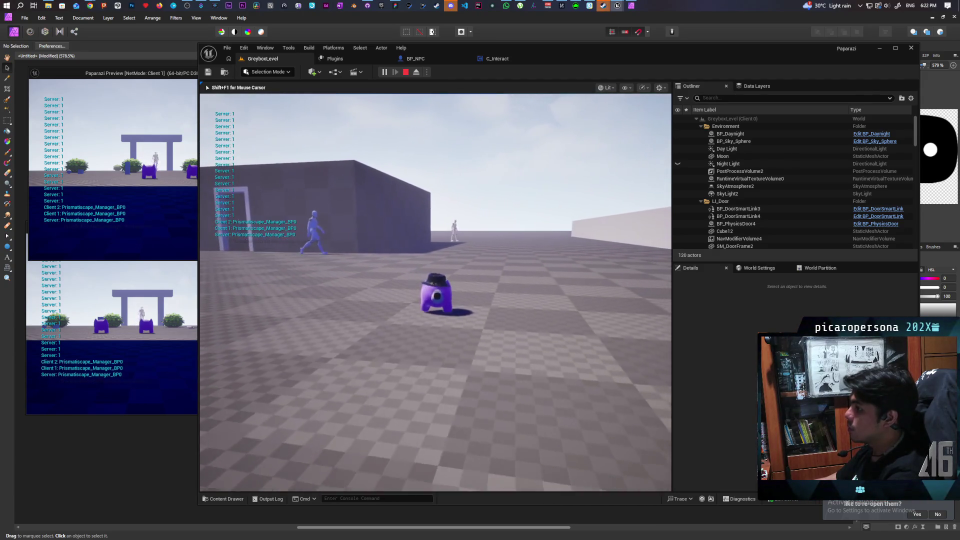
key("w")
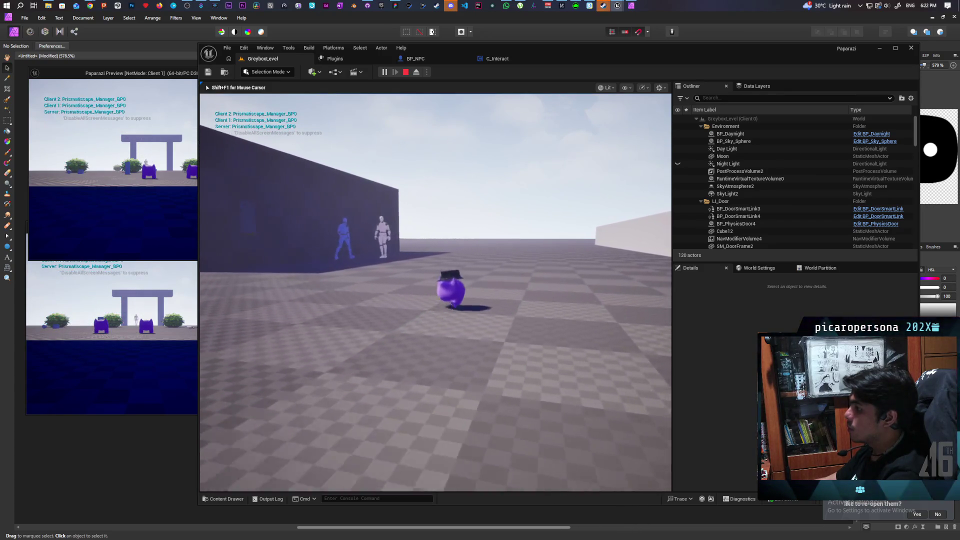
key("e")
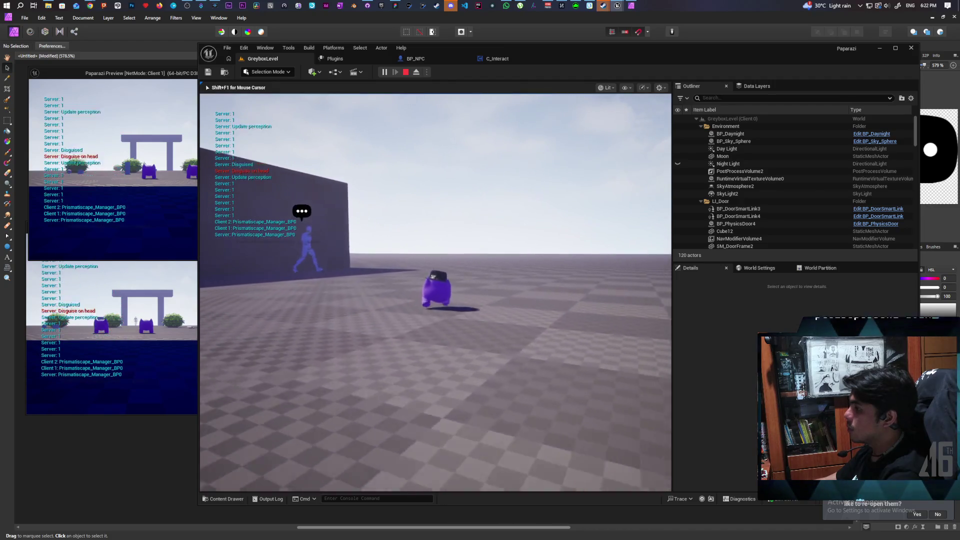
key("w")
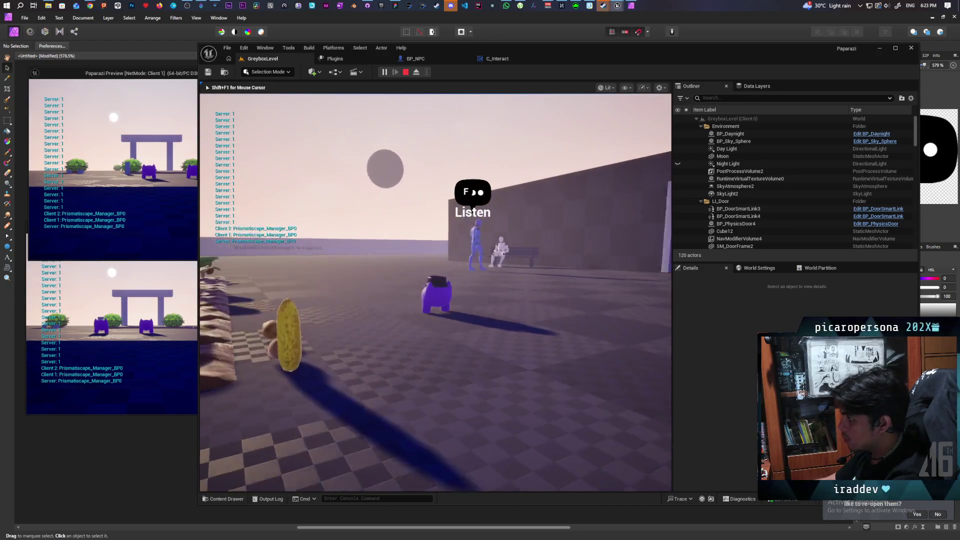
key("Escape")
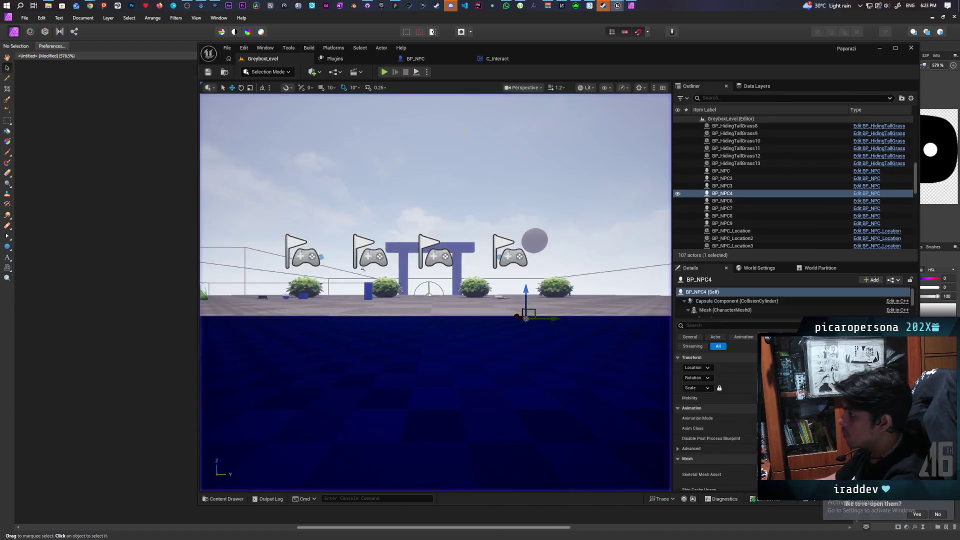
Reset BP_NPC's bubble Widget Location X and Z to 0.
left_click(437, 62)
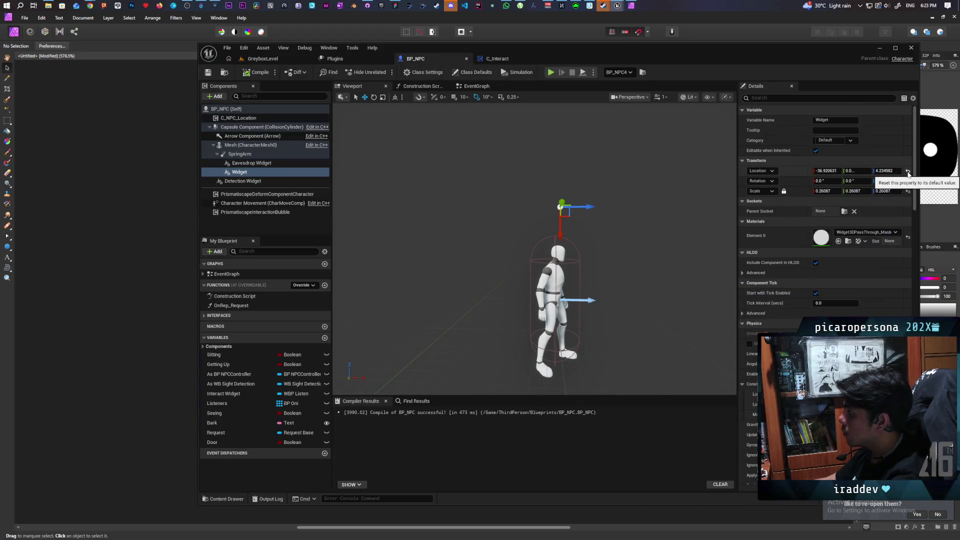
left_click(827, 170)
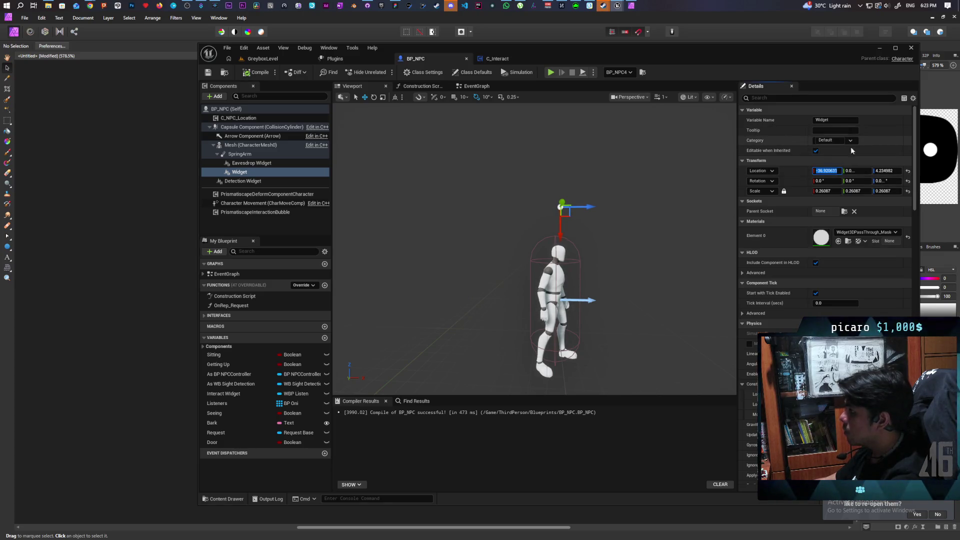
left_click(886, 171)
type("0")
key("Return")
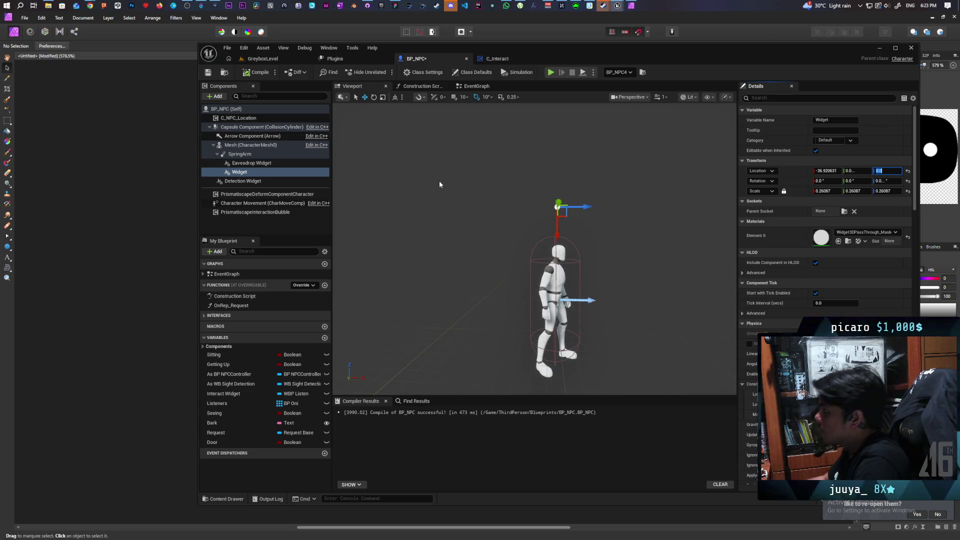
left_click(826, 170)
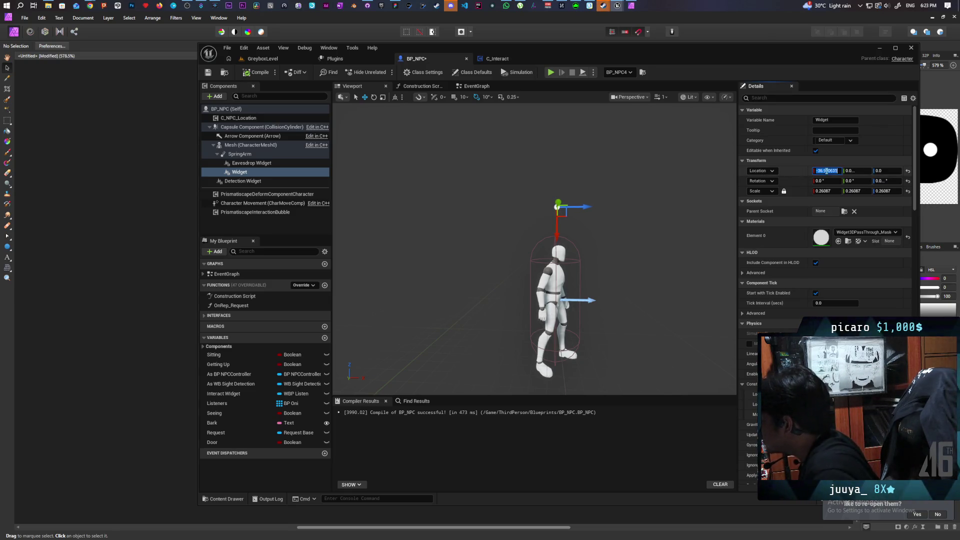
left_click(906, 172)
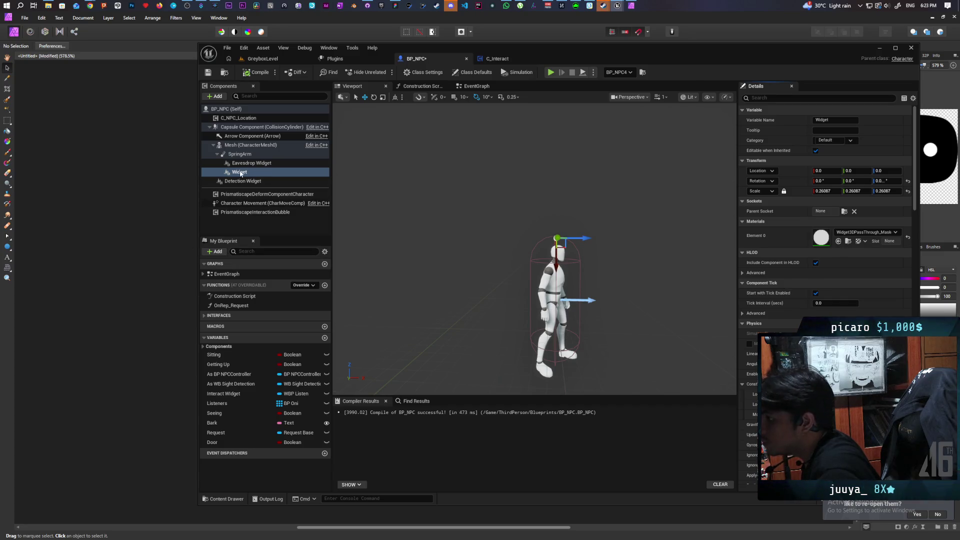
Inspect the SpringArm and Eavesdrop Widget components, then save BP_NPC.
left_click(249, 155)
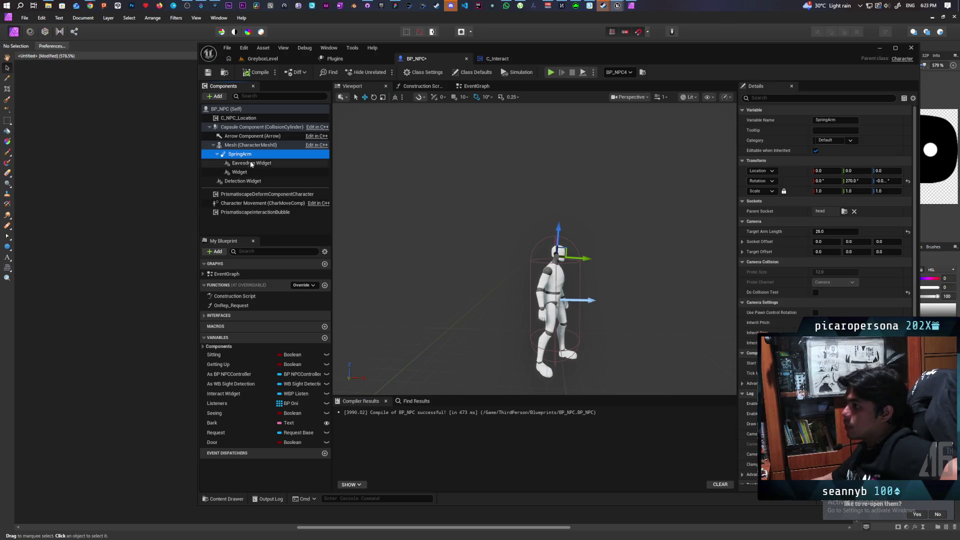
left_click(252, 172)
left_click(268, 164)
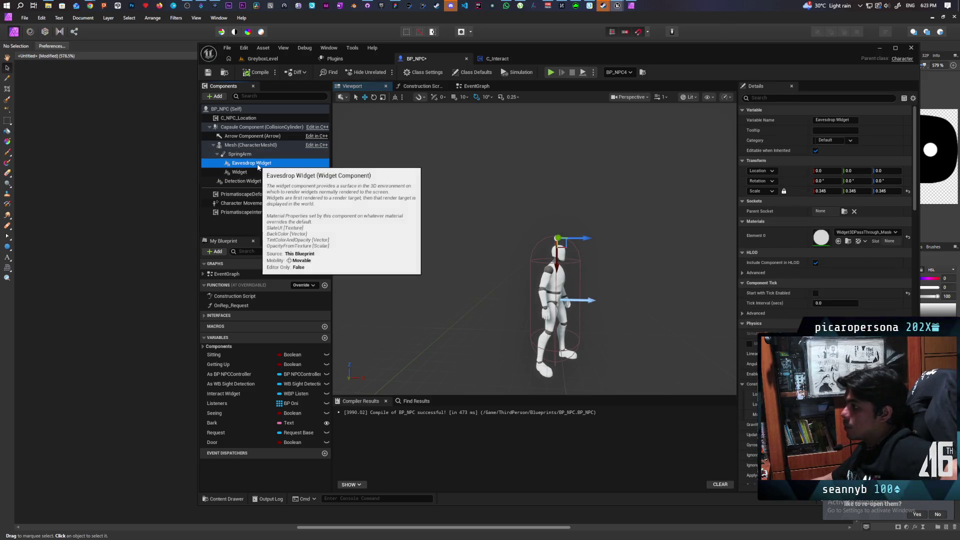
left_click(250, 154)
left_click(260, 164)
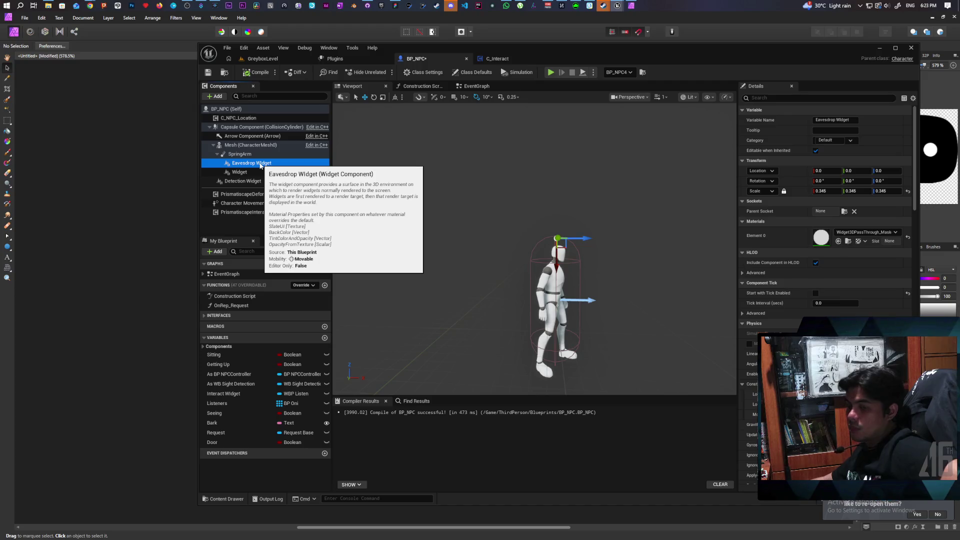
left_click(209, 72)
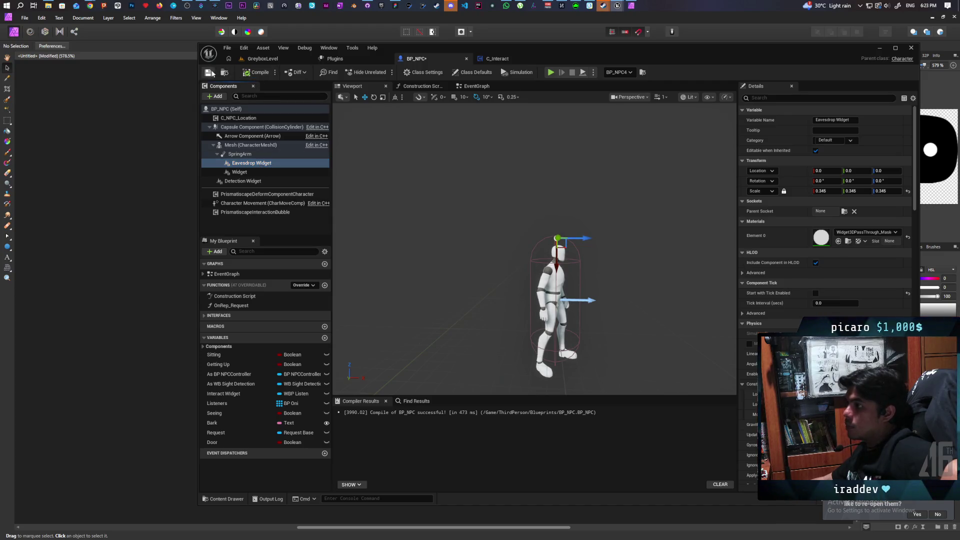
left_click(490, 59)
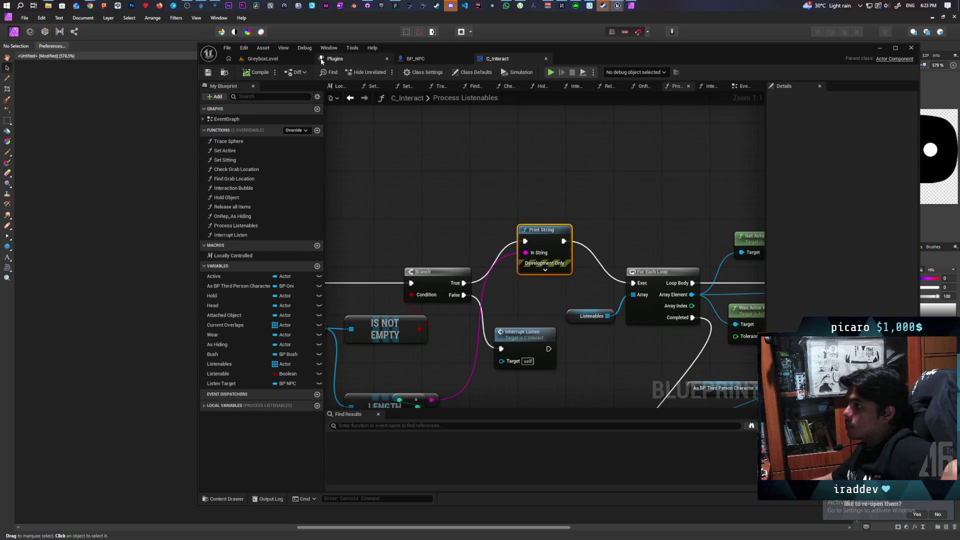
Return briefly to the GreyboxLevel editor, then bring WBP_Listen's Event Graph back up.
left_click(280, 59)
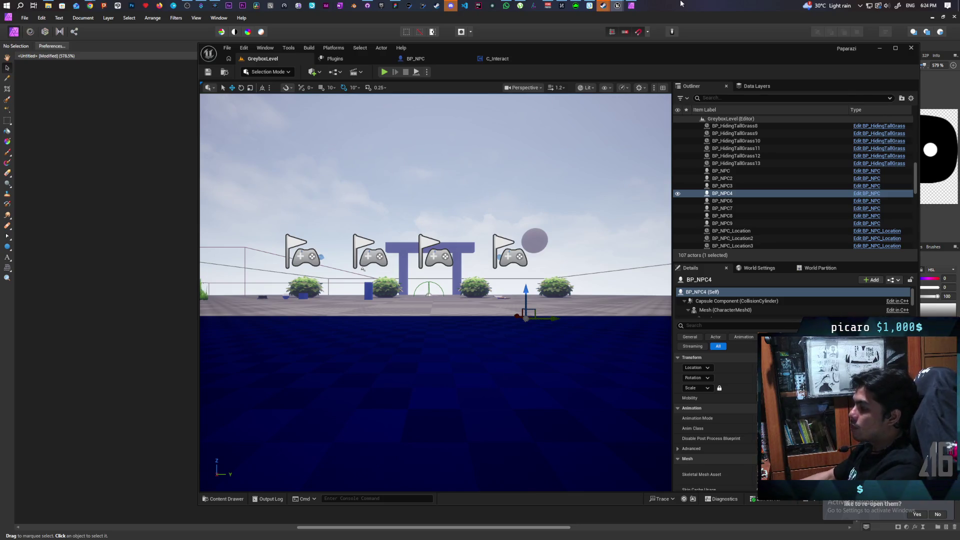
left_click(664, 51)
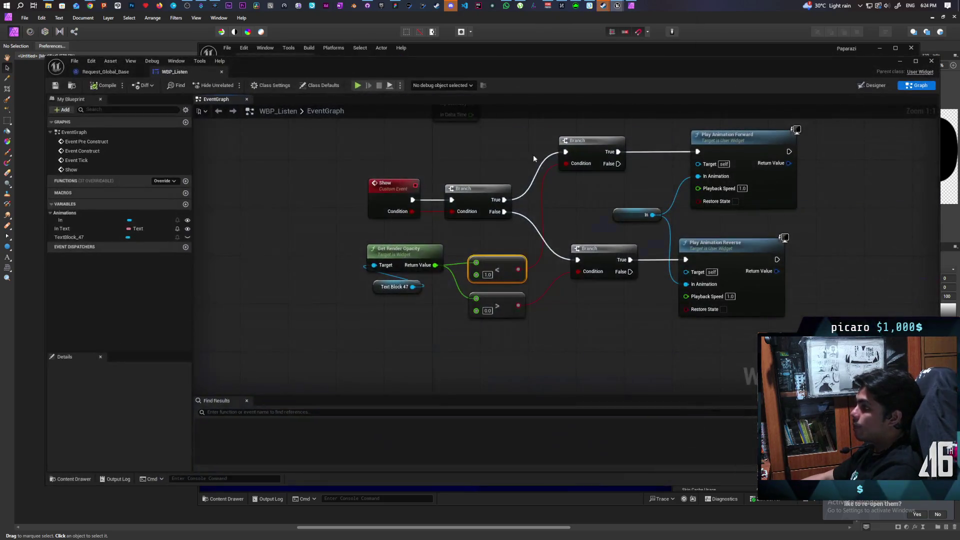
Switch WBP_Listen to the Designer view and select the outermost [Overlay] in the Hierarchy.
left_click(874, 86)
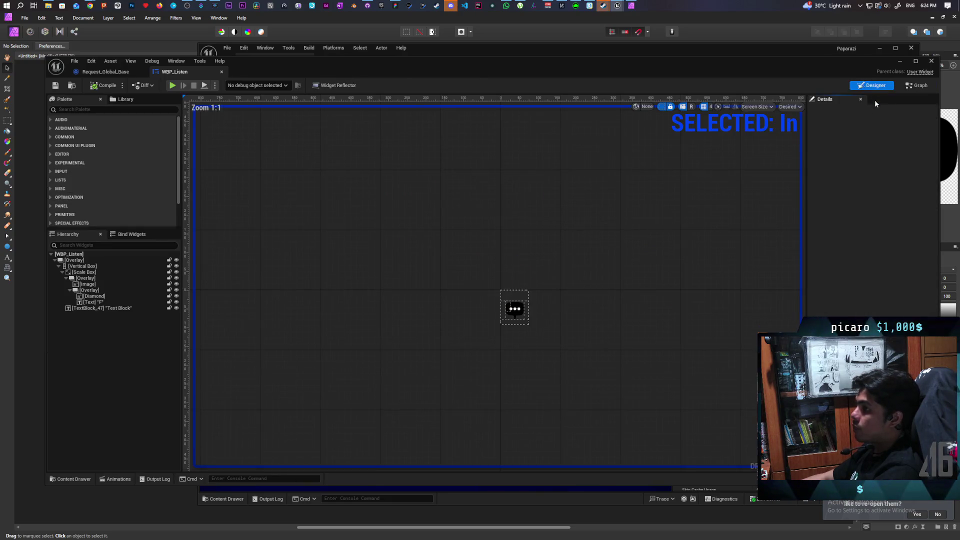
left_click(92, 260)
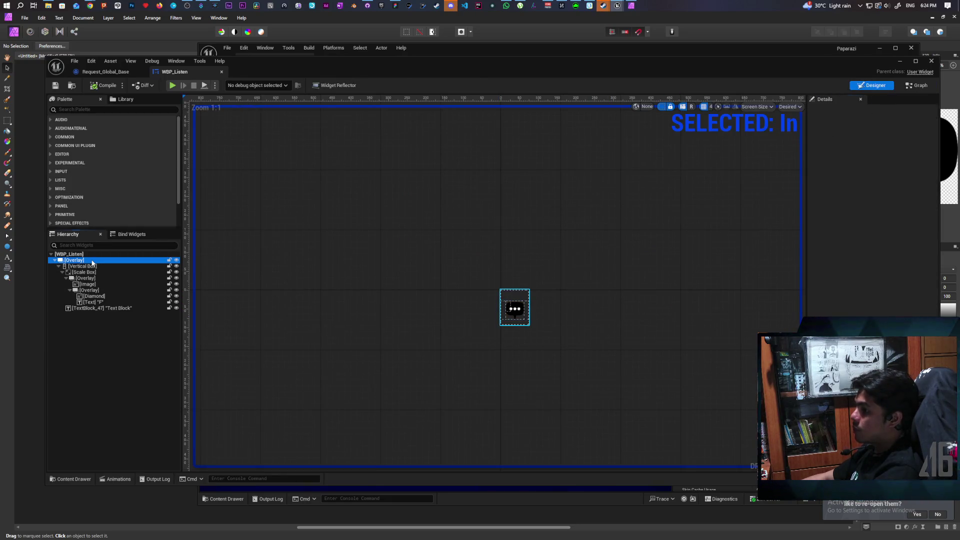
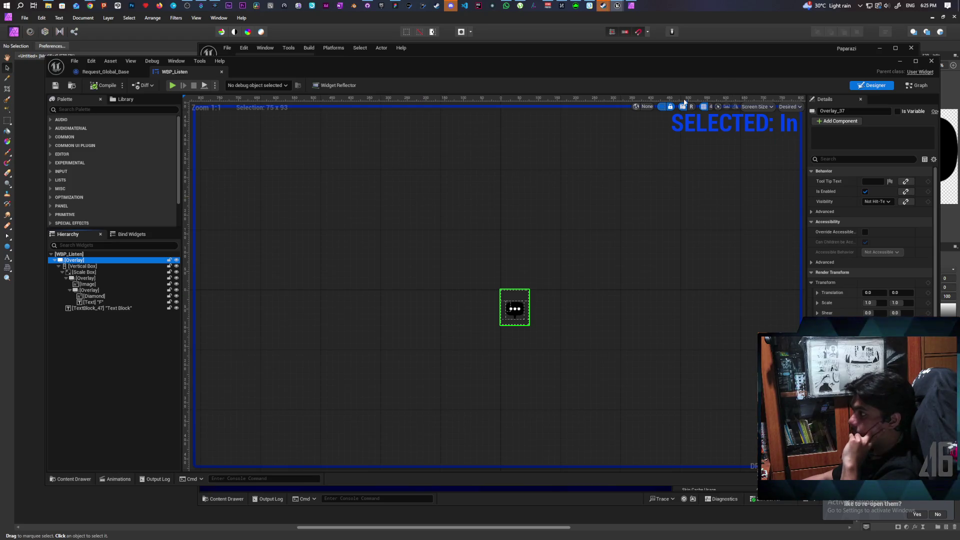
Set WBP_Listen aside, inspect the popup's root, Canvas Panel and SizeBox_0, then open its Event Graph.
left_click(899, 61)
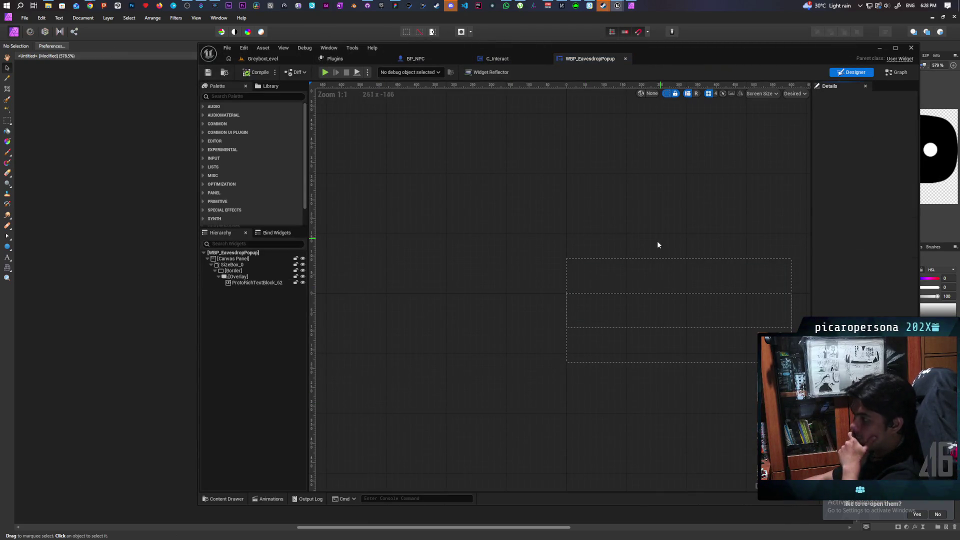
scroll(484, 188, "down", 2)
left_click(235, 253)
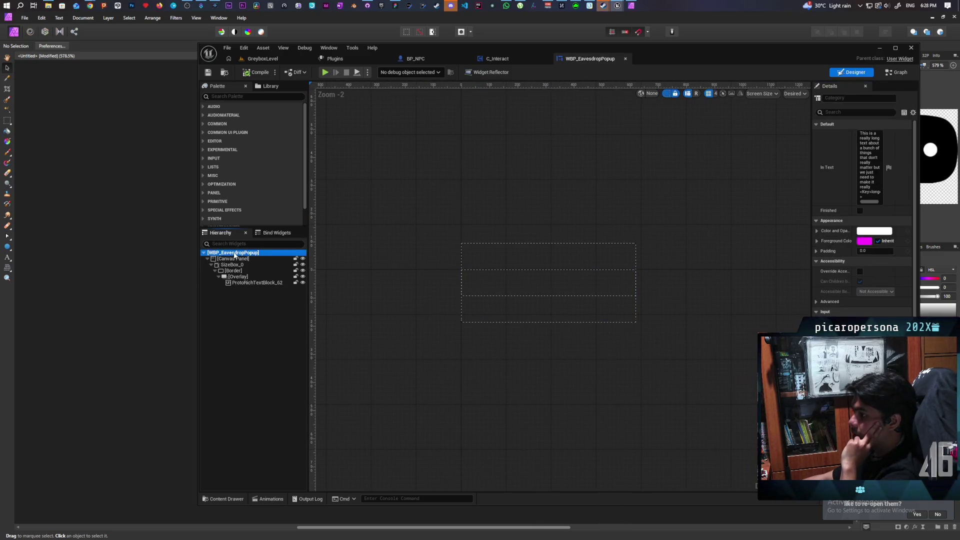
mouse_move(811, 195)
left_mouse_down()
mouse_move(689, 195)
mouse_move(698, 195)
left_mouse_up()
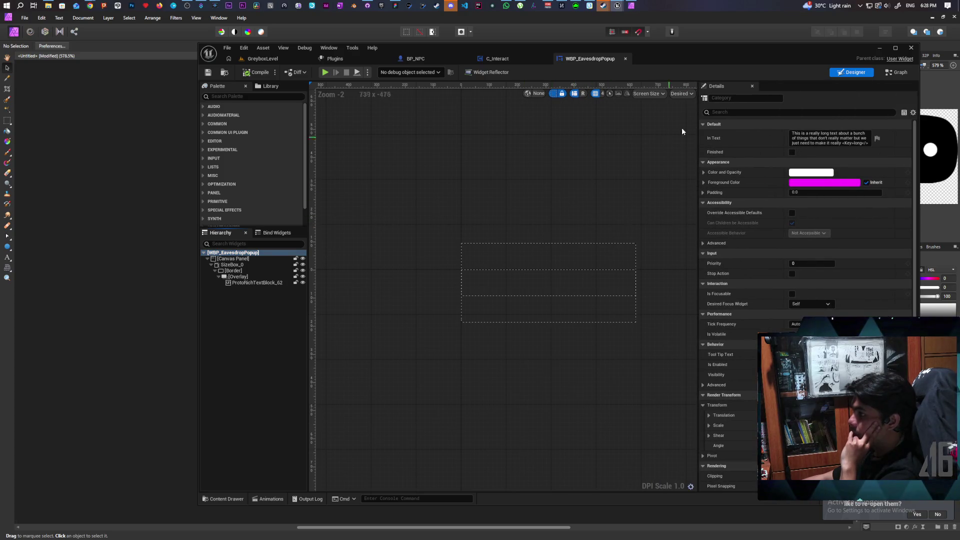
left_click(252, 259)
left_click(253, 264)
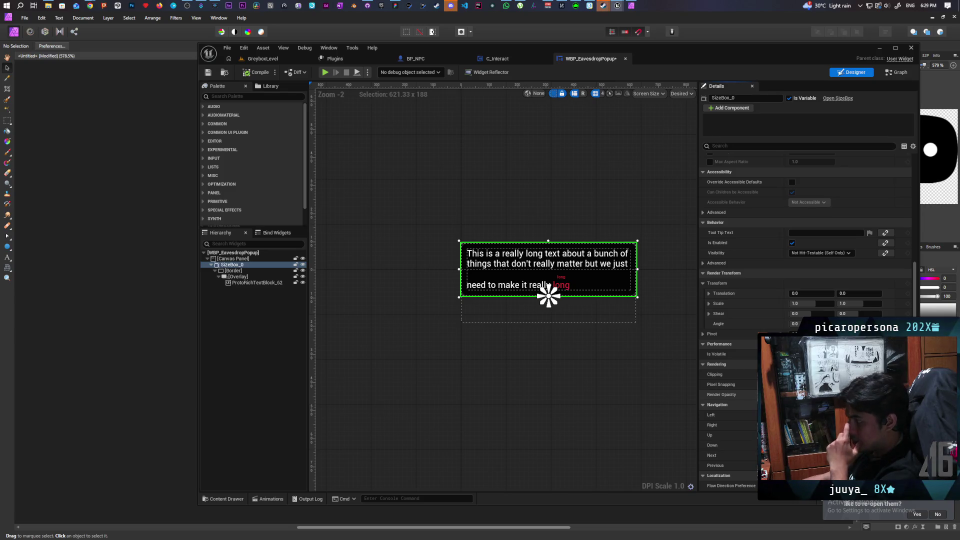
left_click(389, 267)
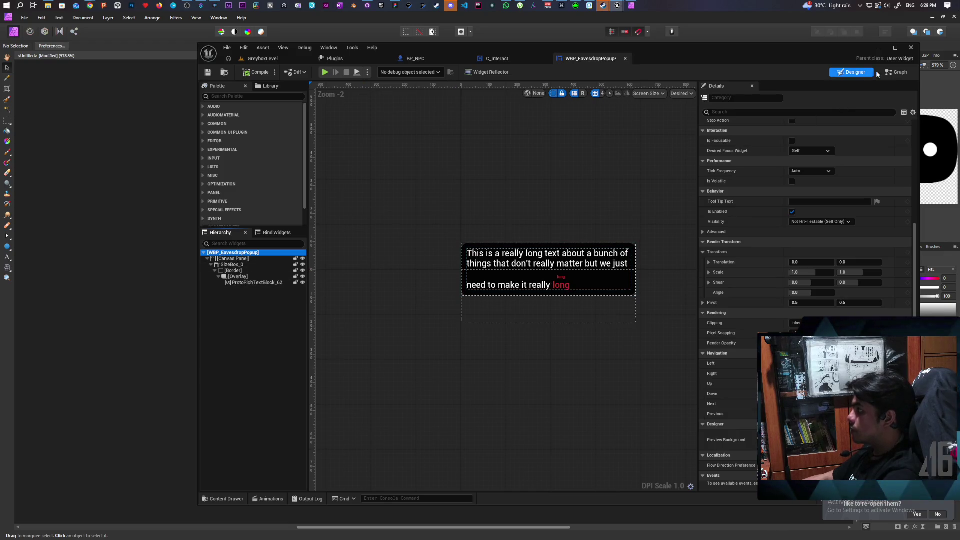
left_click(897, 73)
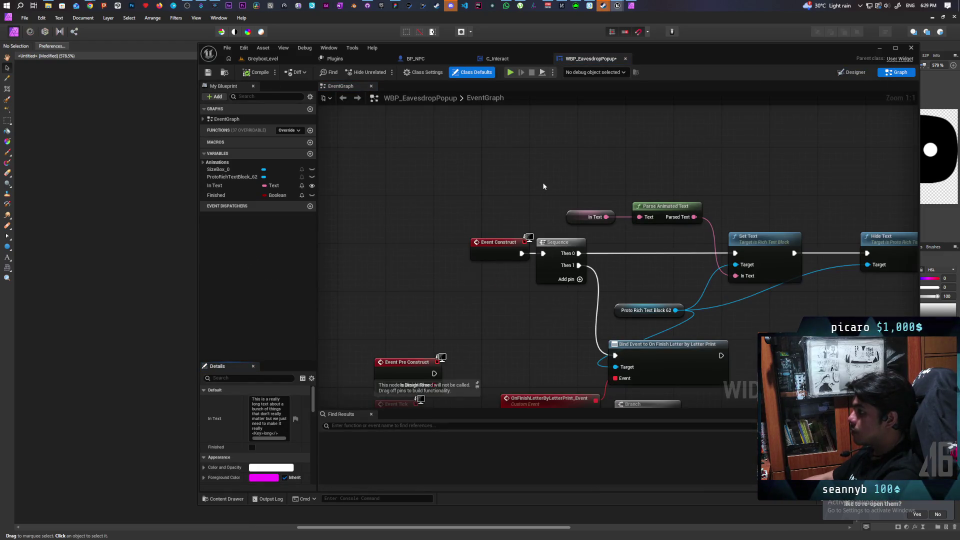
Move Event Pre Construct into open space and wire it into a new Branch node.
scroll(542, 182, "down", 2)
mouse_move(467, 348)
left_mouse_down()
mouse_move(491, 217)
mouse_move(602, 150)
left_mouse_up()
key("Home")
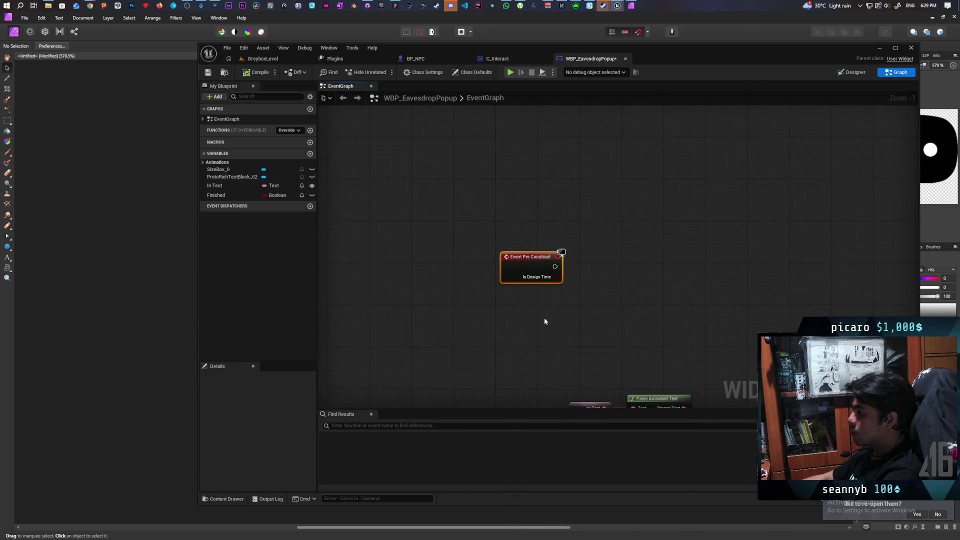
left_click_drag(475, 201, 475, 196)
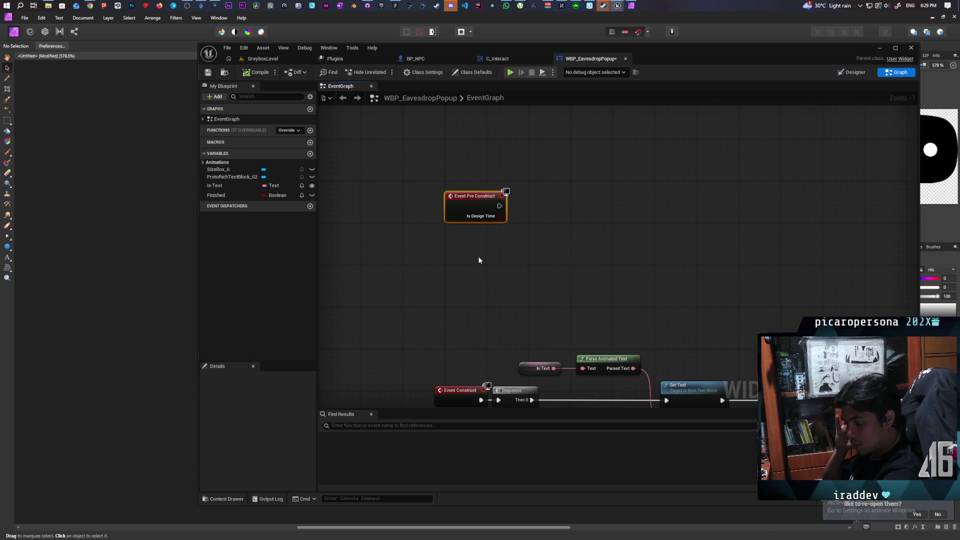
left_click(541, 210)
left_click_drag(501, 205, 548, 221)
left_click_drag(561, 222, 548, 207)
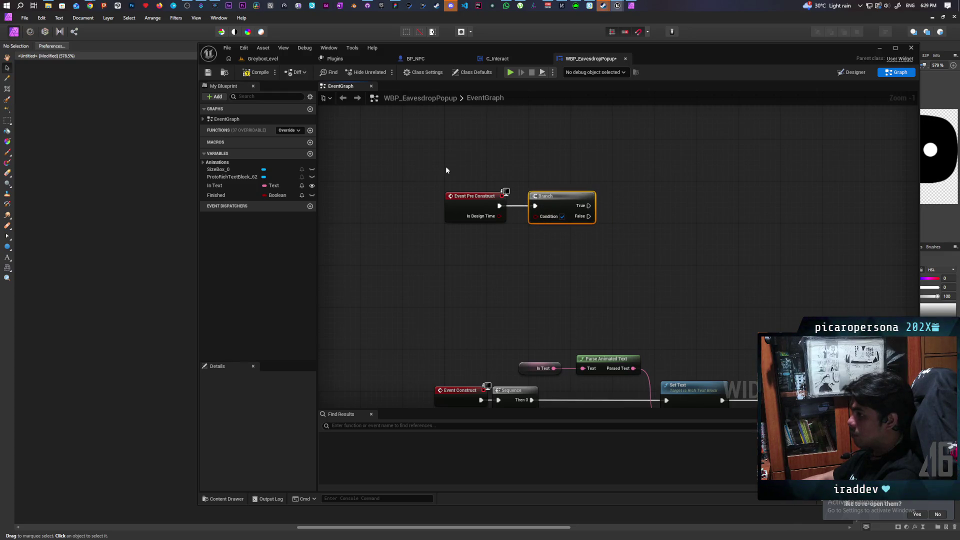
Drag in a SizeBox_0 getter and add a Set Render Opacity node from it.
mouse_move(217, 169)
left_mouse_down()
mouse_move(561, 264)
mouse_move(574, 252)
mouse_move(586, 258)
left_mouse_up()
type("set")
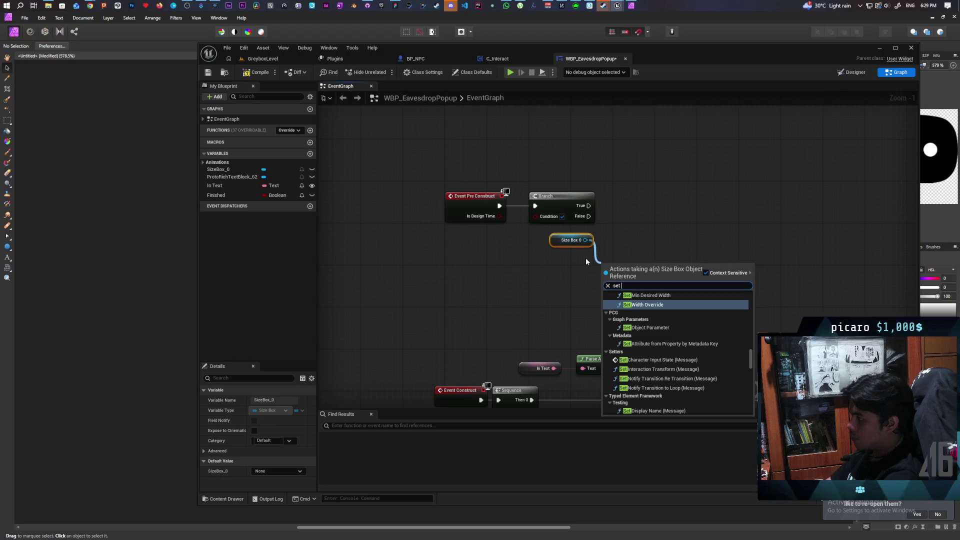
type(" render")
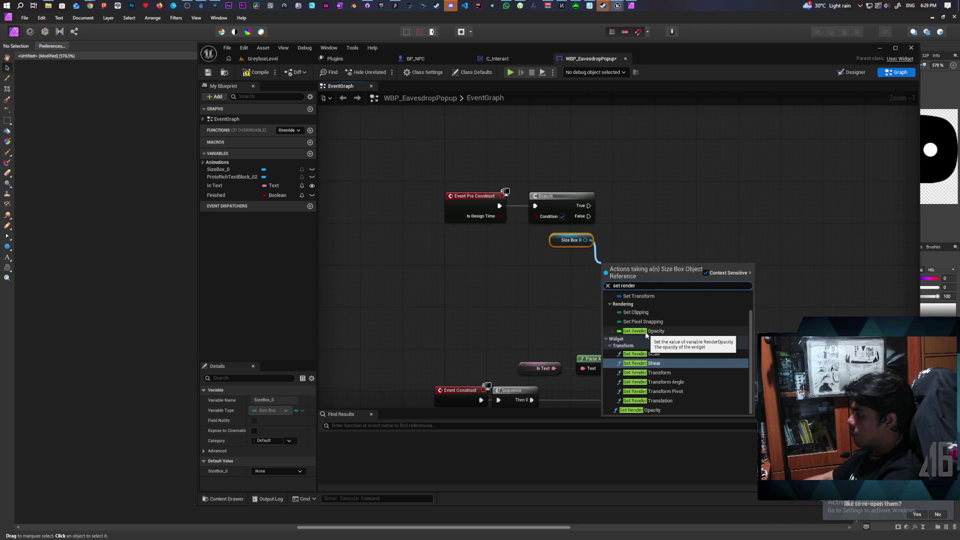
left_click(646, 331)
scroll(575, 294, "up", 1)
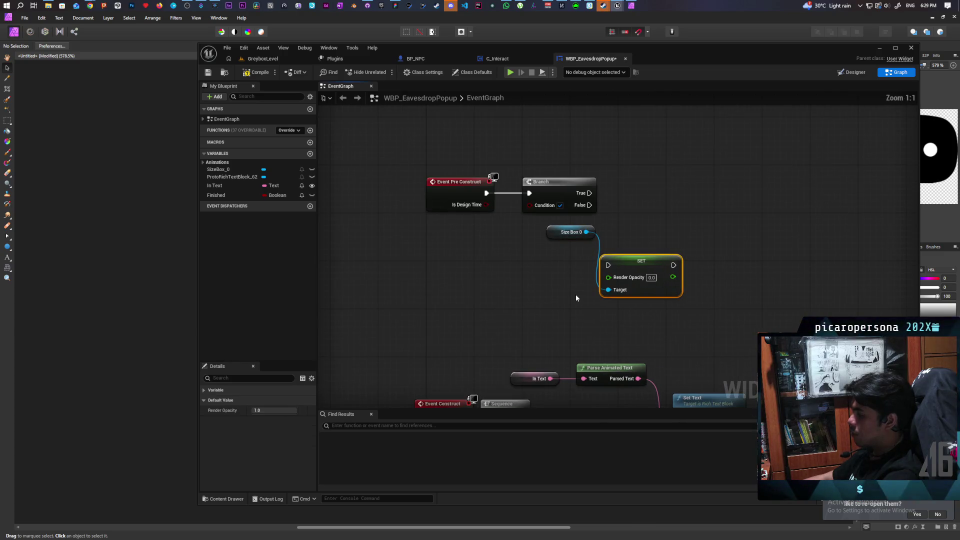
Feed Is Design Time into the Branch condition and add a Set Render Opacity for Size Box 0.
left_click_drag(452, 216, 499, 216)
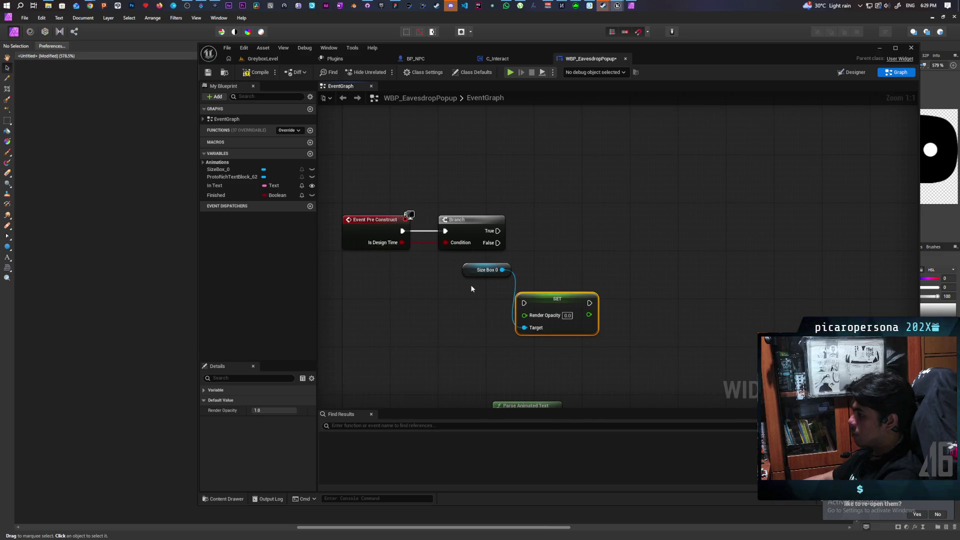
left_click_drag(475, 271, 456, 283)
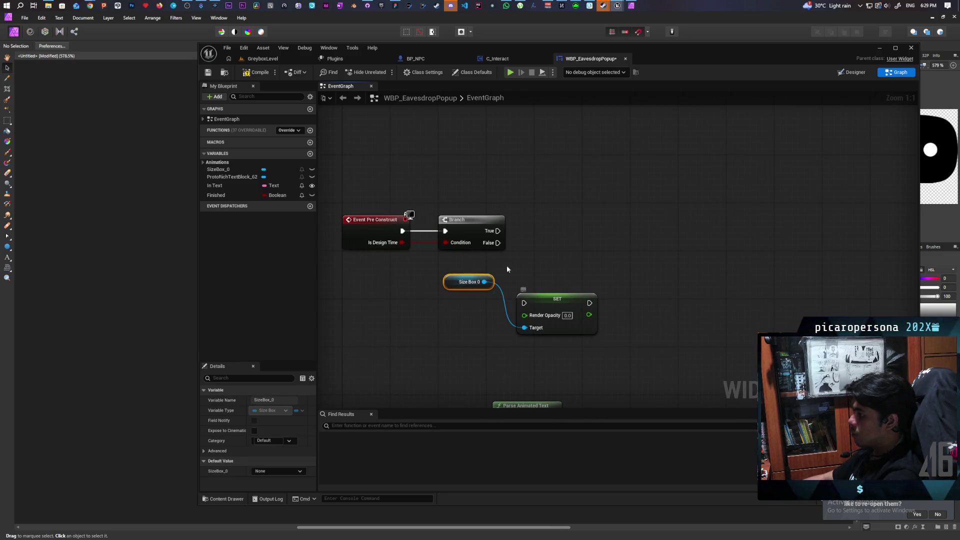
mouse_move(497, 243)
left_mouse_down()
mouse_move(524, 302)
mouse_move(558, 268)
left_mouse_up()
type("set render")
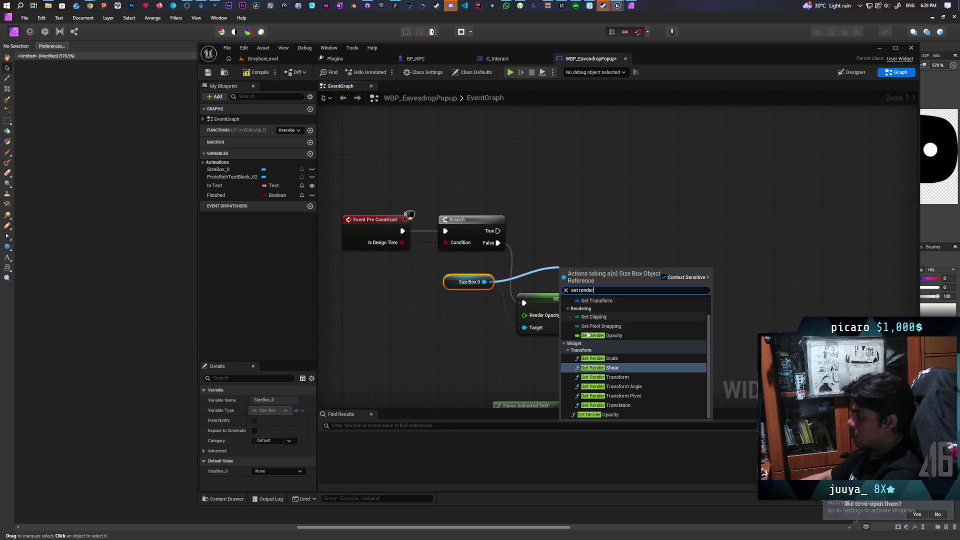
left_click(598, 414)
left_click_drag(590, 270, 584, 199)
Delete the old opacity SET node and run Set Render Opacity from Branch False.
left_click(574, 320)
key("Delete")
left_click(585, 220)
left_click_drag(584, 220, 548, 291)
left_click_drag(498, 243, 523, 284)
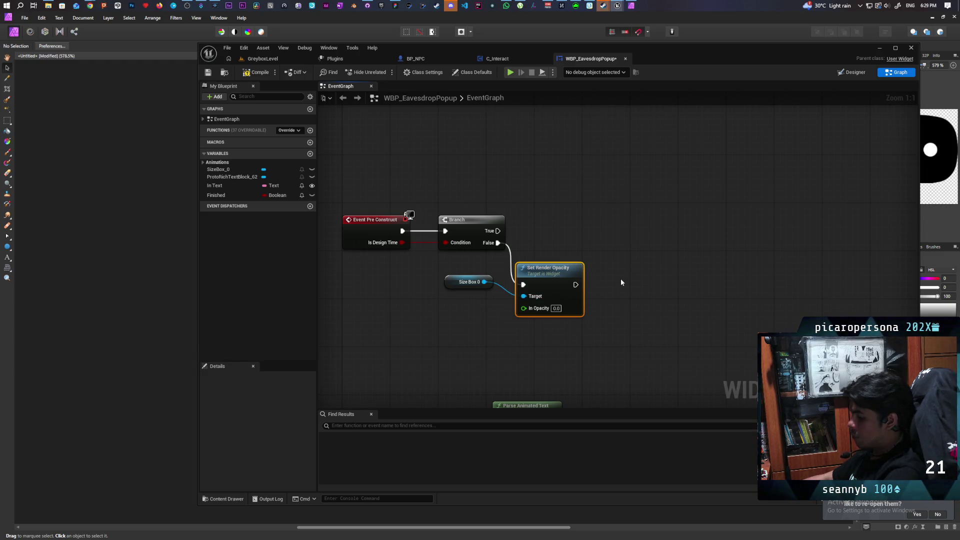
Duplicate Set Render Opacity, driving the copy from Branch True with Size Box 0 as target.
key("ctrl+d")
left_click_drag(499, 231, 589, 206)
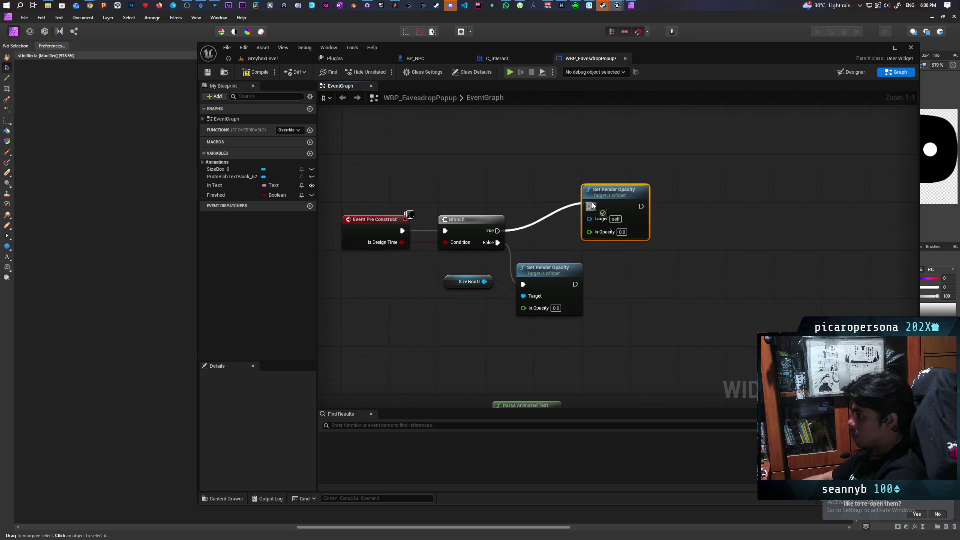
mouse_move(484, 281)
left_mouse_down()
mouse_move(589, 219)
mouse_move(603, 166)
mouse_move(540, 181)
left_mouse_up()
type("sele")
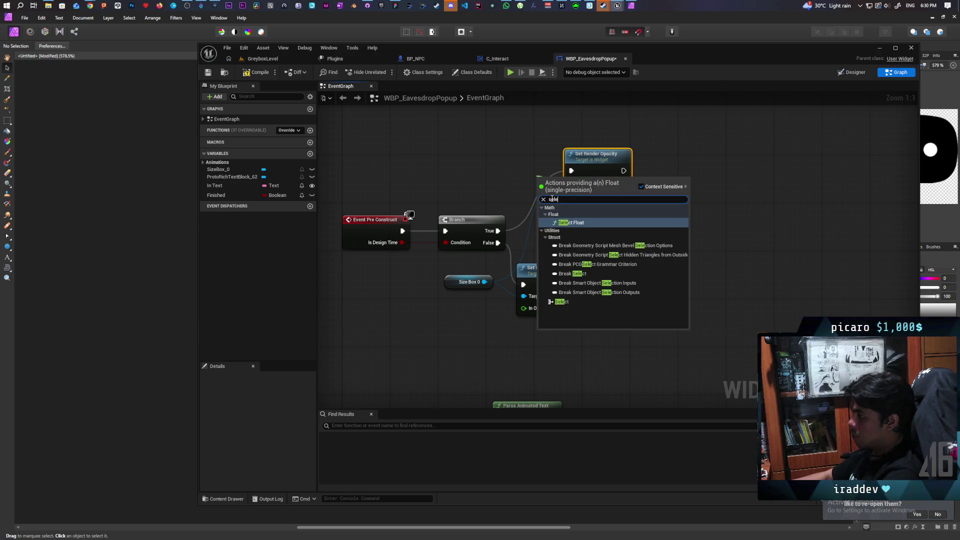
Add a Select Float for the opacity, promote Pick A to a boolean variable Show, and save.
key("Return")
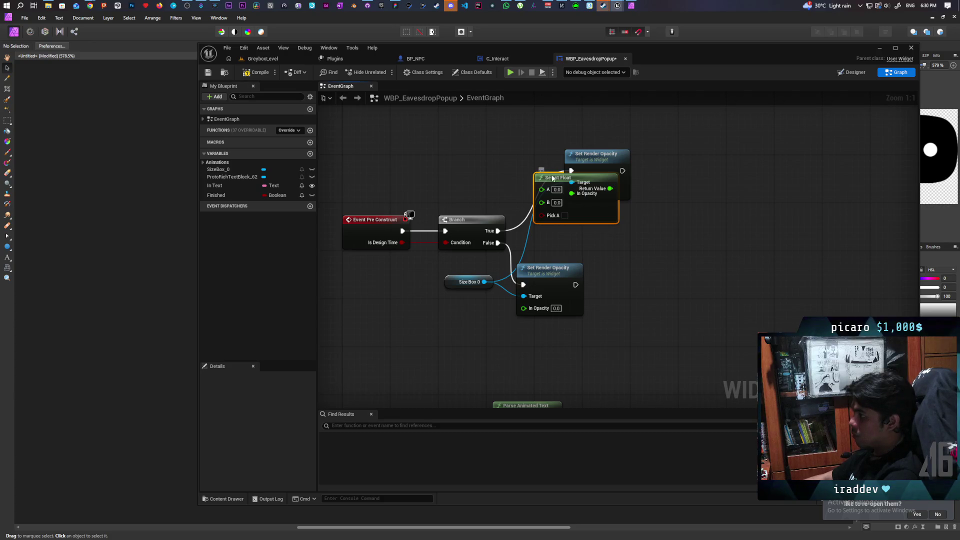
left_click_drag(552, 178, 475, 160)
left_click_drag(463, 197, 394, 170)
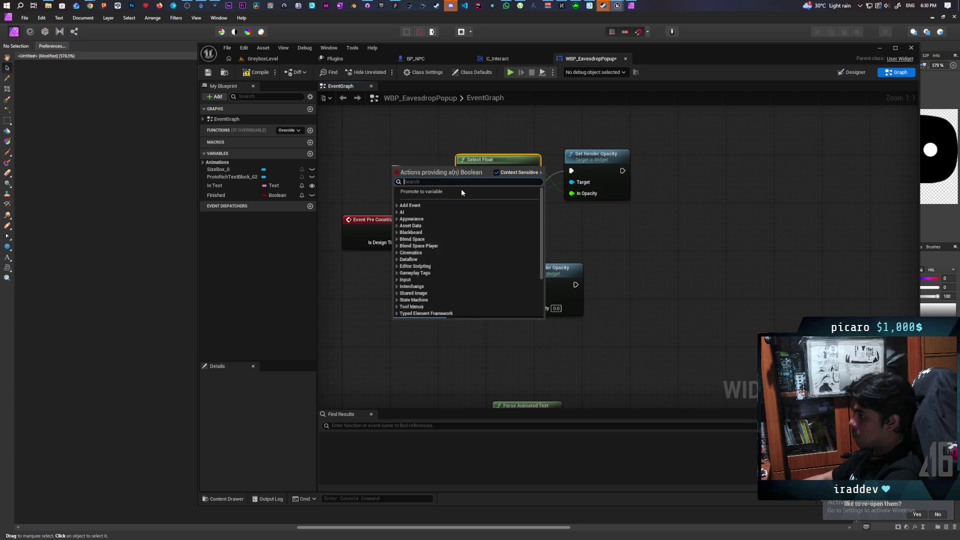
left_click(429, 193)
type("SH")
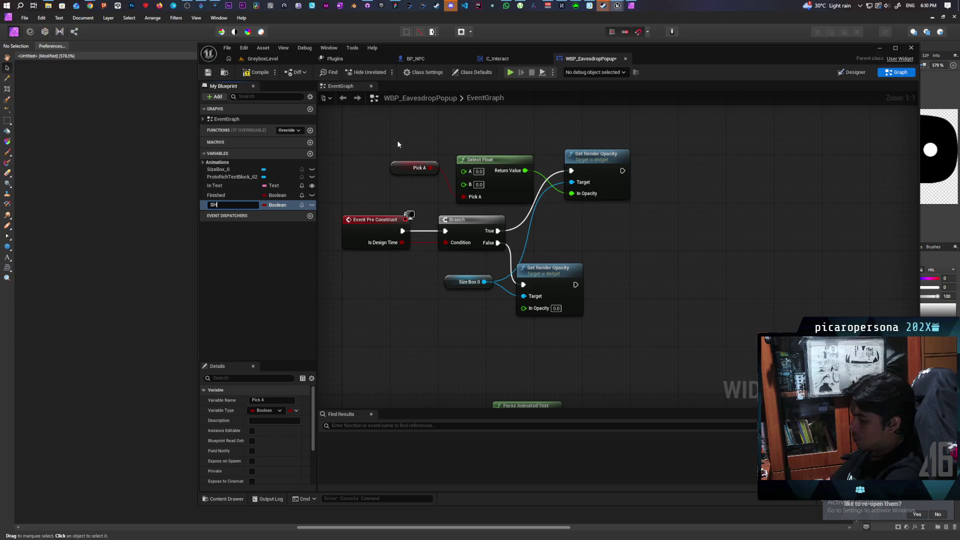
key("BackSpace")
key("BackSpace")
key("BackSpace")
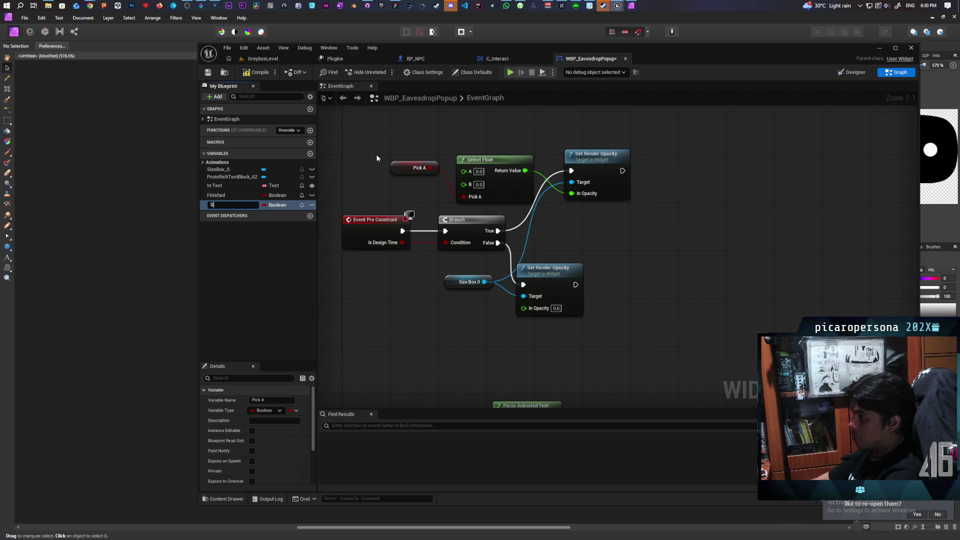
key("Return")
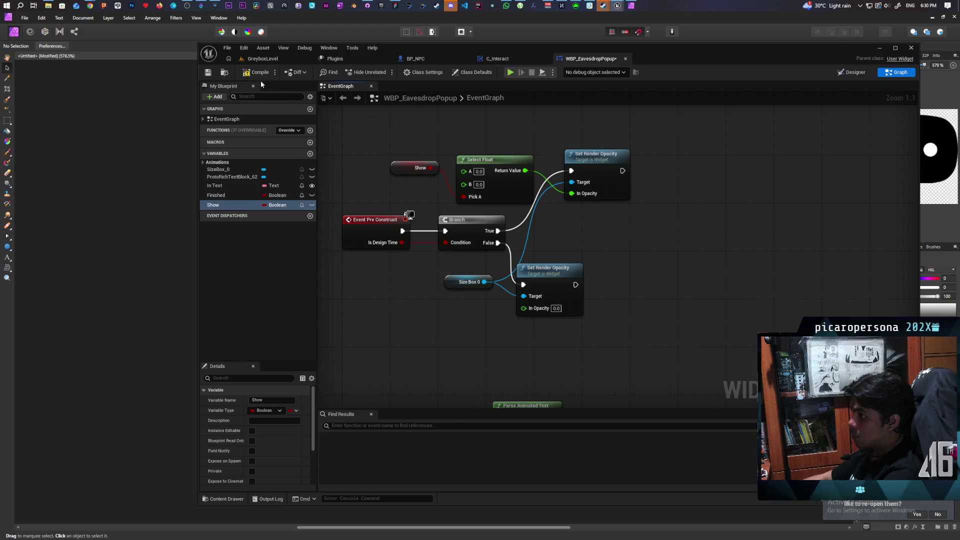
key("ctrl+s")
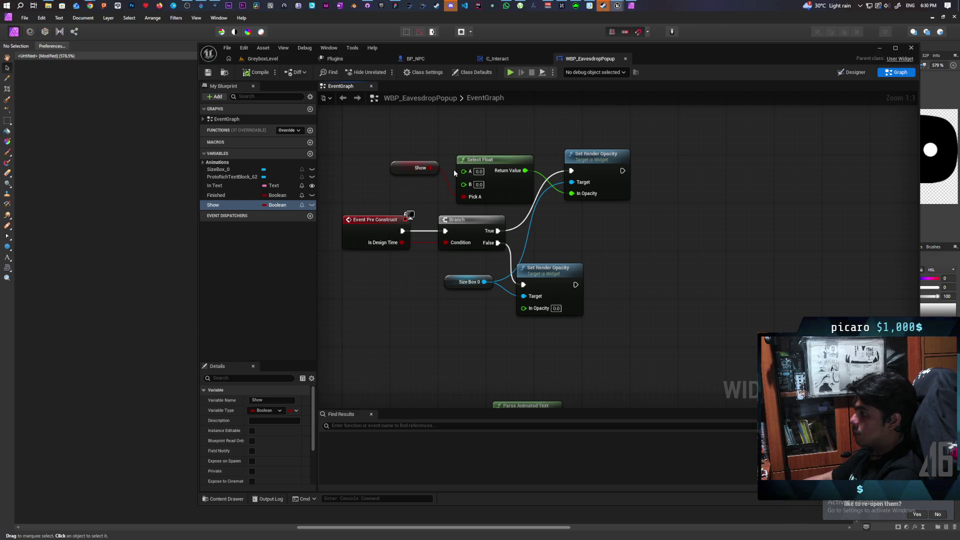
Delete the Select Float and Show nodes and the Show variable, then return to Designer.
left_click_drag(425, 152, 479, 180)
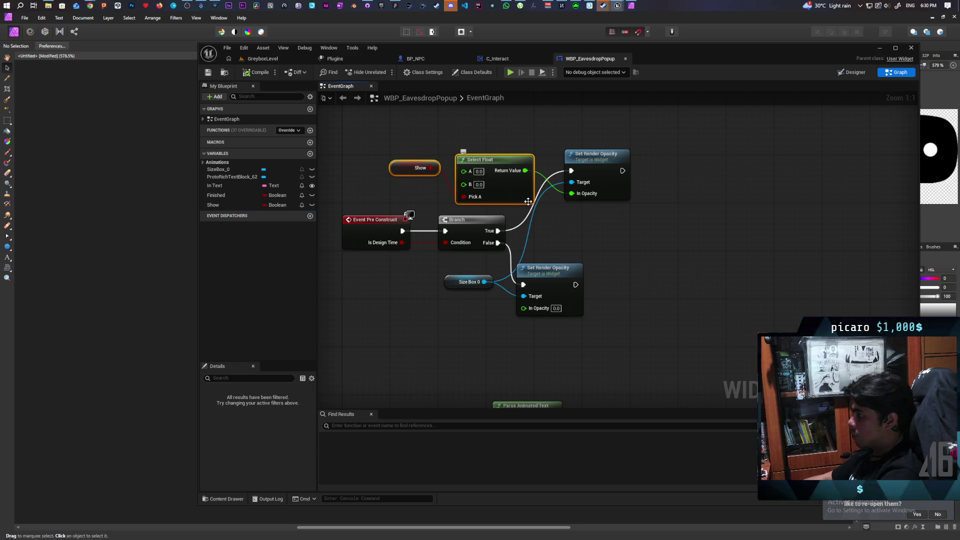
key("Delete")
left_click_drag(591, 166, 548, 195)
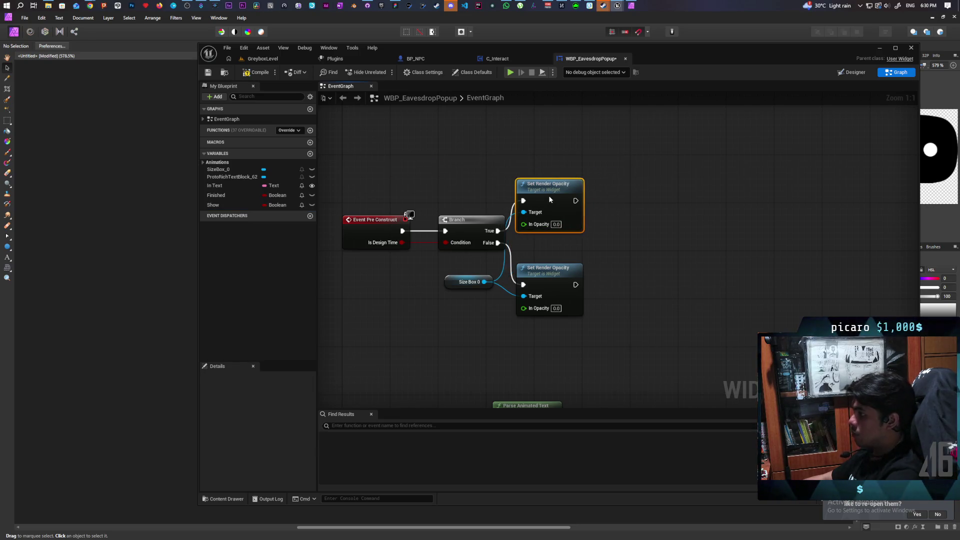
left_click(270, 205)
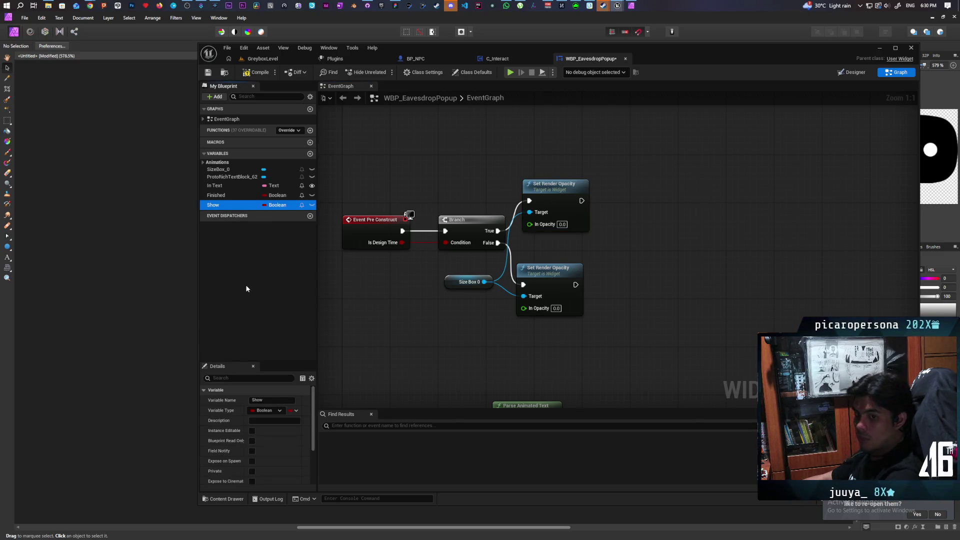
key("Delete")
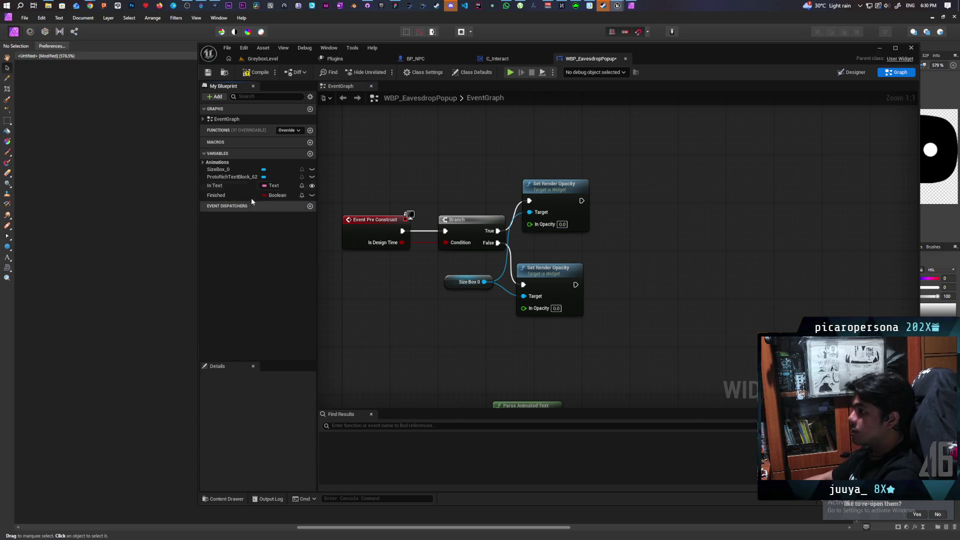
left_click(247, 75)
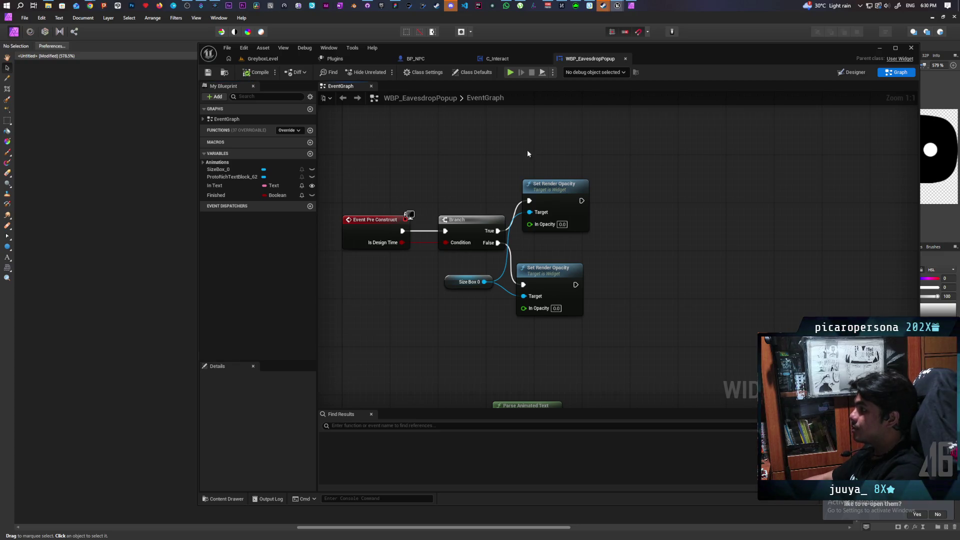
left_click(854, 73)
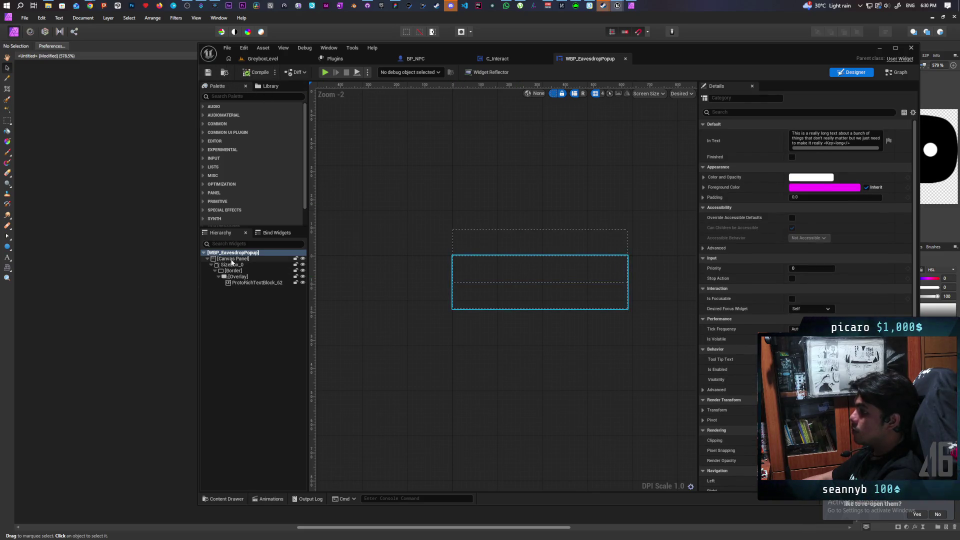
left_click(503, 299)
scroll(754, 349, "down", 6)
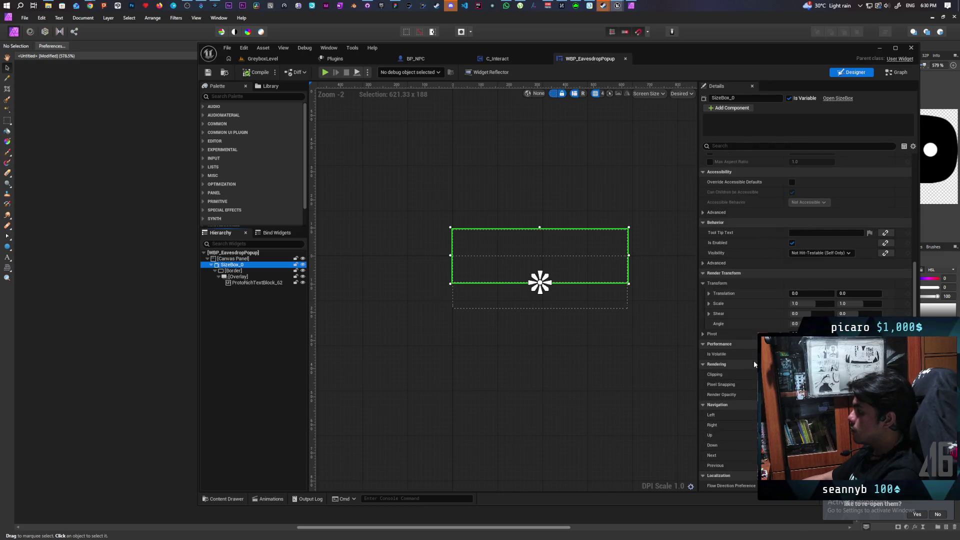
left_click(895, 73)
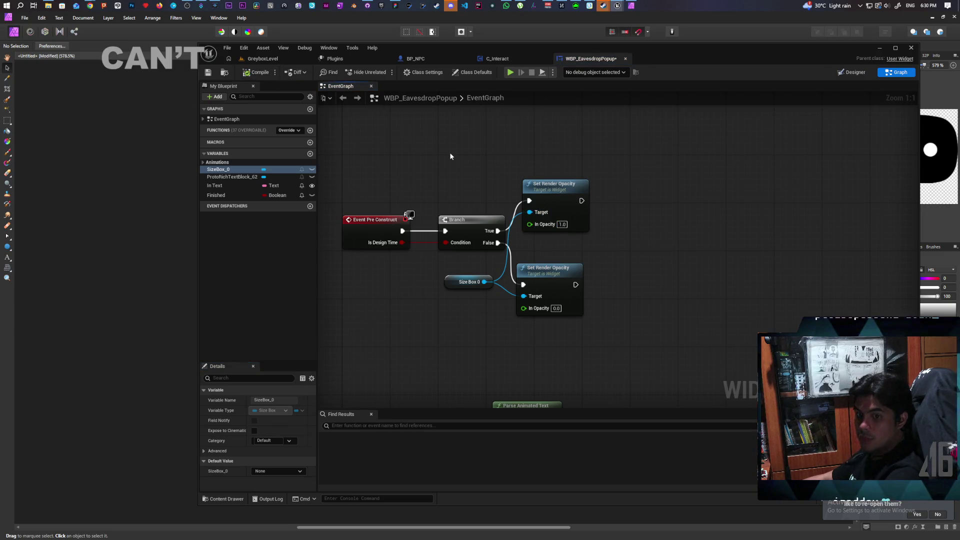
left_click(853, 72)
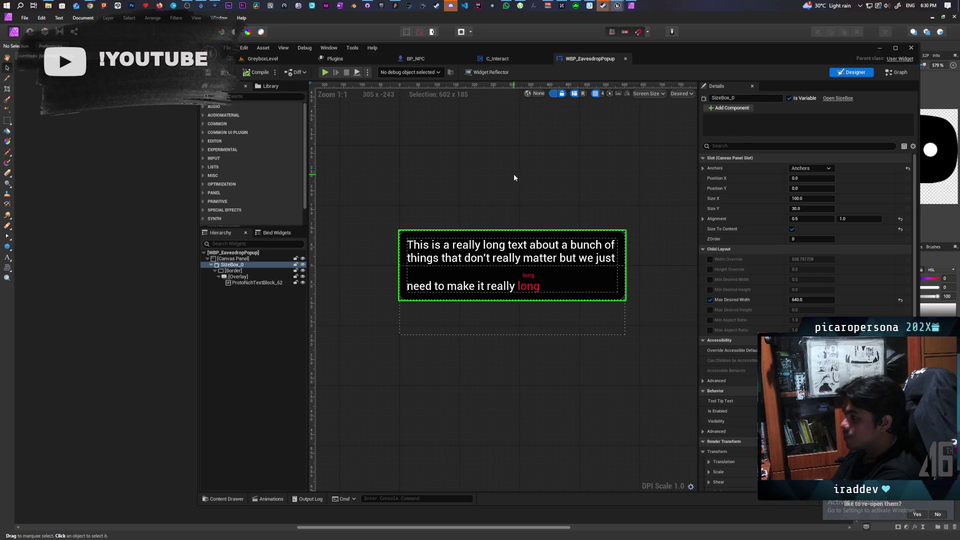
Inspect the rich text block, Canvas Panel and SizeBox_0, collapse SizeBox_0, and select Canvas Panel.
left_click(255, 283)
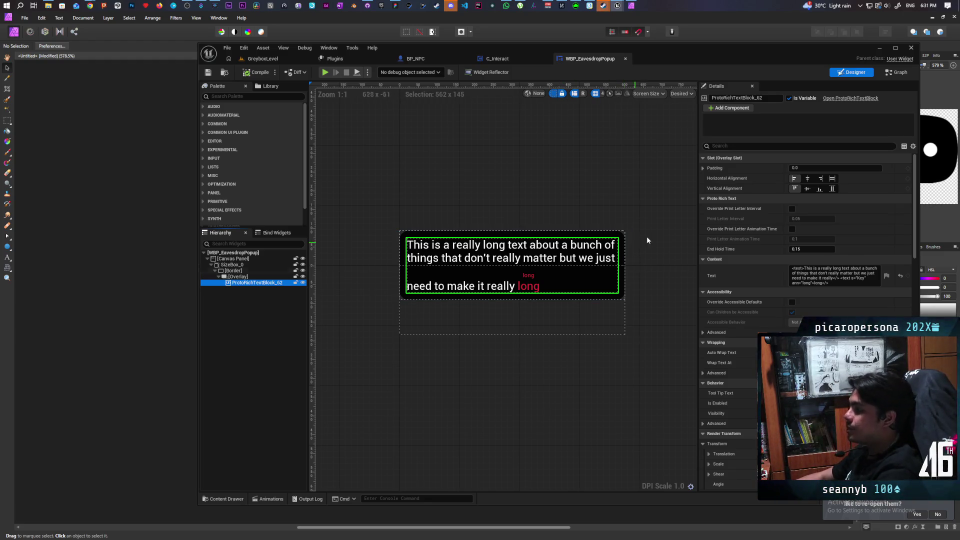
left_click(236, 259)
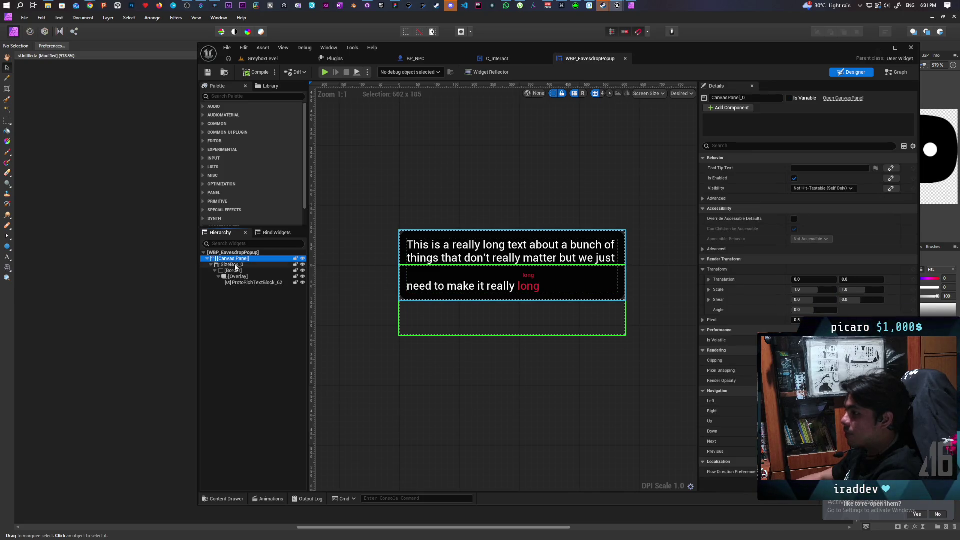
left_click(235, 266)
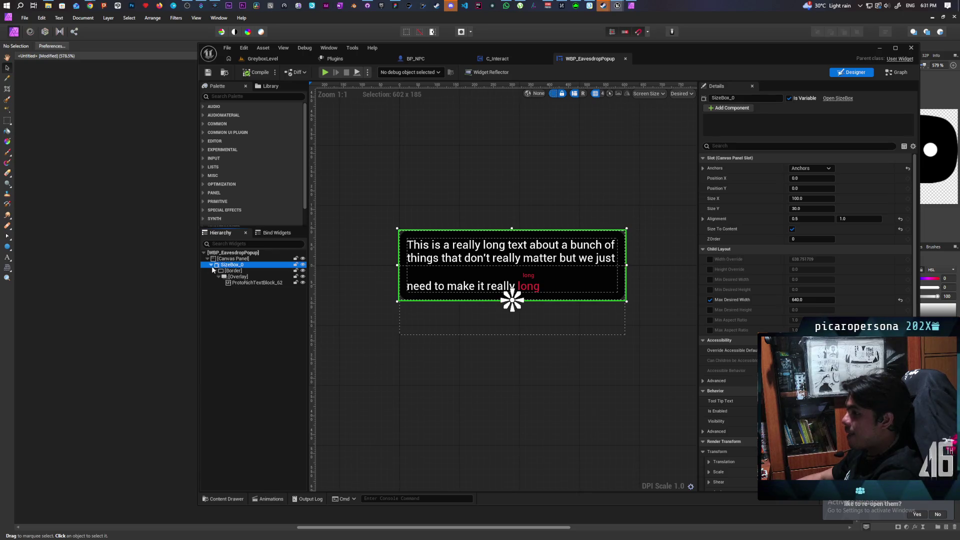
left_click(212, 265)
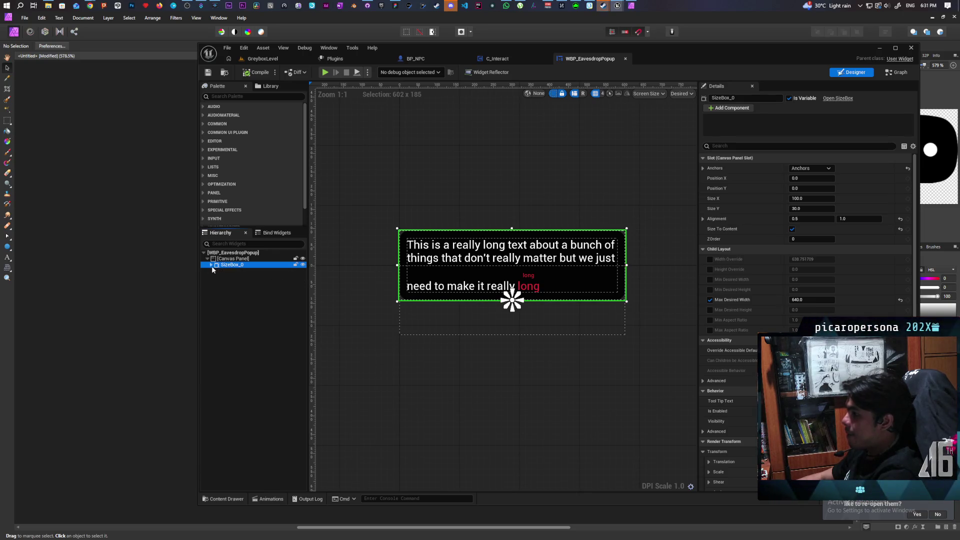
left_click(225, 259)
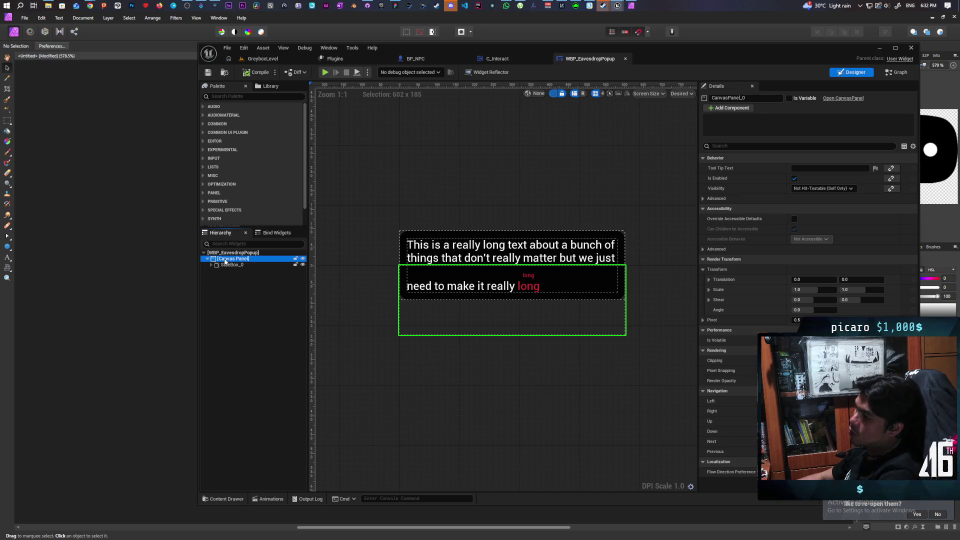
left_click(230, 97)
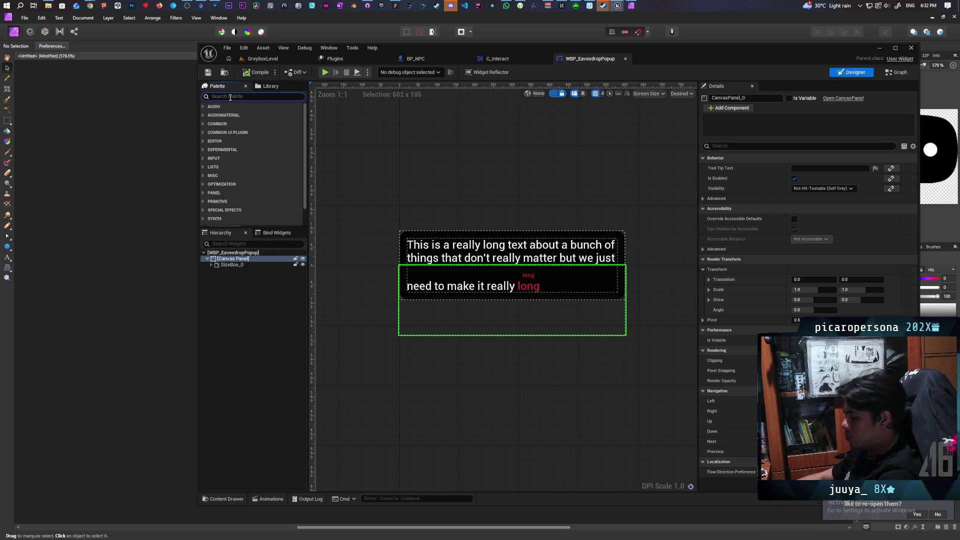
Add an Overlay widget from the Palette inside the Canvas Panel.
type("overla")
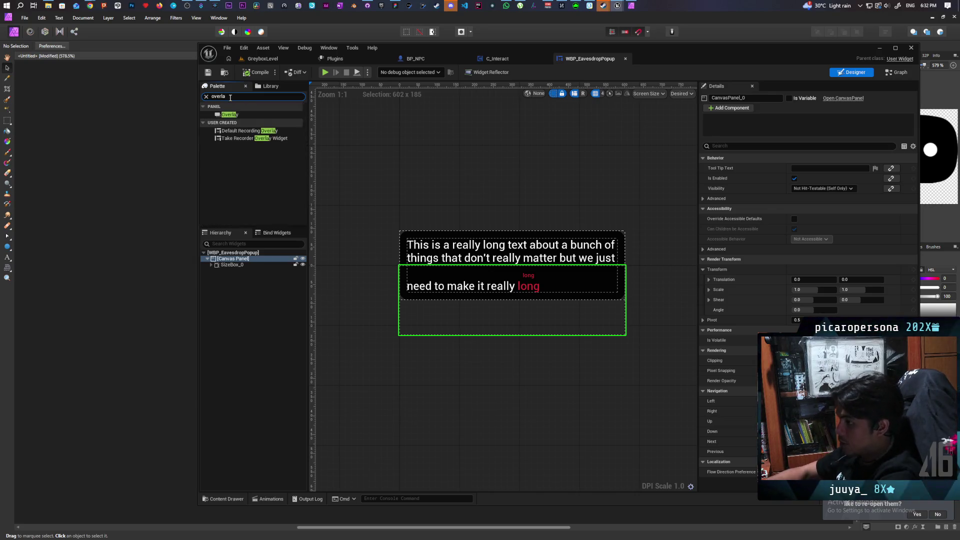
left_click(229, 116)
left_click_drag(234, 272, 227, 261)
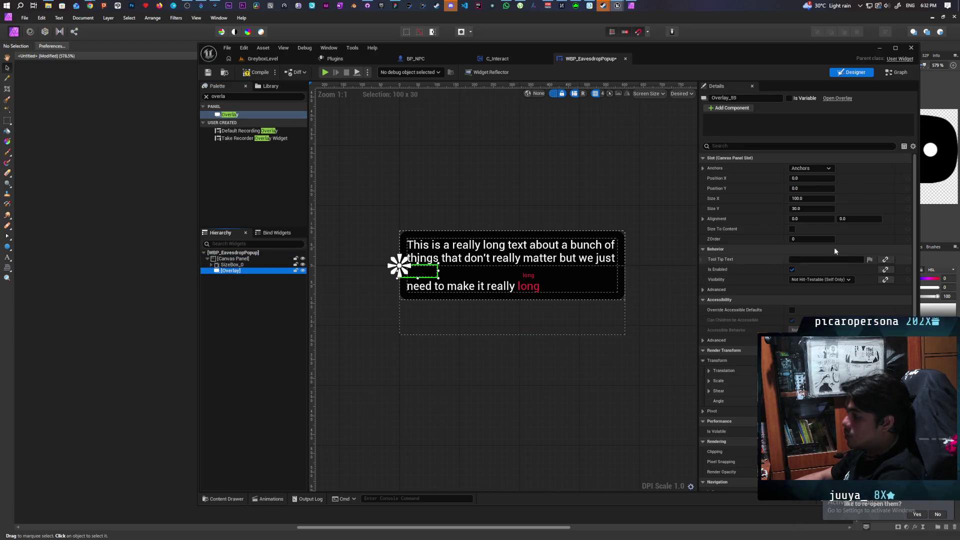
Anchor the Overlay to centre at position 0,0 with alignment 0.5/1.0 and Size To Content.
left_click(810, 168)
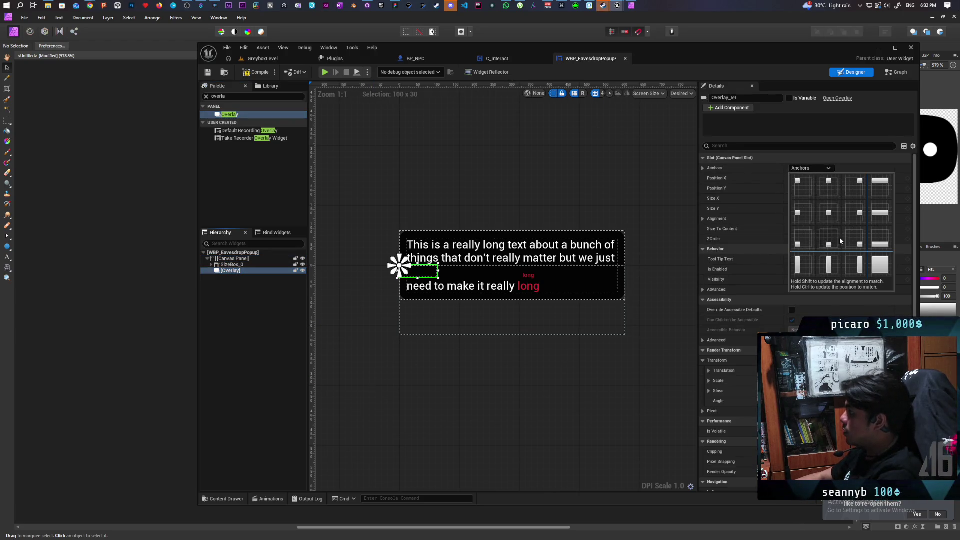
left_click(832, 211)
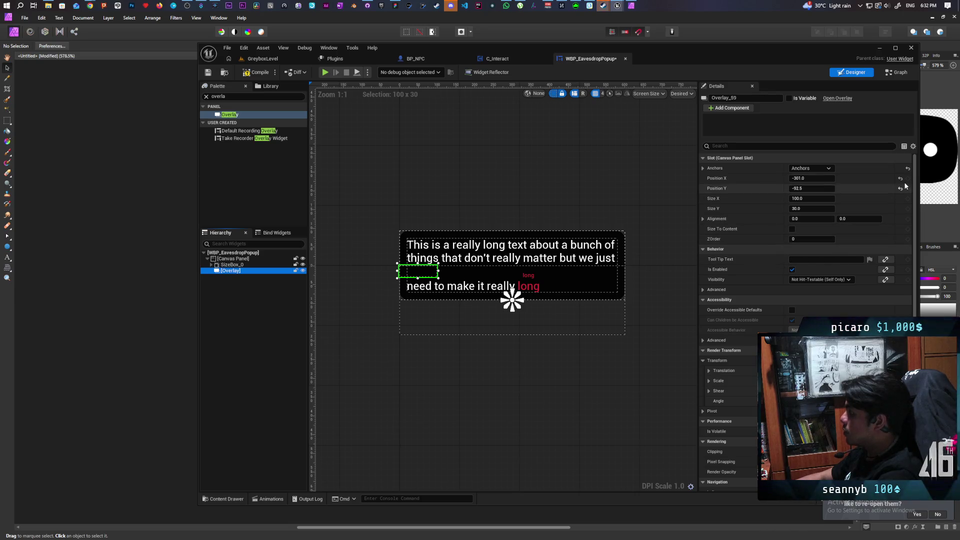
left_click(899, 178)
left_click(899, 189)
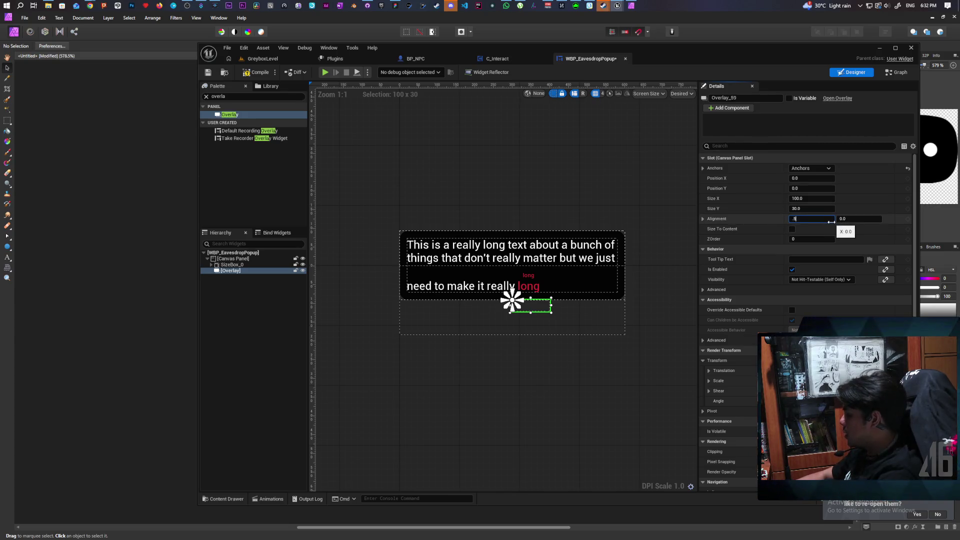
type(".5")
left_click(843, 219)
type("1.0")
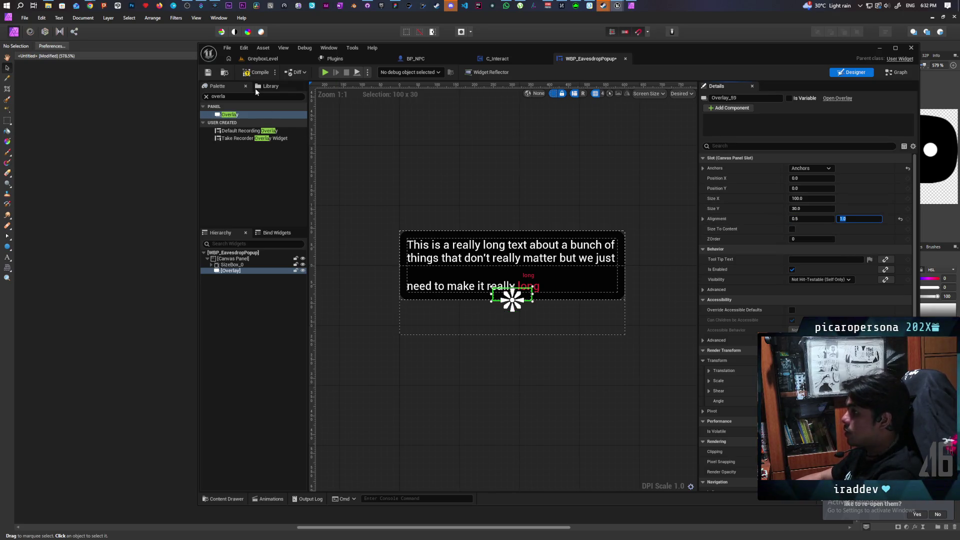
left_click(792, 228)
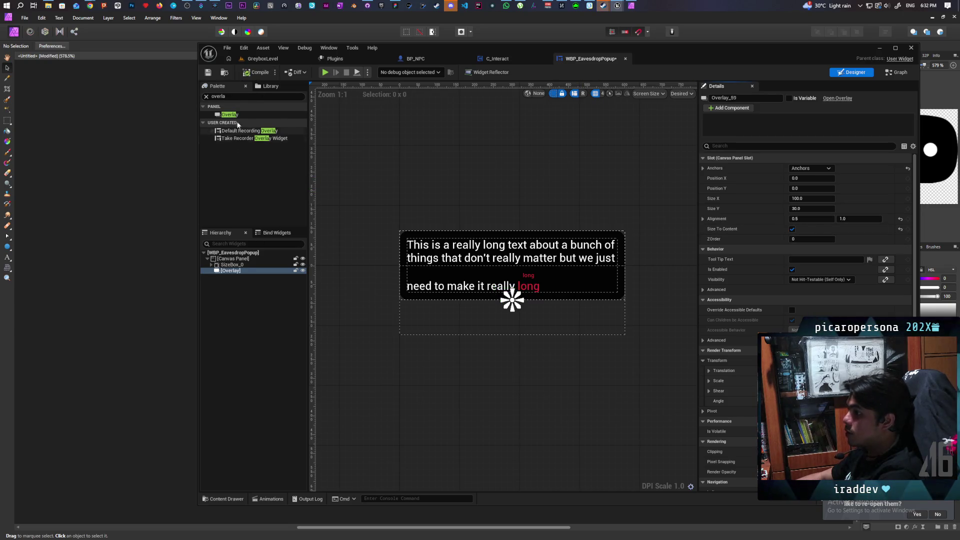
double_click(240, 96)
Add an Image inside the Overlay using the speechbubble texture as its brush.
type("image")
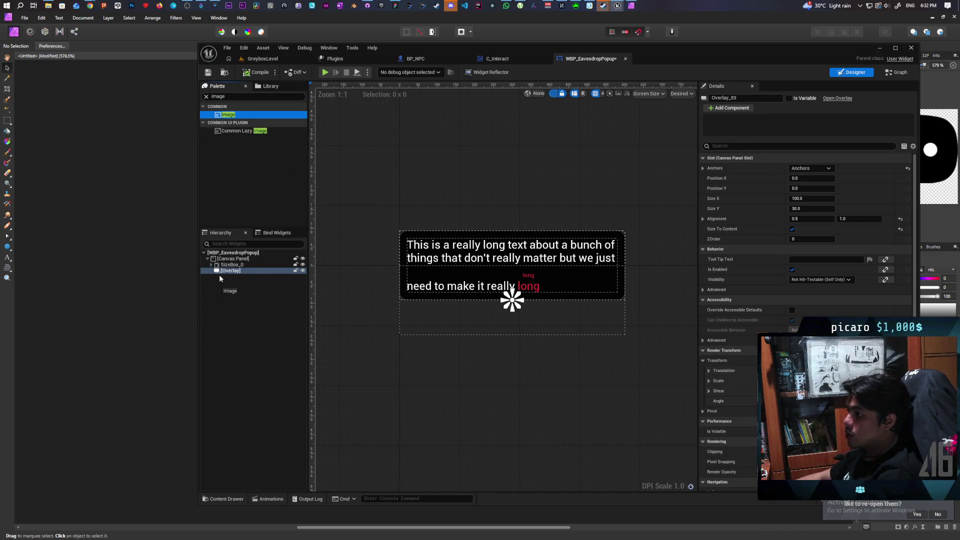
left_click_drag(234, 278, 234, 281)
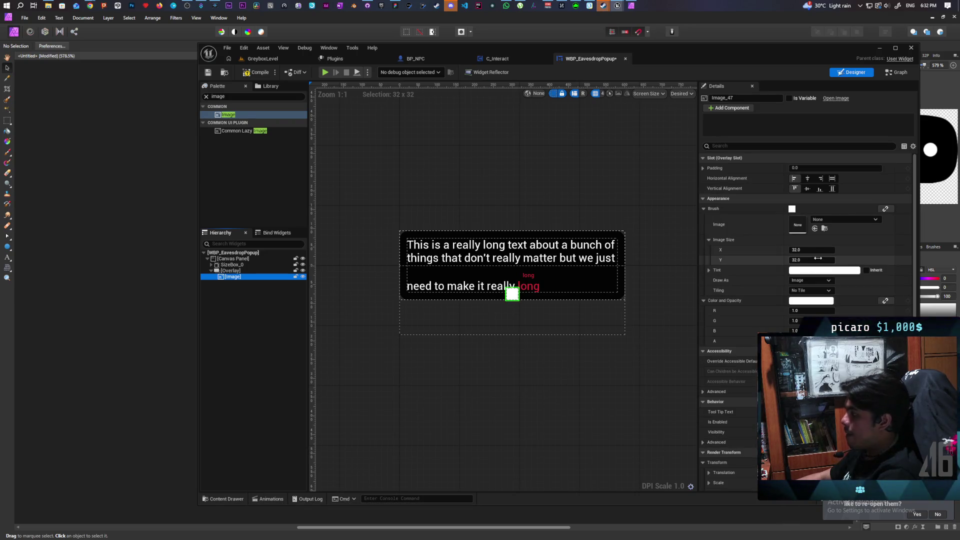
left_click(835, 219)
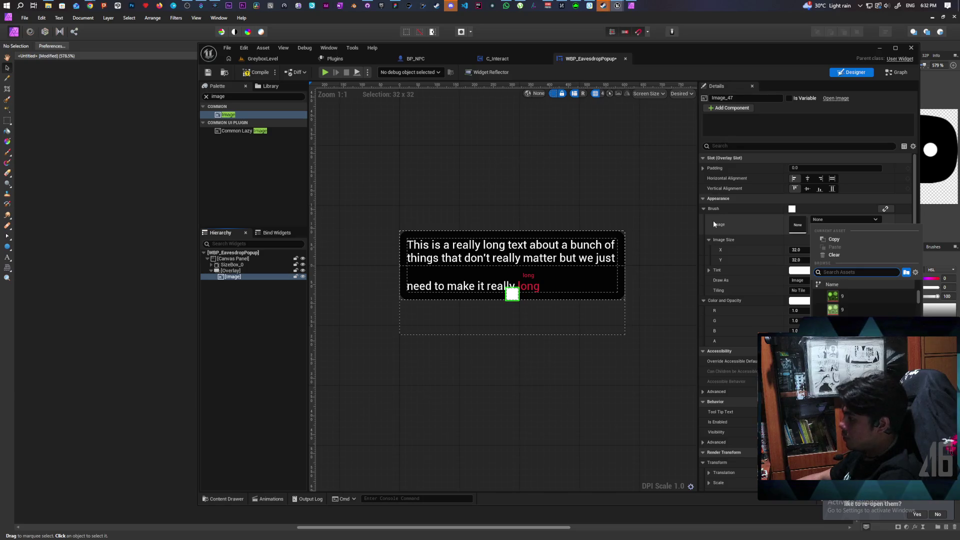
type("speech")
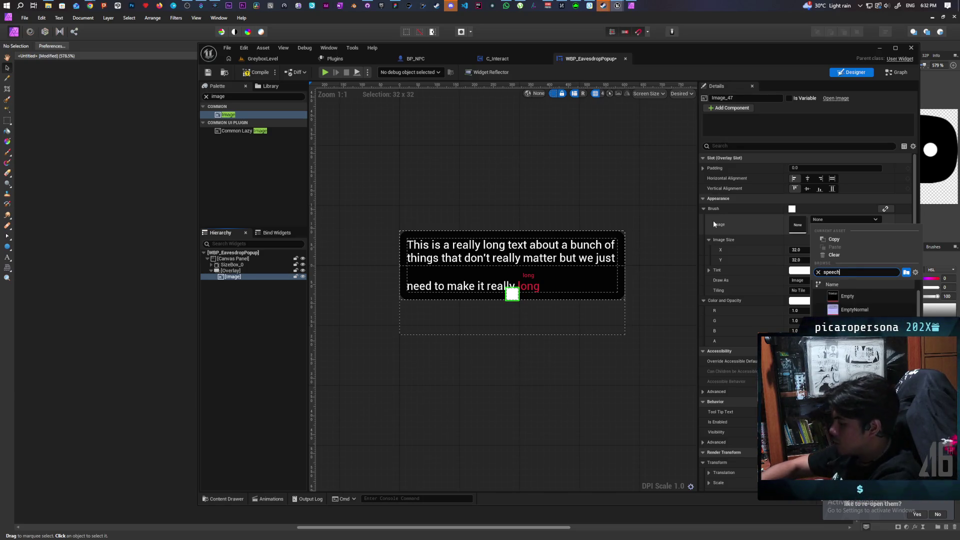
left_click(855, 296)
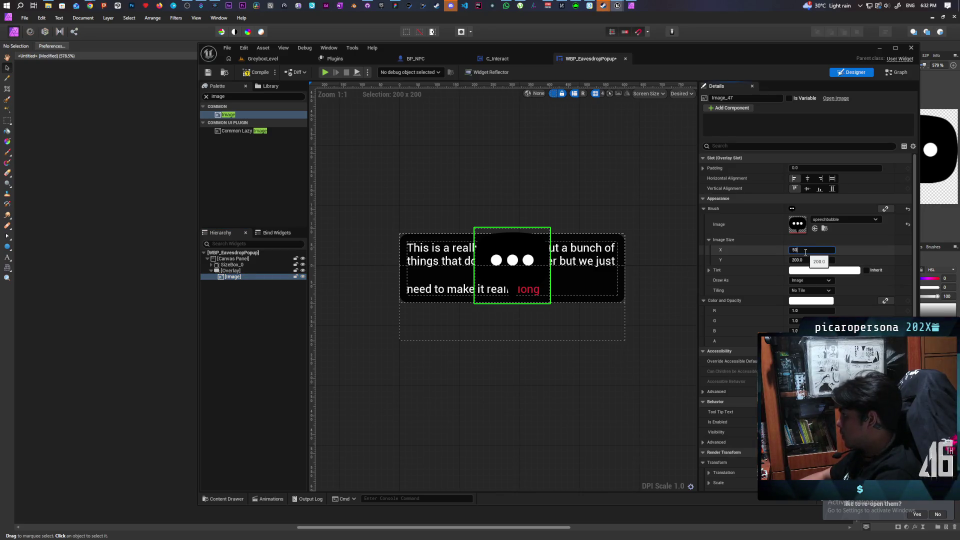
Set the image size to 50×50 and compile the popup widget.
left_click(810, 261)
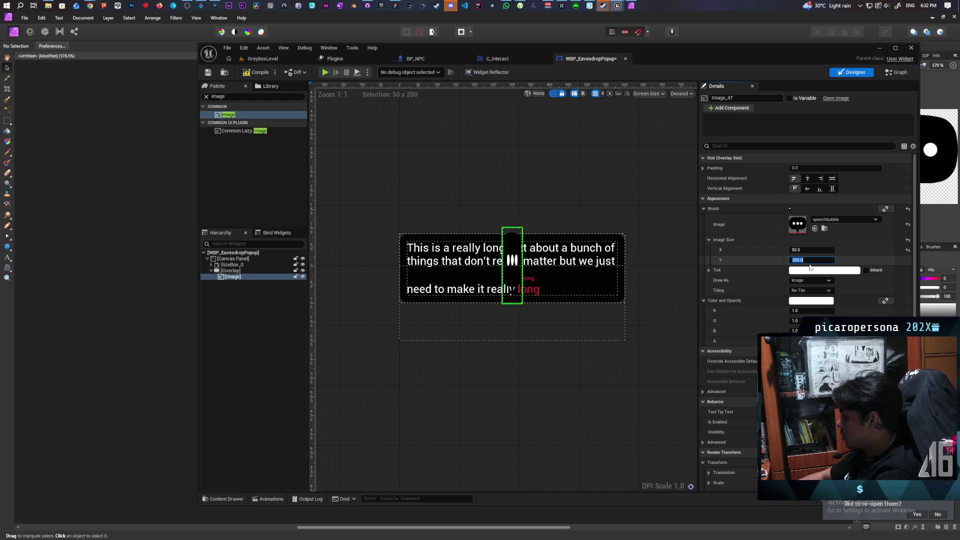
type("50")
key("Return")
scroll(542, 301, "up", 1)
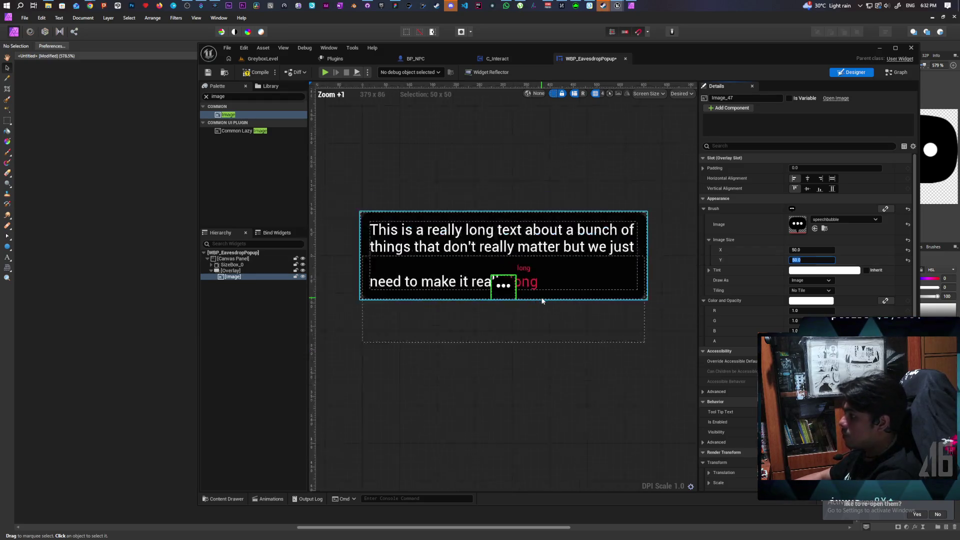
scroll(542, 301, "up", 2)
scroll(541, 301, "down", 1)
left_click(255, 73)
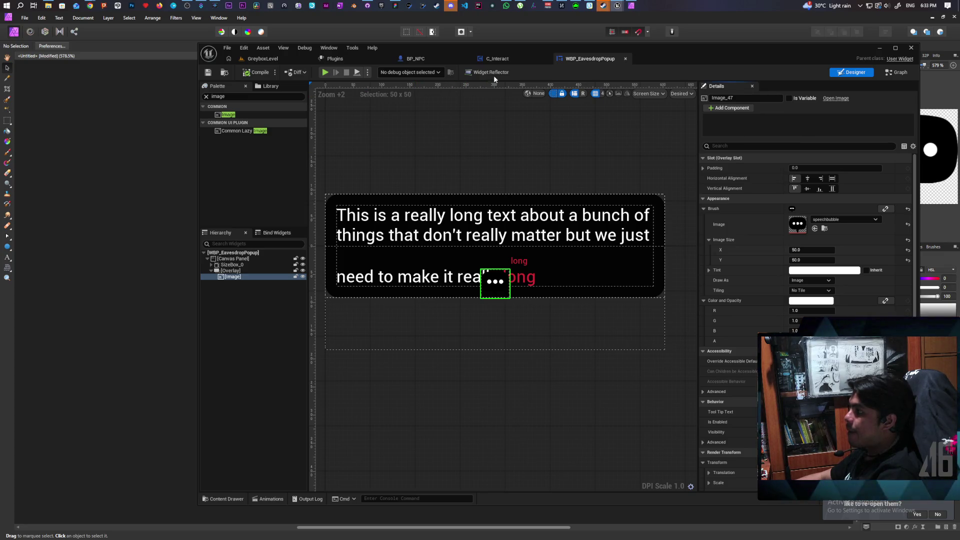
In BP_NPC's Event Graph, find all references to the Widget variable and step through them.
left_click(418, 59)
scroll(477, 360, "down", 5)
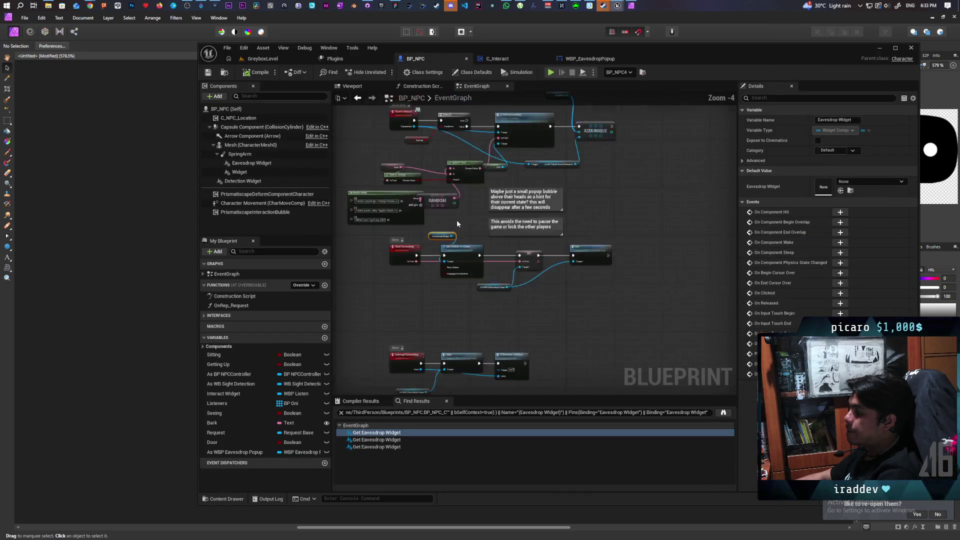
scroll(477, 360, "up", 8)
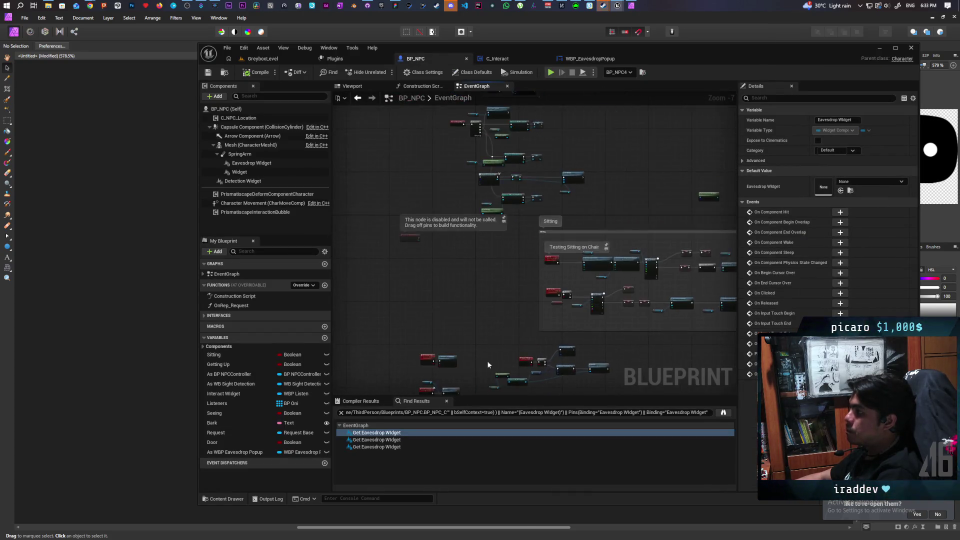
scroll(490, 317, "down", 2)
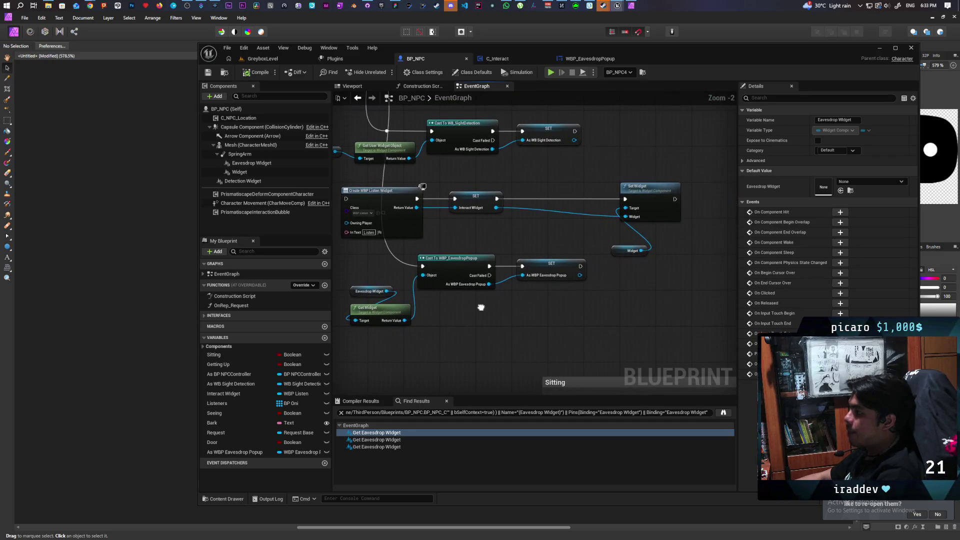
right_click(623, 252)
mouse_move(665, 325)
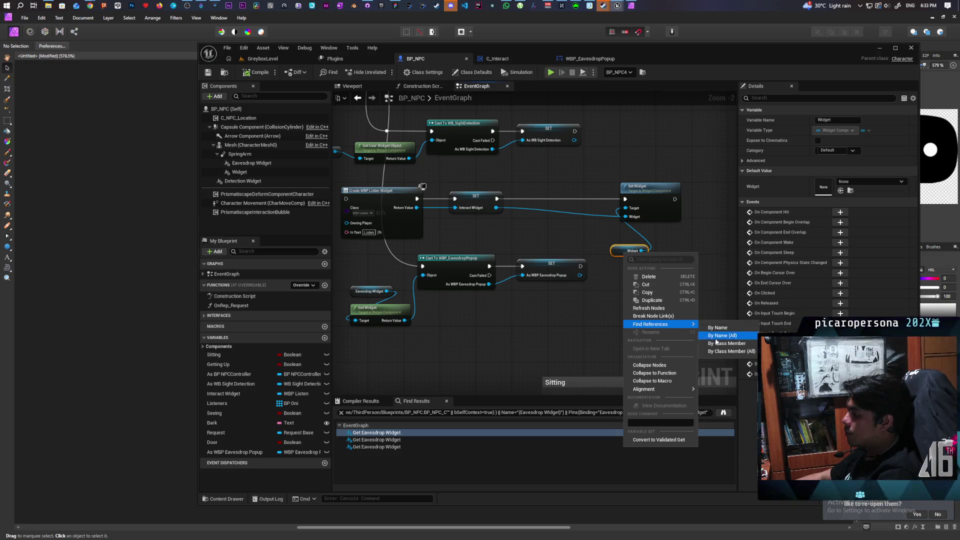
left_click(717, 328)
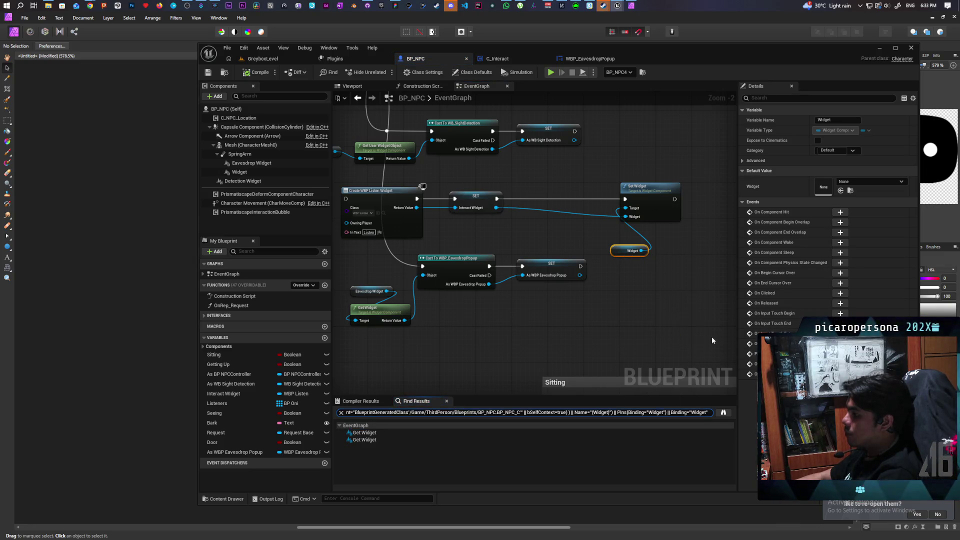
left_click(365, 432)
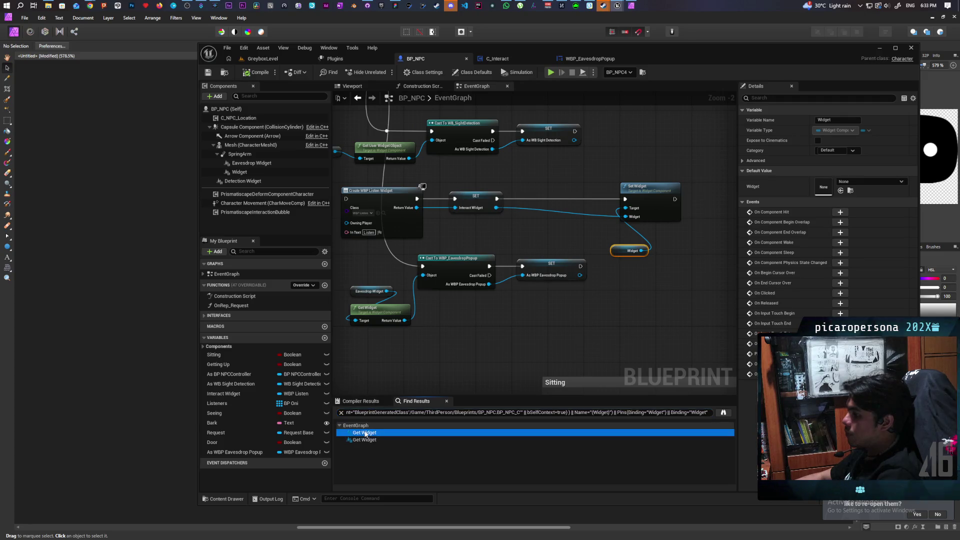
key("Down")
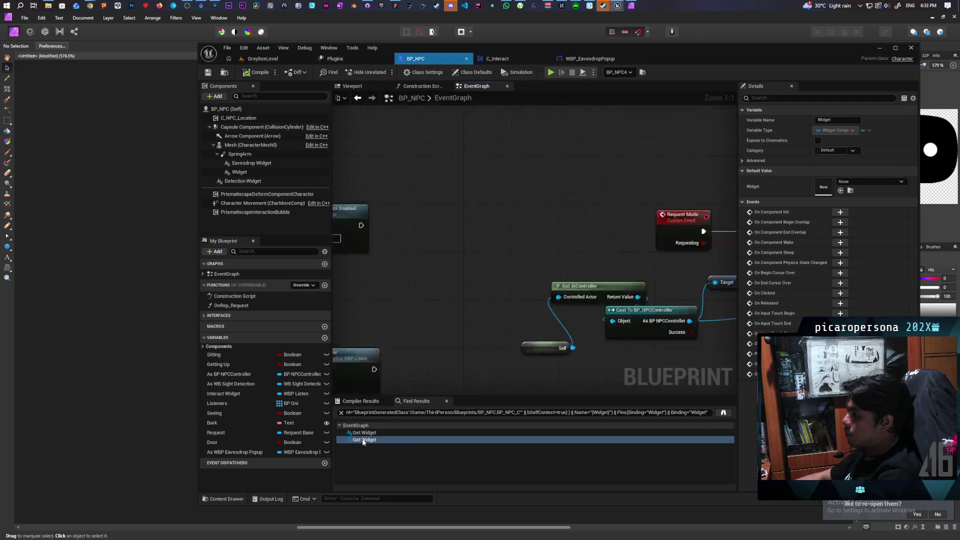
Place an Eavesdrop Widget reference by the Widget node and select the Client Side UI nodes.
mouse_move(520, 292)
left_mouse_down()
mouse_move(478, 258)
mouse_move(593, 260)
mouse_move(515, 213)
mouse_move(494, 218)
mouse_move(545, 288)
mouse_move(521, 274)
mouse_move(506, 280)
left_mouse_up()
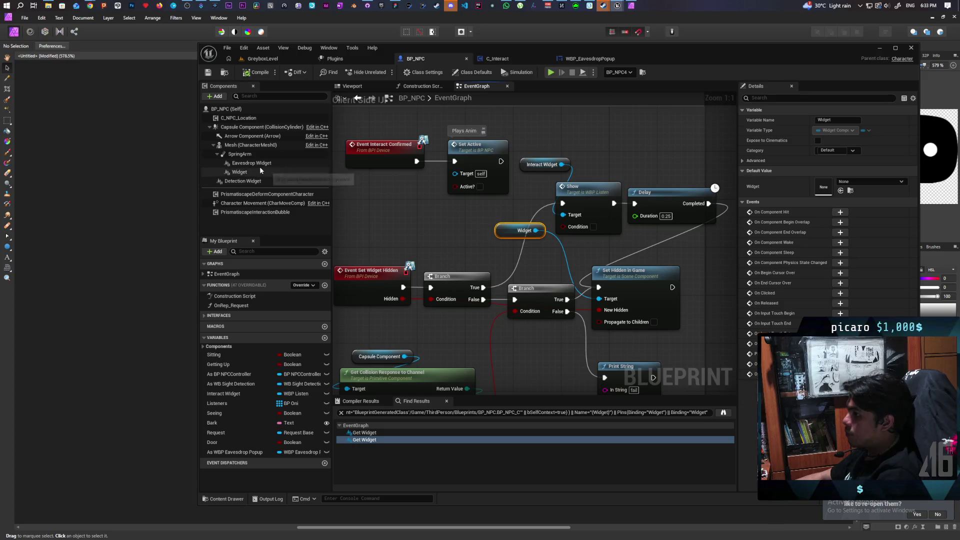
mouse_move(252, 163)
left_mouse_down()
mouse_move(435, 228)
mouse_move(504, 232)
left_mouse_up()
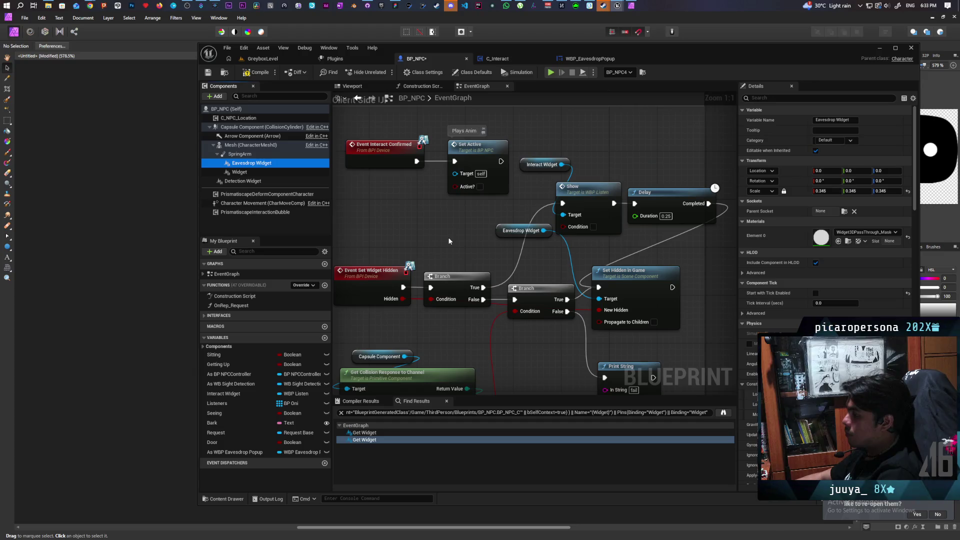
scroll(449, 241, "down", 1)
mouse_move(449, 241)
left_mouse_down()
mouse_move(445, 297)
mouse_move(484, 314)
left_mouse_up()
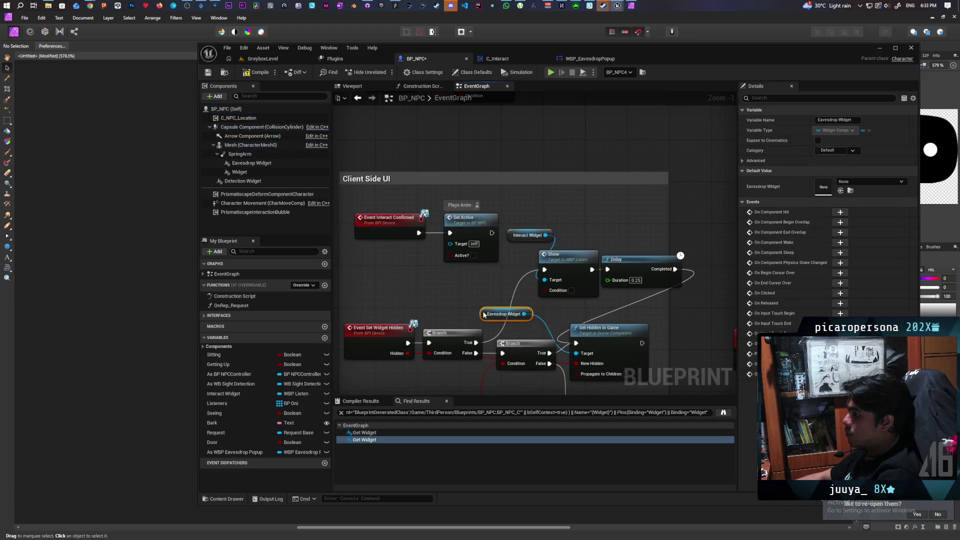
left_click(465, 237)
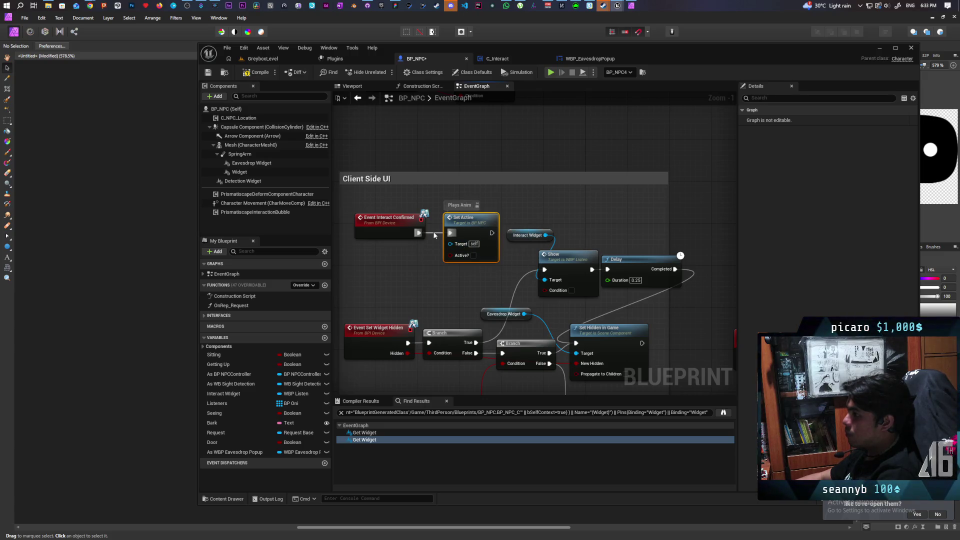
scroll(523, 209, "down", 2)
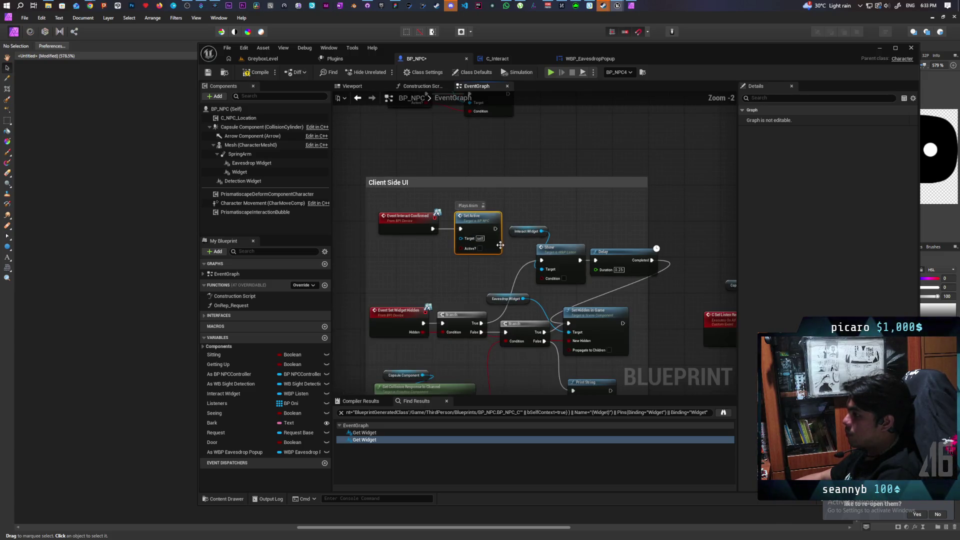
left_click_drag(367, 198, 535, 299)
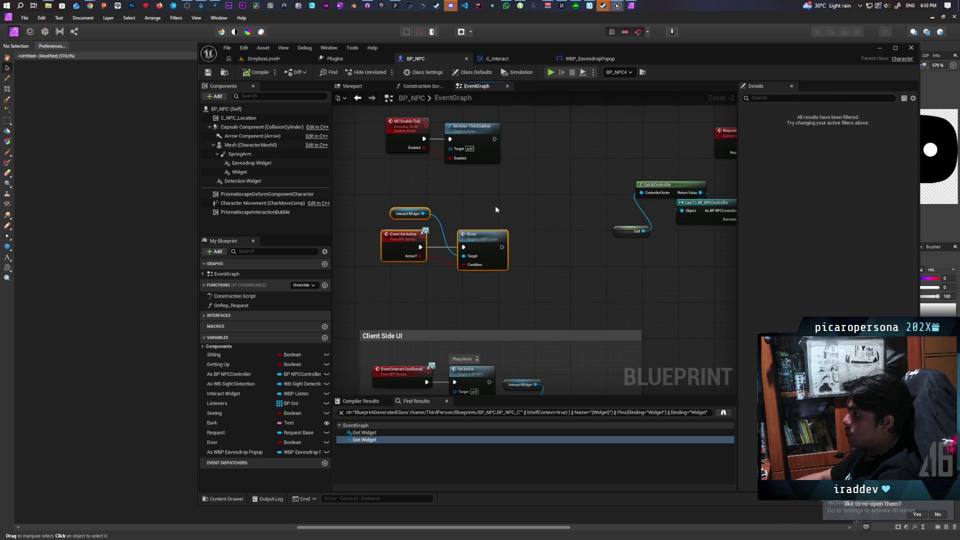
left_click_drag(547, 241, 490, 164)
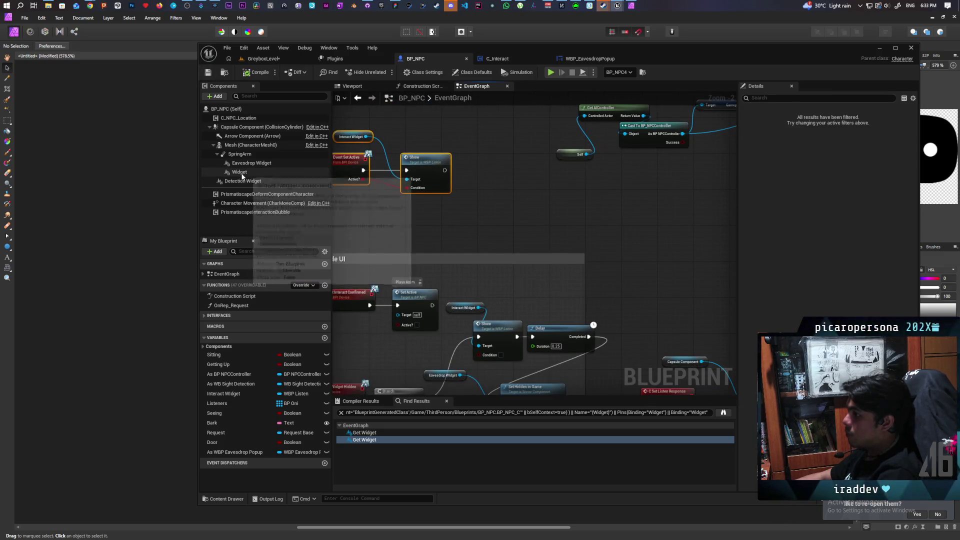
Search Details for 'hidd' and check Hidden in Game on the Widget and Eavesdrop Widget components.
left_click(251, 174)
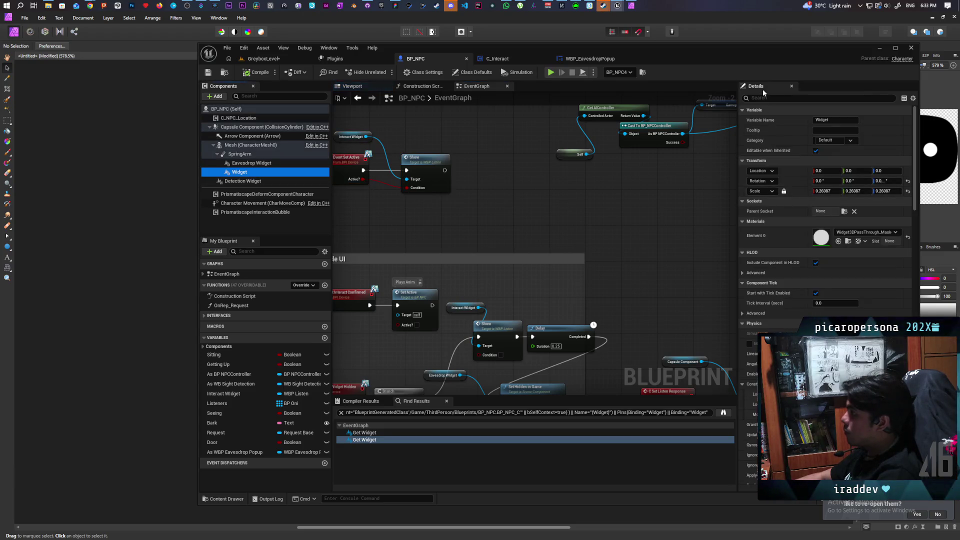
type("hidd")
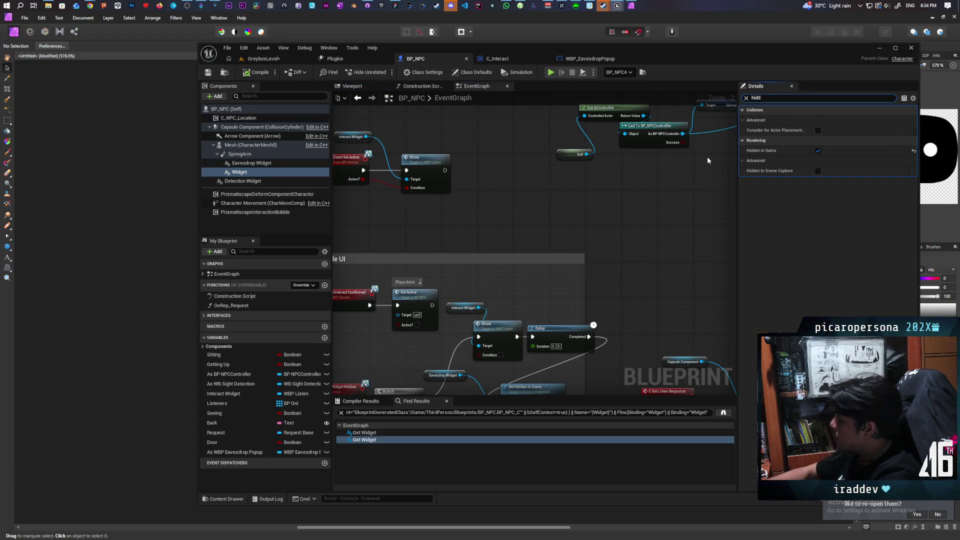
left_click(254, 164)
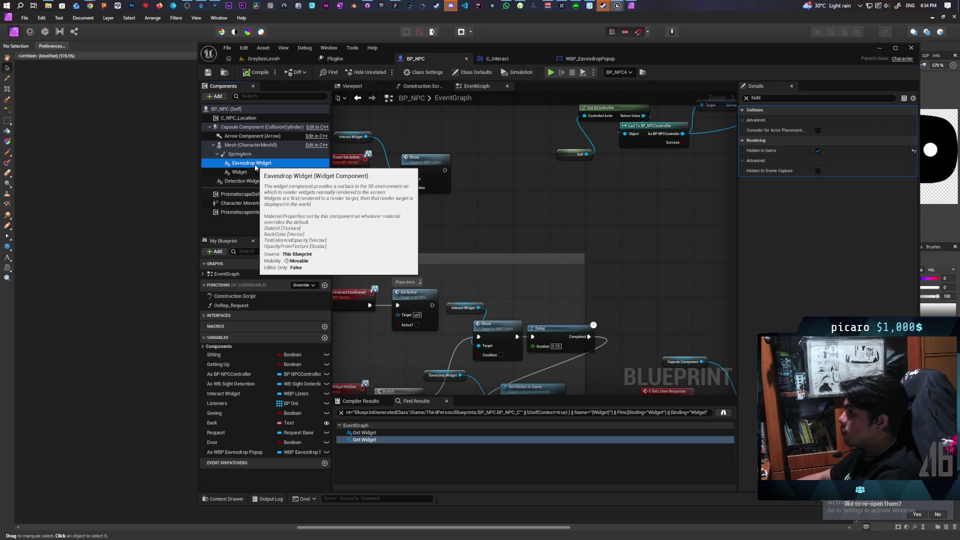
left_click(261, 172)
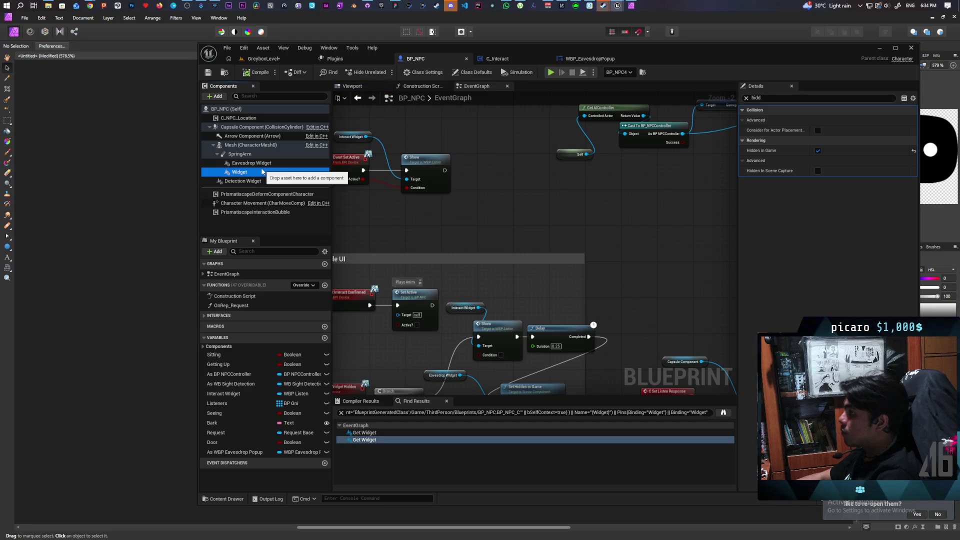
left_click(255, 163)
left_click(459, 231)
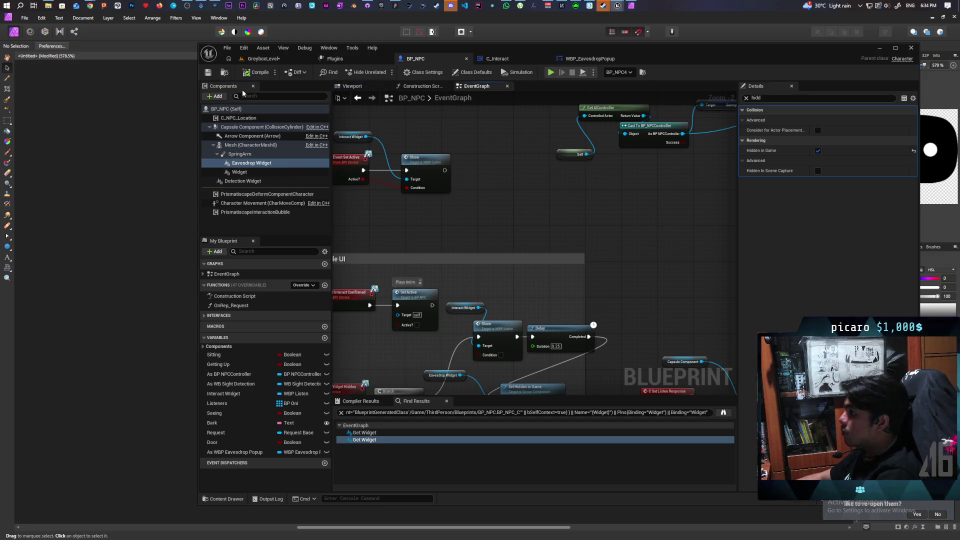
left_click(262, 58)
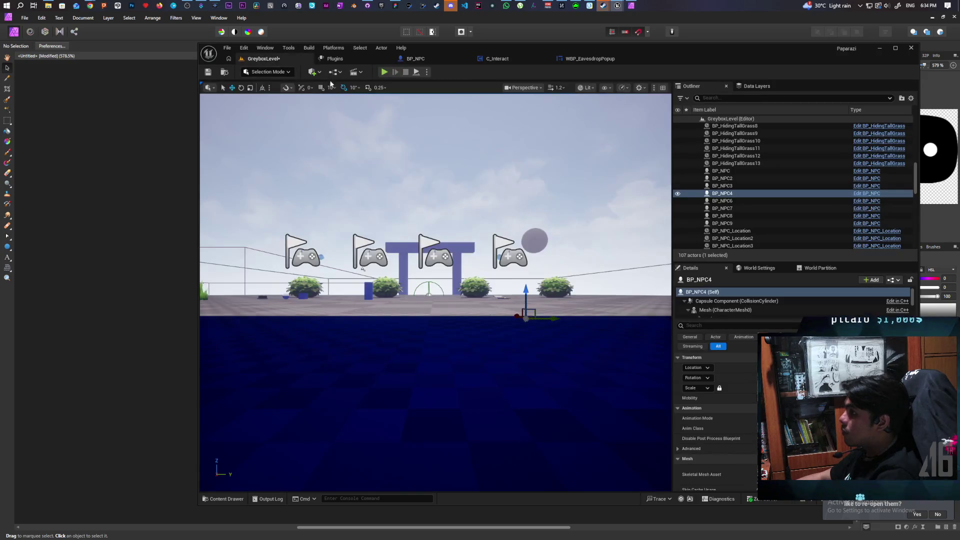
Save the GreyboxLevel and start a play-in-editor session.
key("ctrl+s")
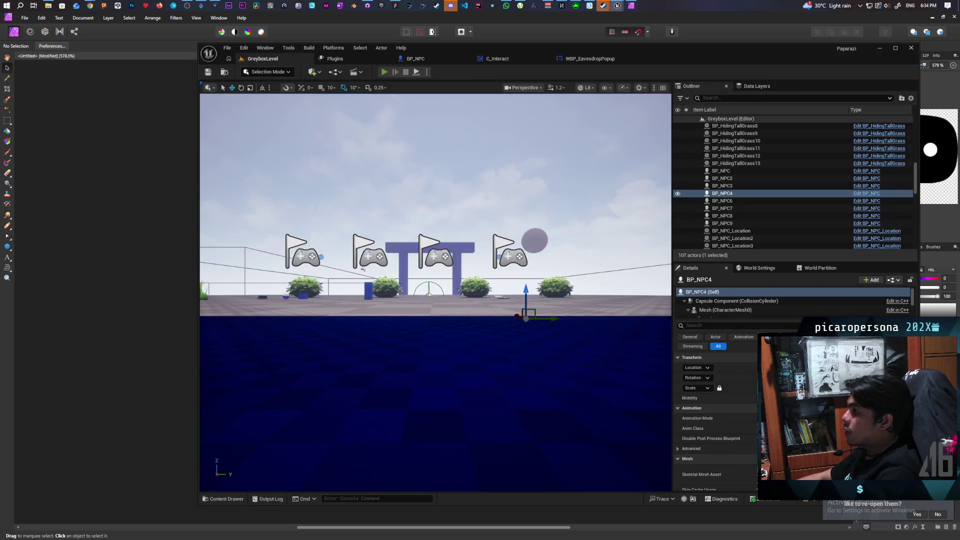
left_click(384, 72)
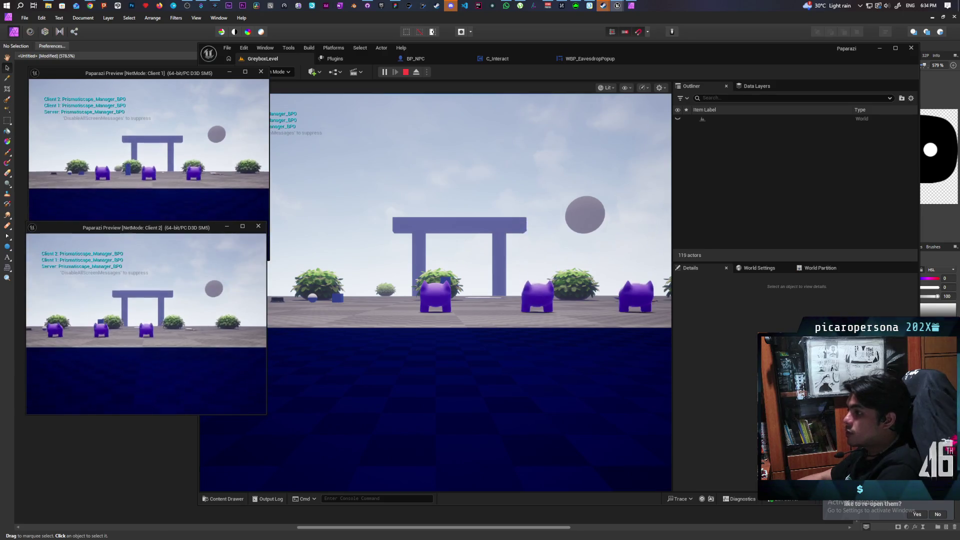
key("alt+Tab")
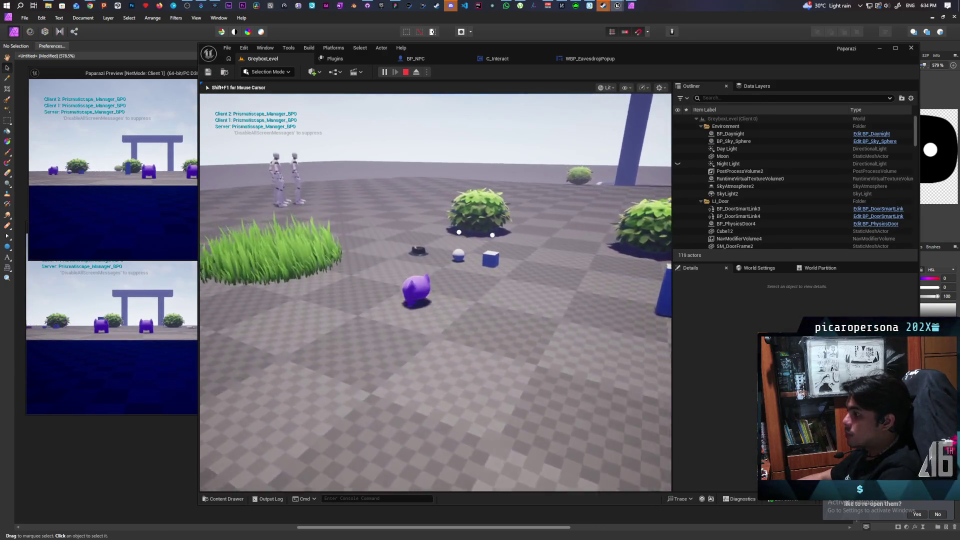
Walk and jump the character to the NPCs by the dark building, then stop playing.
key("w")
key("w")
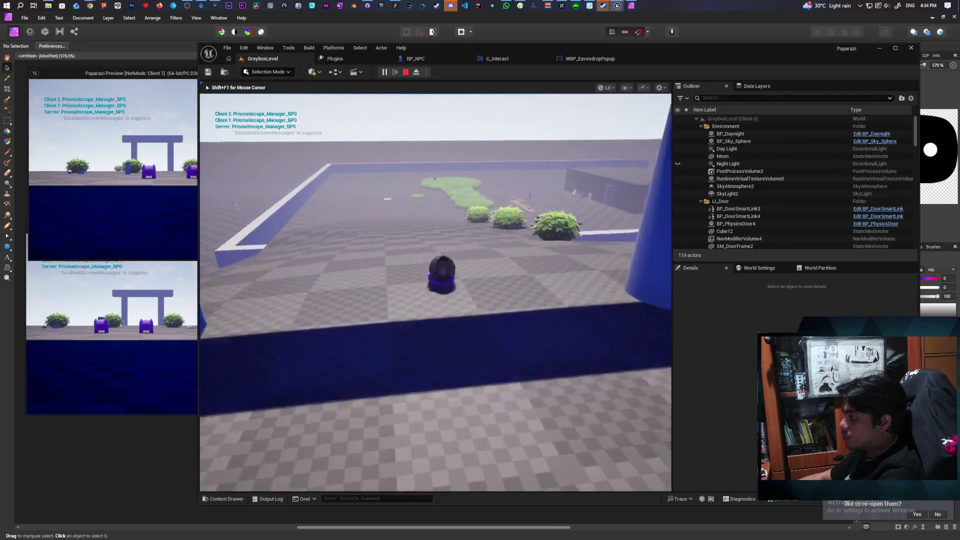
key("w")
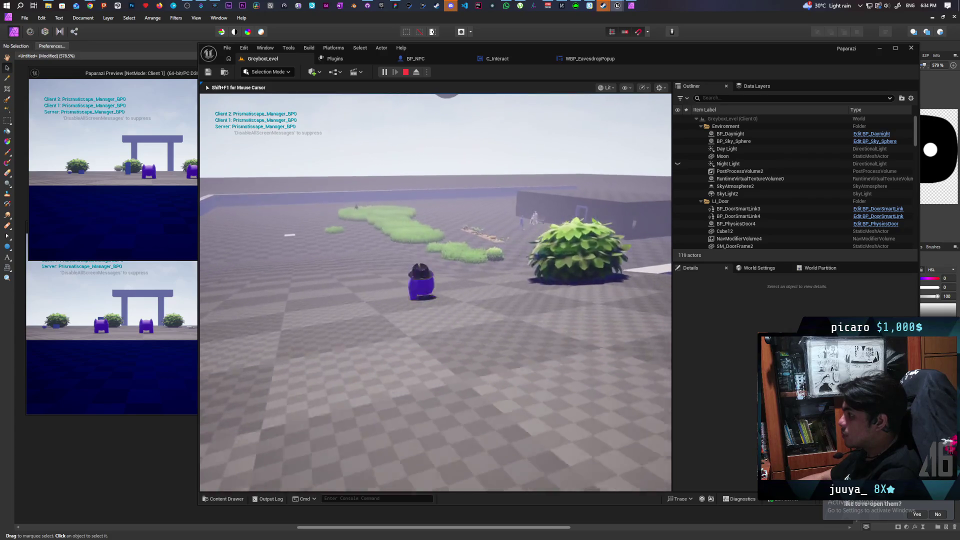
key("w")
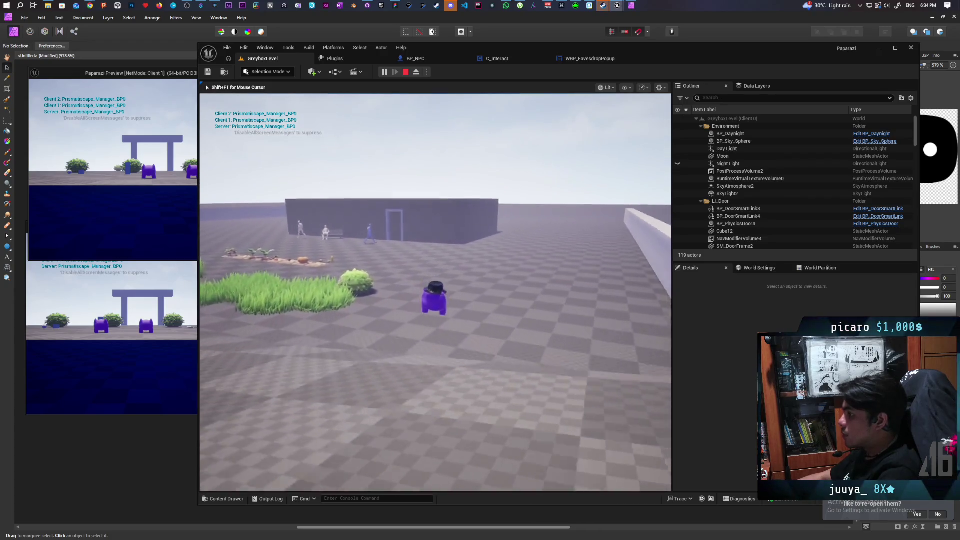
key("w")
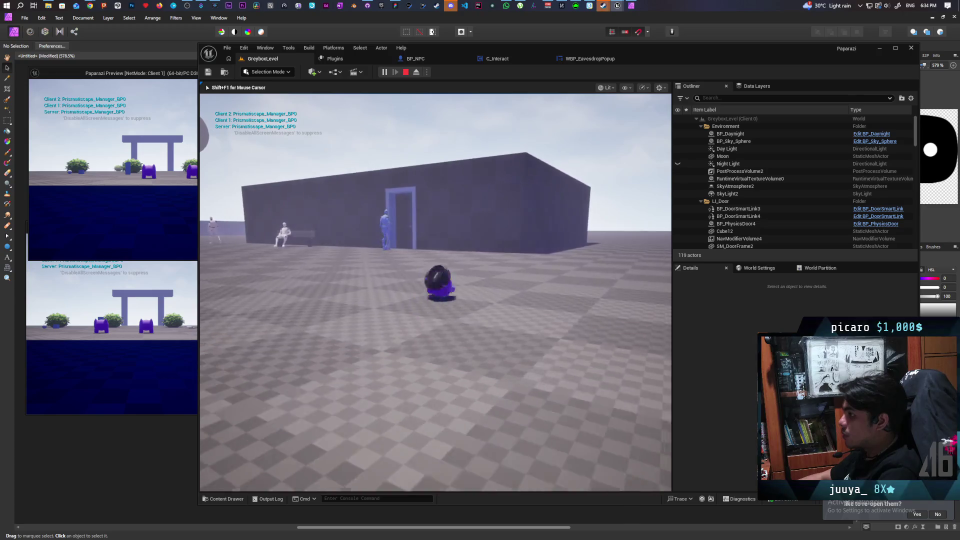
key("w")
key("space")
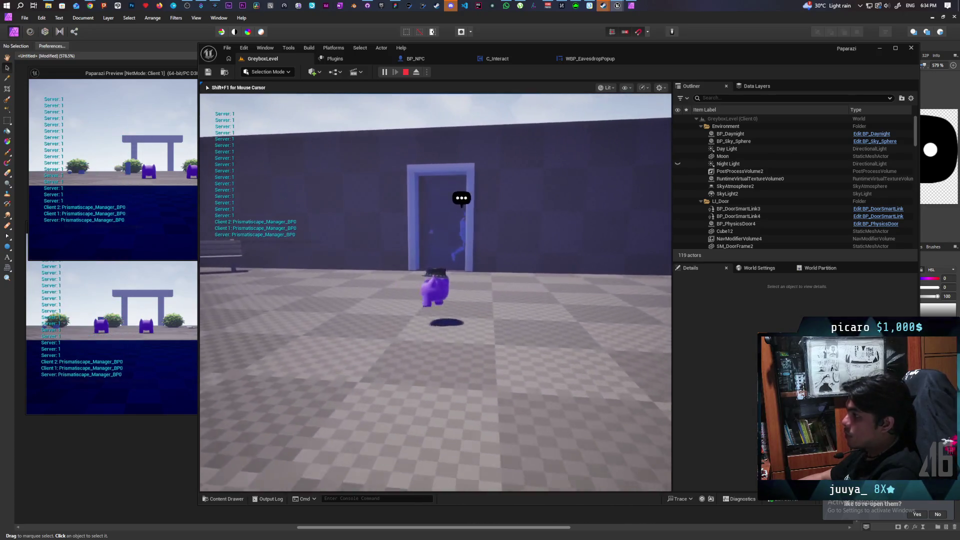
key("d")
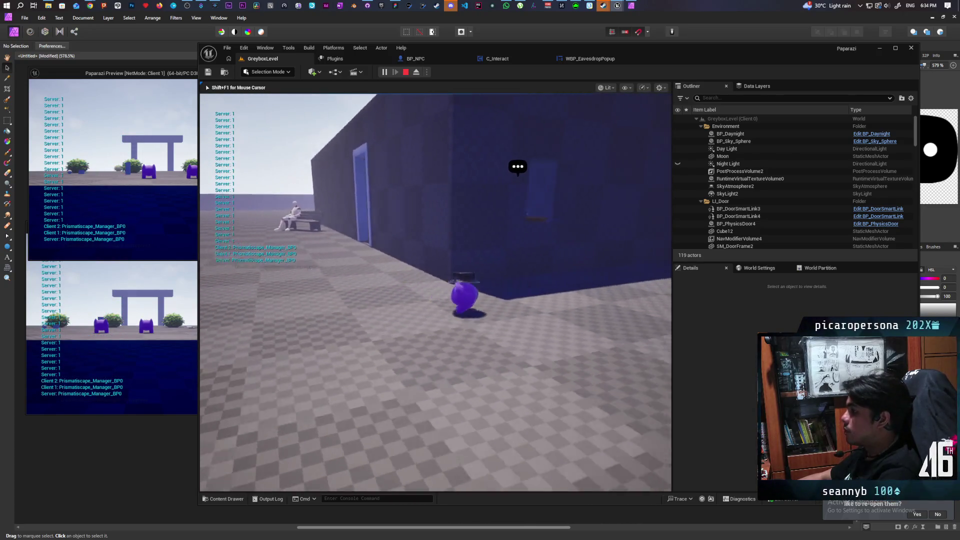
key("a")
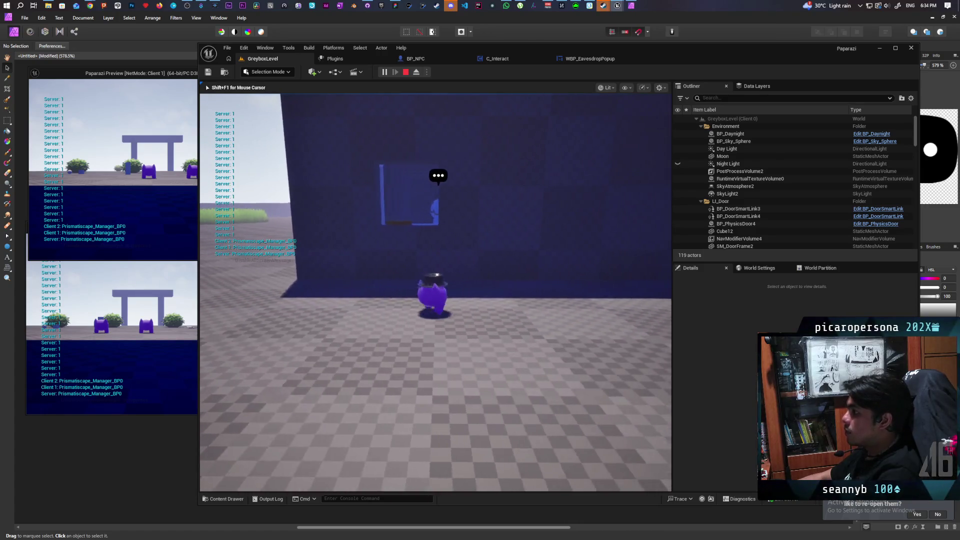
key("a")
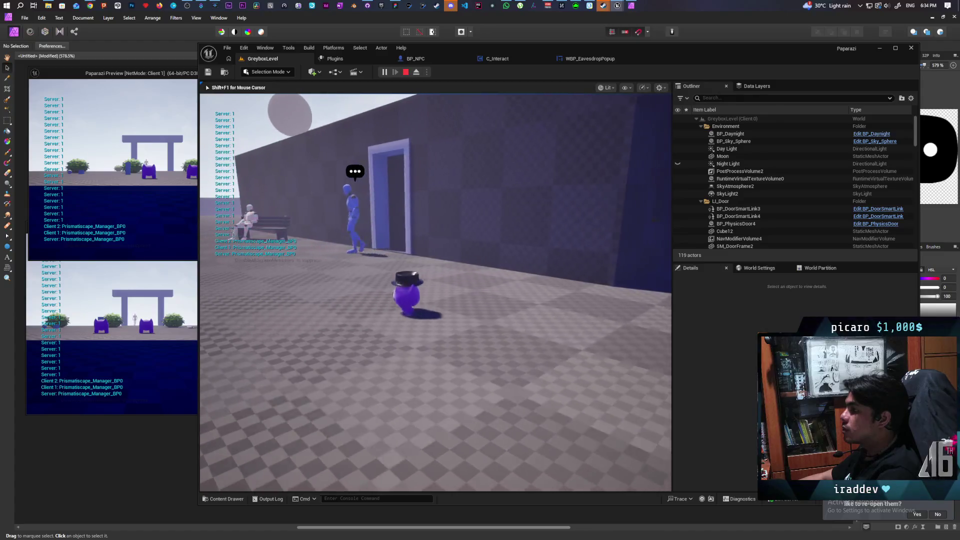
key("a")
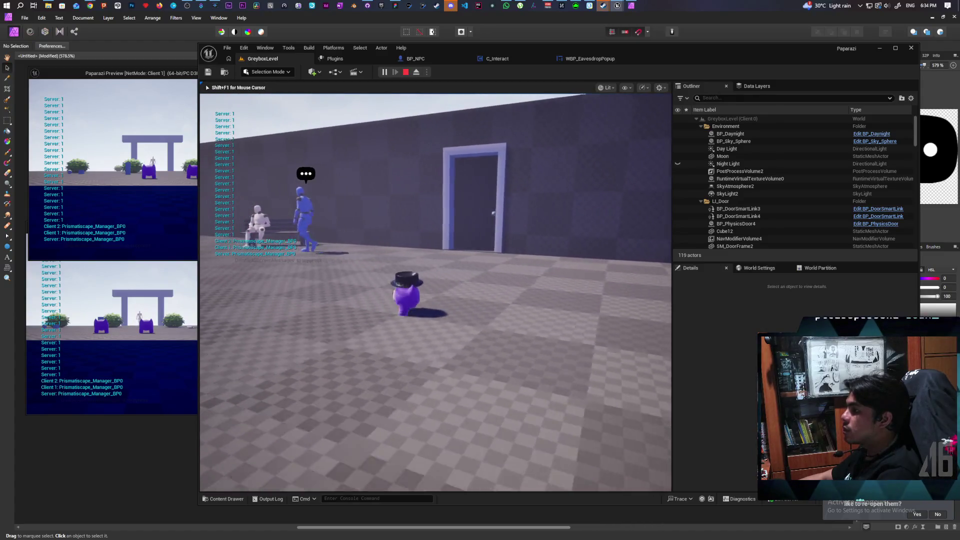
key("a")
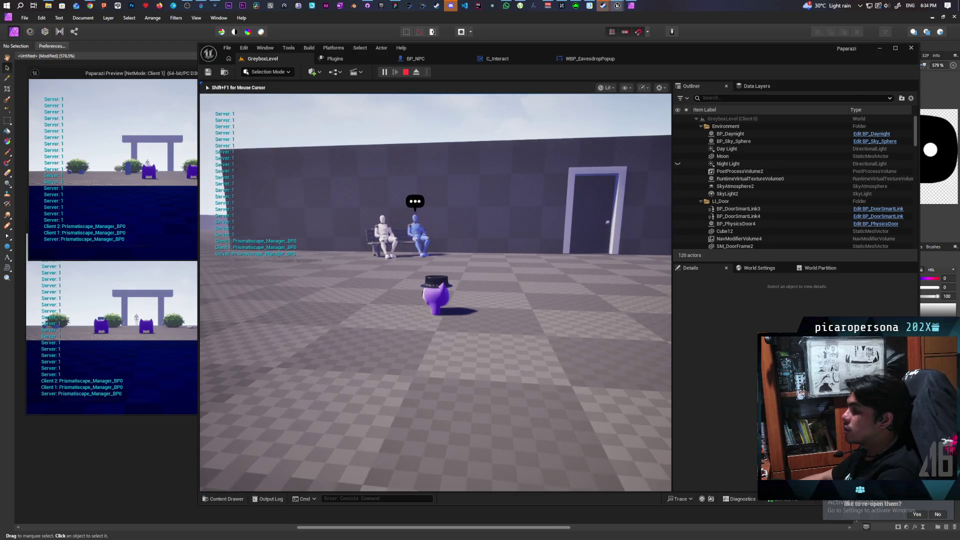
key("Escape")
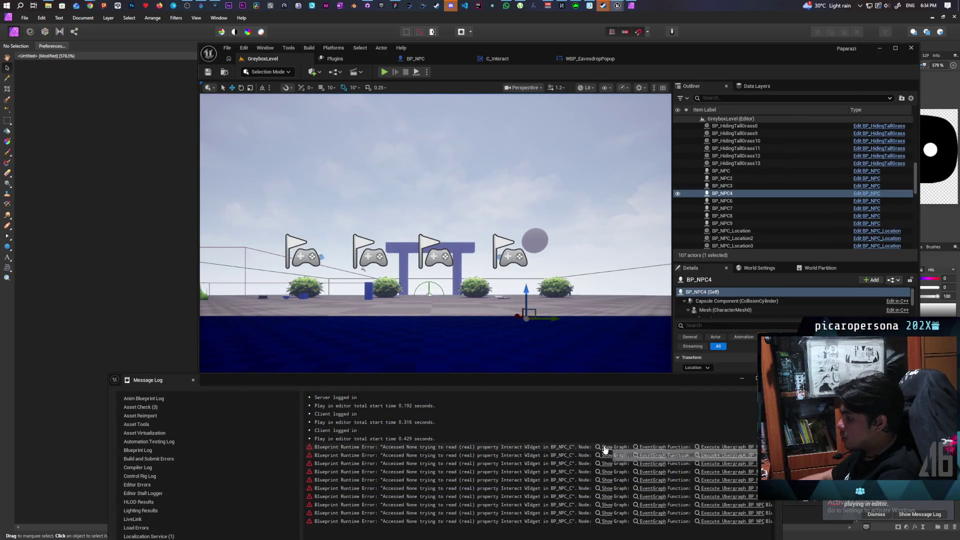
Jump from the Message Log to the first error's node, then close the log.
left_click(604, 447)
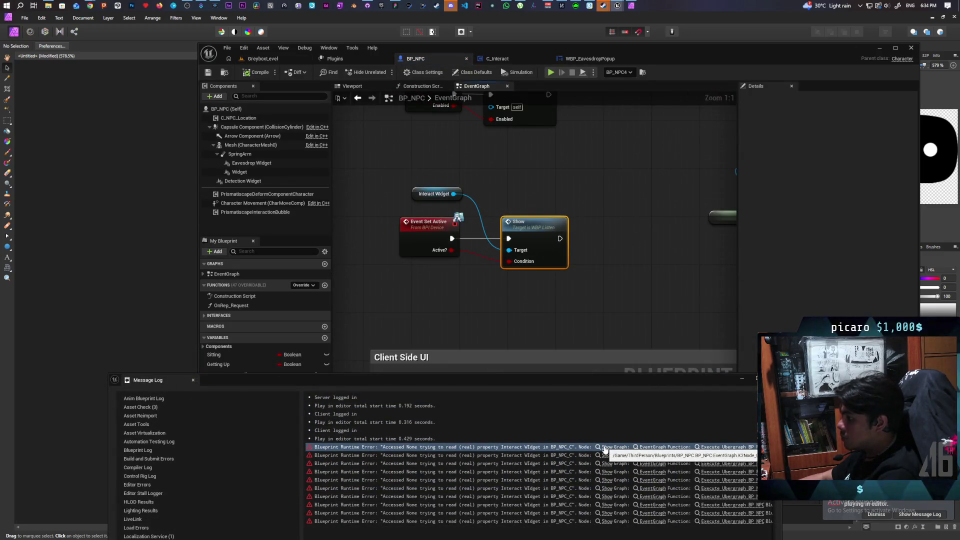
left_click(474, 248)
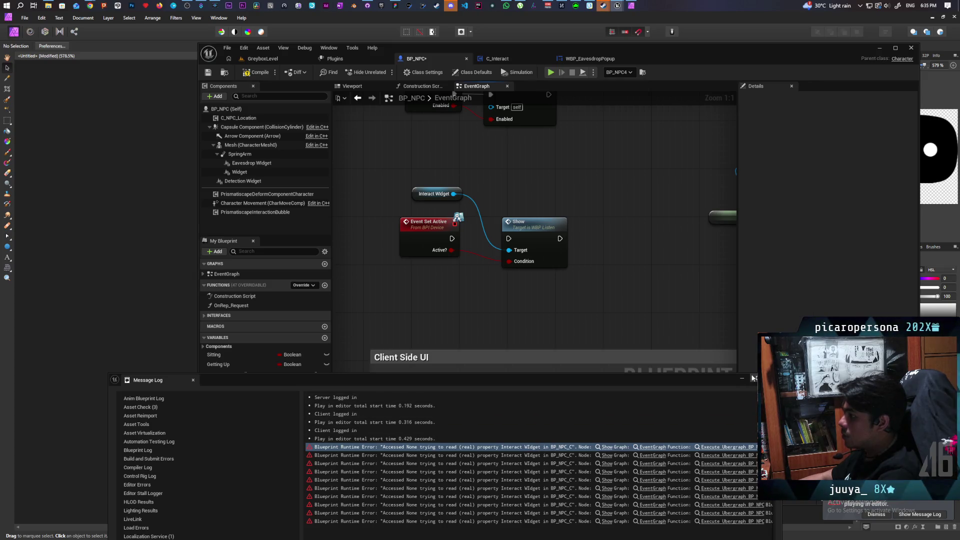
left_click(757, 378)
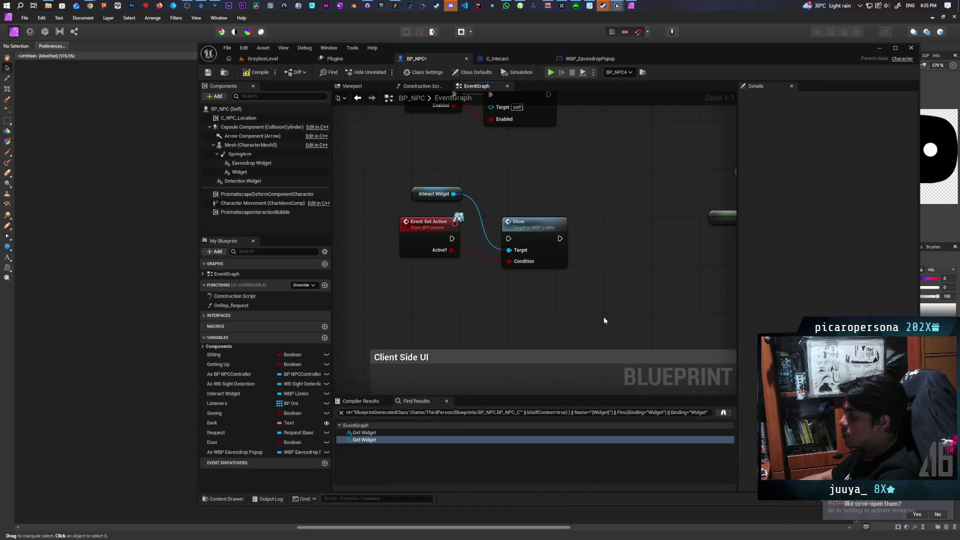
Bring the widget setup nodes into view, save all assets, and open WBP_EavesdropPopup.
scroll(575, 280, "down", 10)
scroll(529, 279, "up", 6)
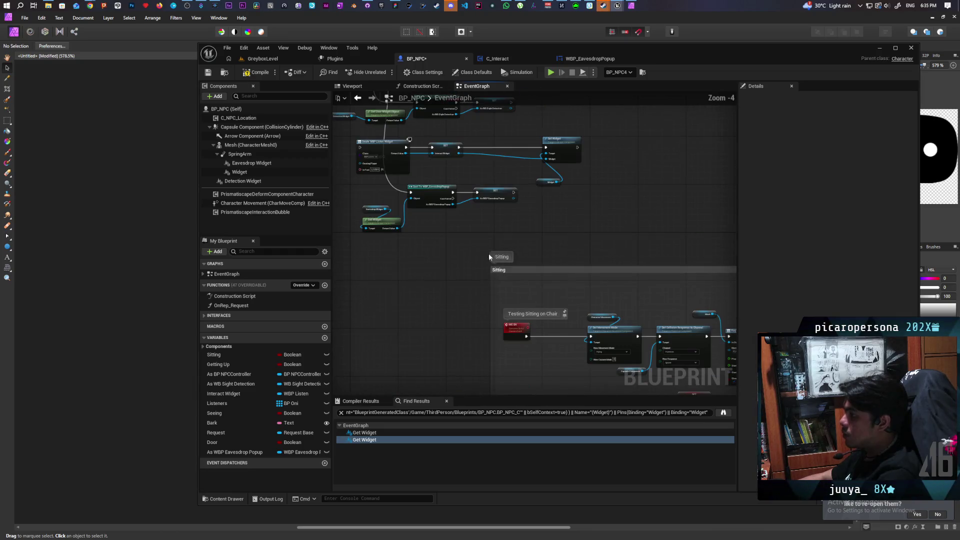
scroll(560, 297, "down", 2)
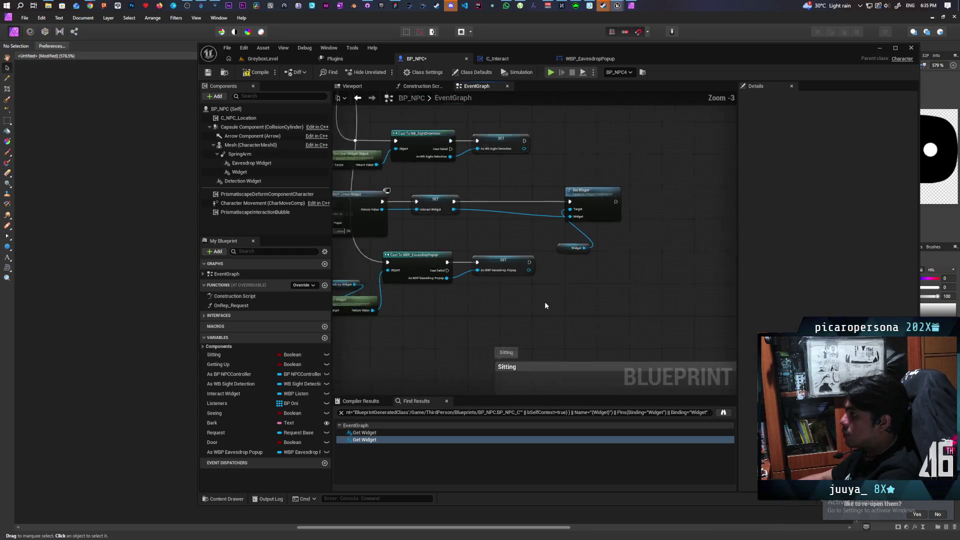
scroll(535, 302, "up", 2)
scroll(530, 303, "down", 1)
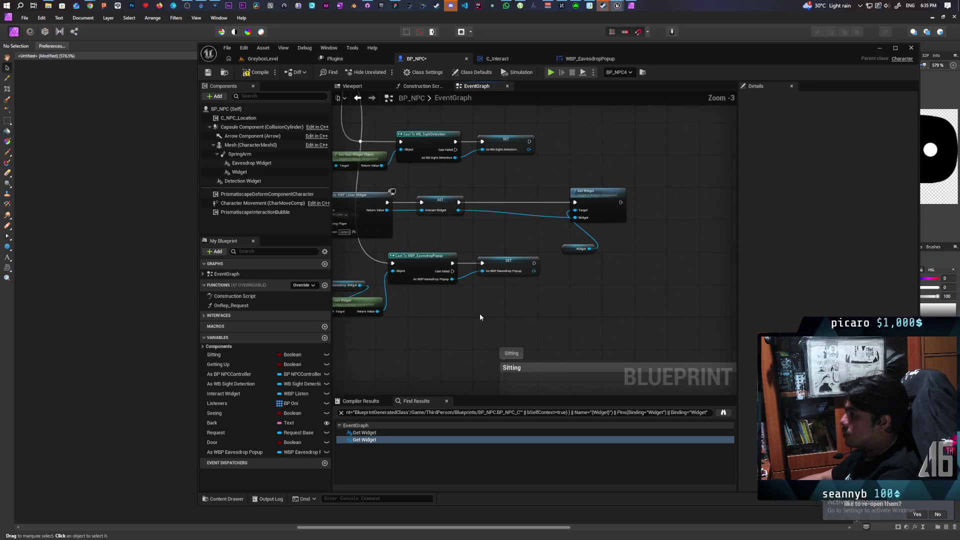
left_click_drag(480, 314, 565, 323)
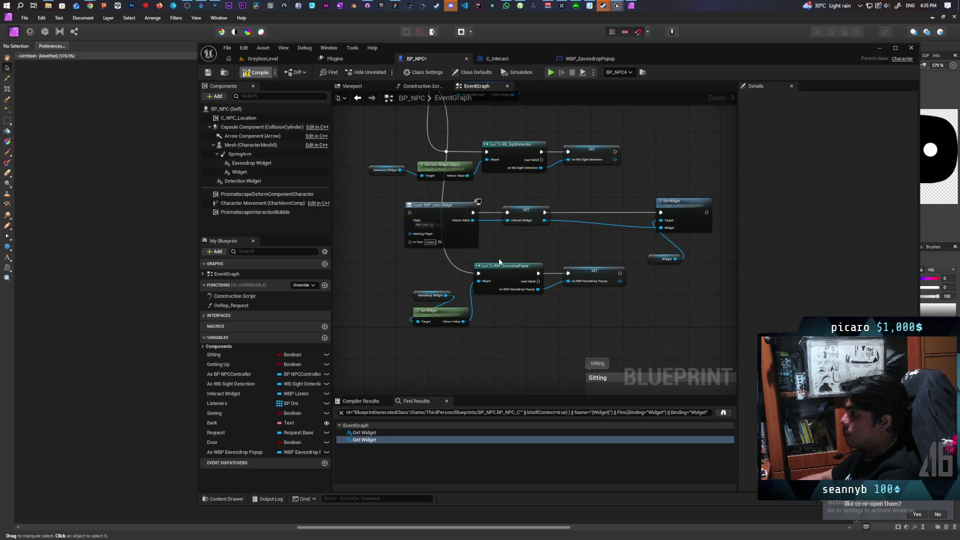
key("ctrl+s")
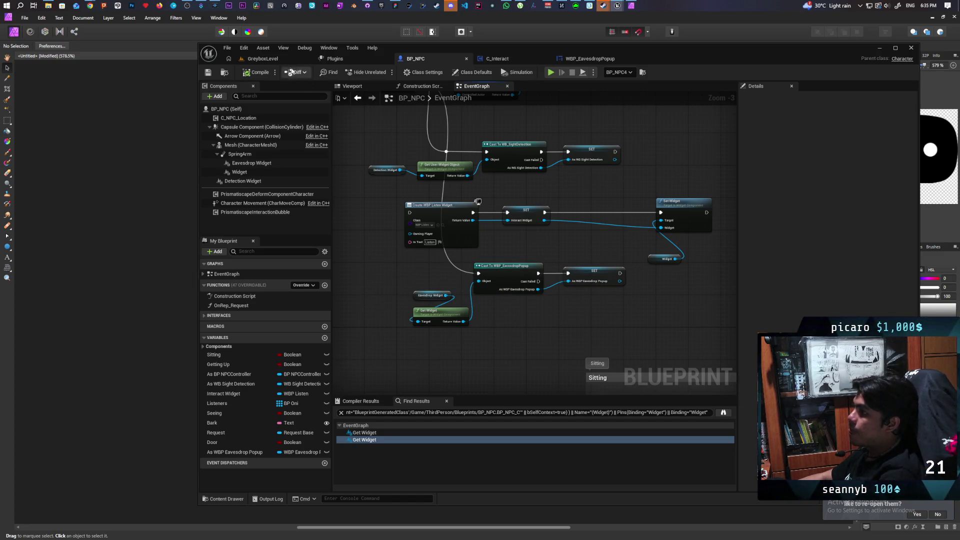
left_click(589, 58)
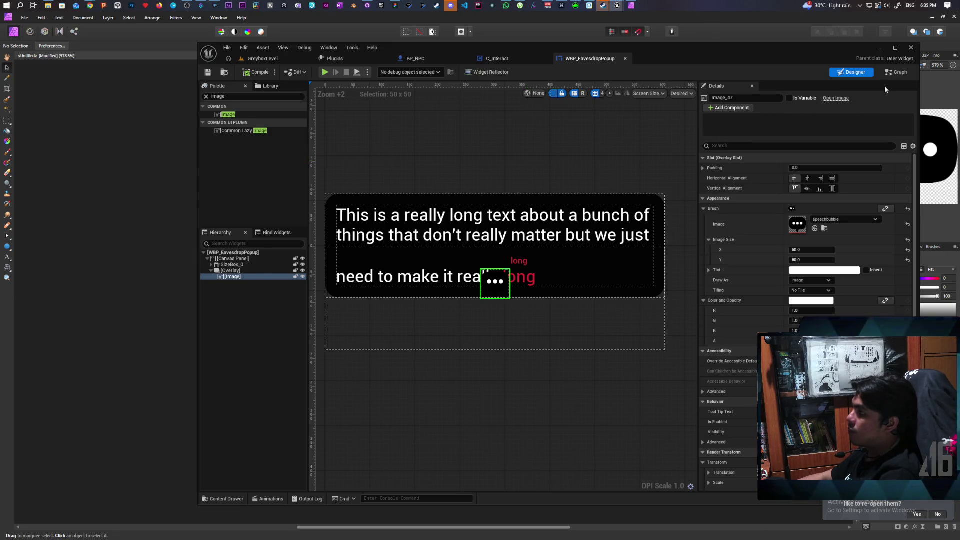
Look over the popup's event graph, then find BP_NPC's Client Side UI comment.
left_click(897, 72)
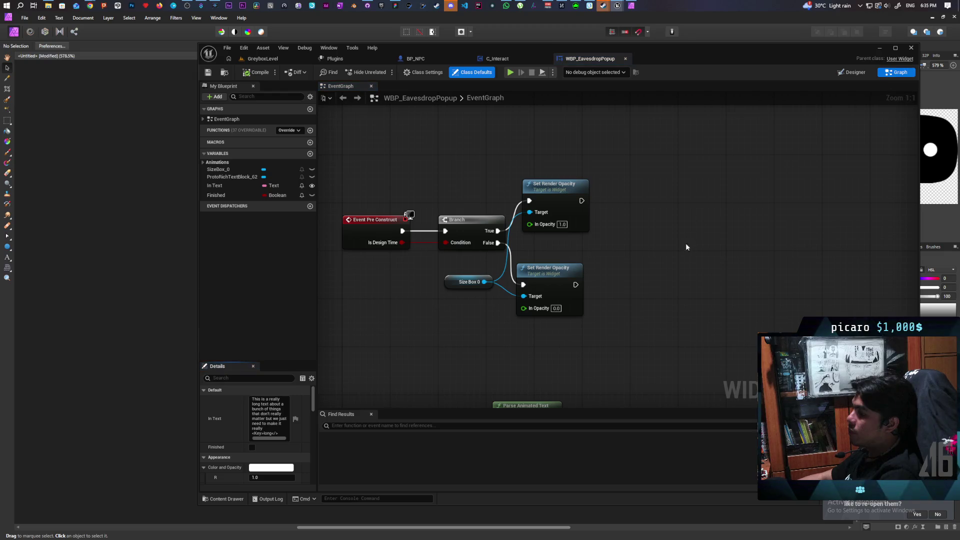
scroll(680, 250, "down", 5)
left_click_drag(673, 257, 670, 173)
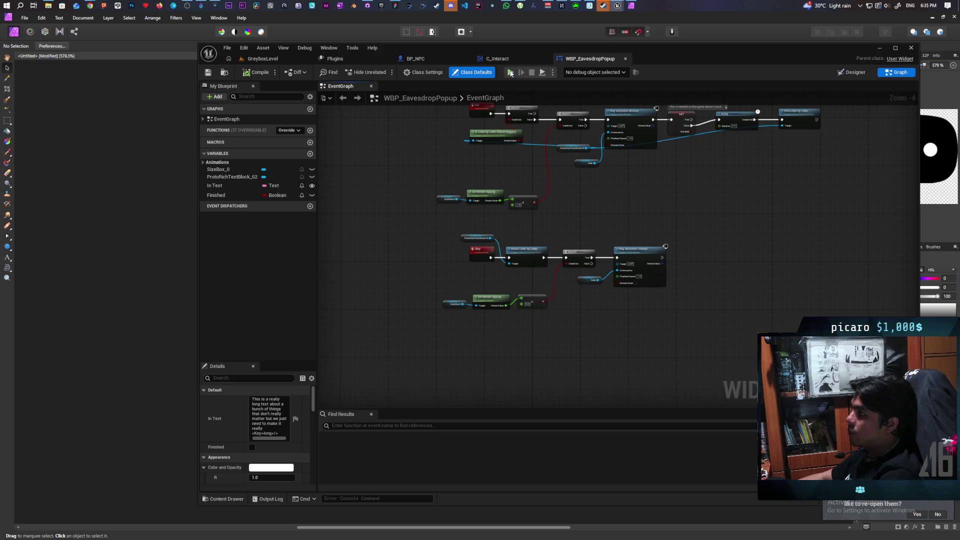
left_click(500, 59)
left_click(415, 59)
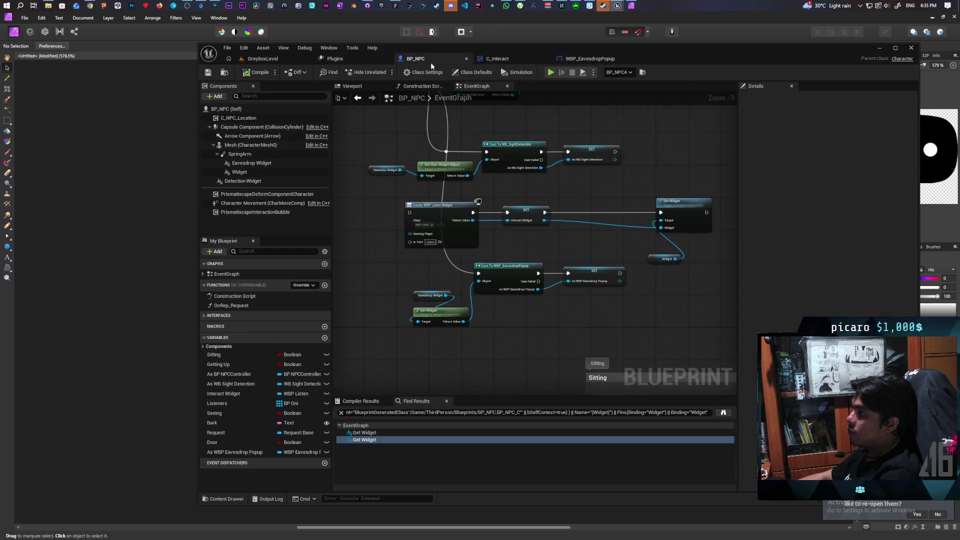
left_click_drag(501, 243, 508, 145)
scroll(508, 146, "down", 3)
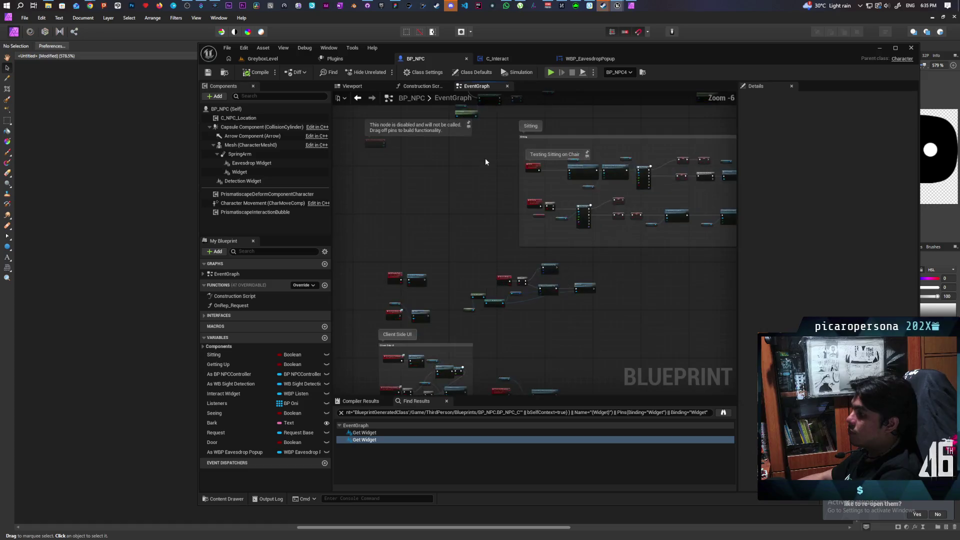
left_click_drag(488, 223, 487, 261)
scroll(464, 322, "up", 6)
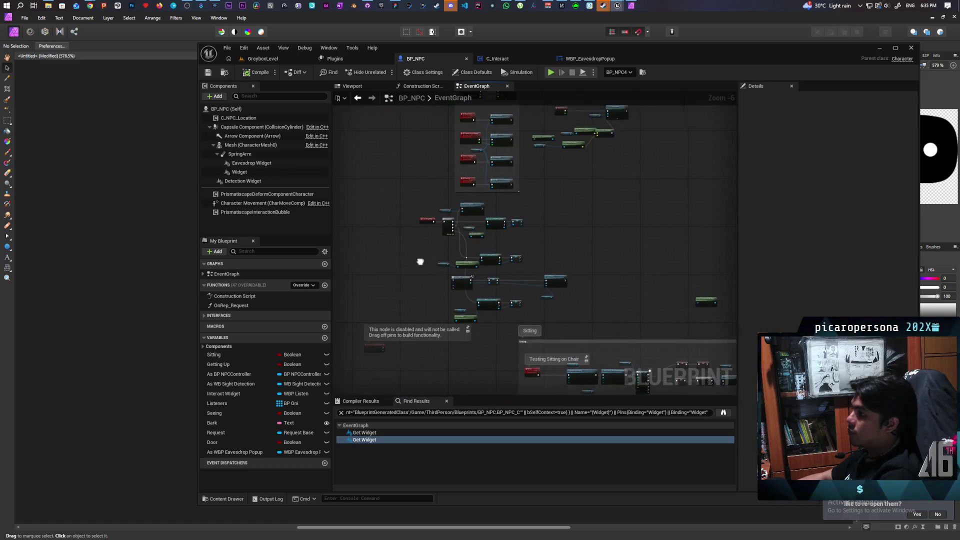
left_click_drag(495, 247, 502, 199)
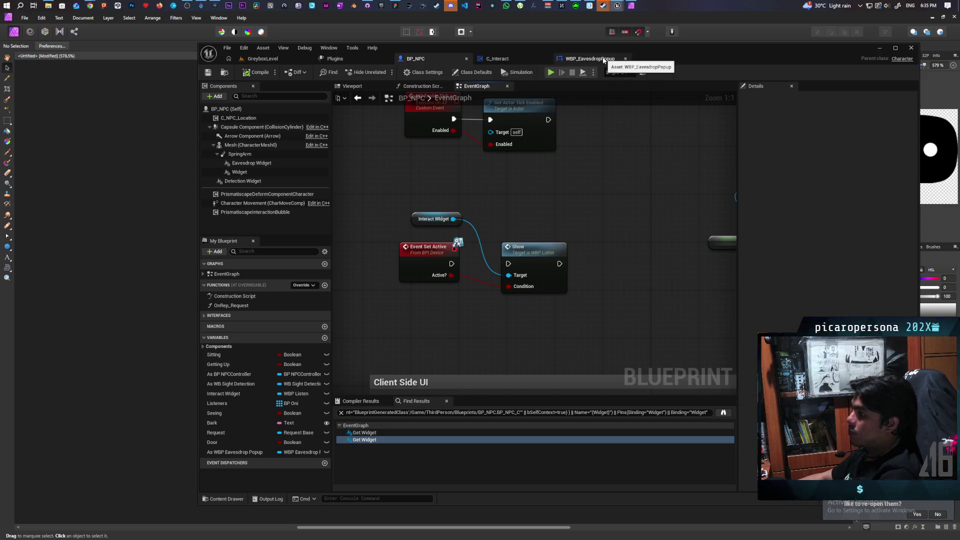
Add a custom event named Show to the WBP_EavesdropPopup event graph.
left_click(603, 60)
scroll(602, 206, "down", 6)
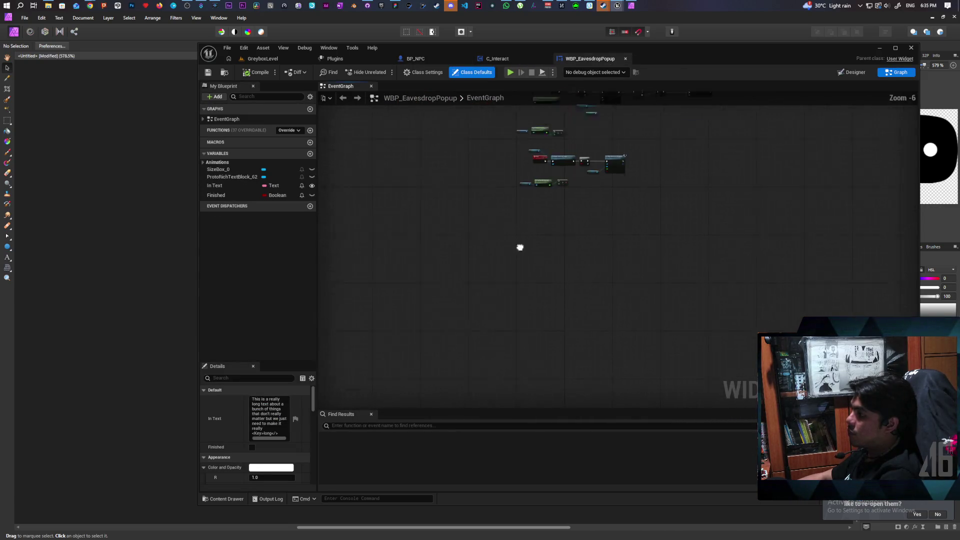
key("ctrl+v")
scroll(541, 287, "up", 4)
type("Show")
left_click(528, 280)
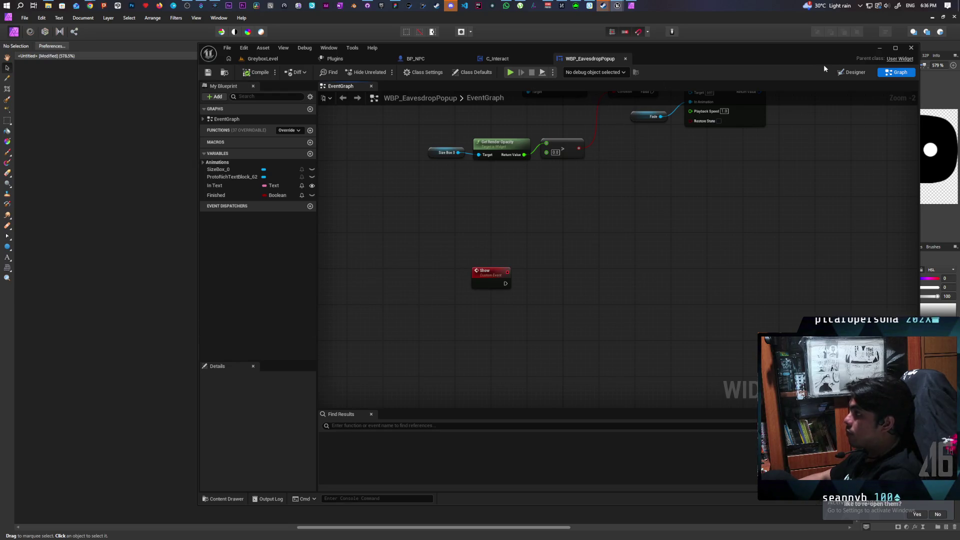
Glance at the popup's Designer, then return to the BP_NPC event graph.
left_click(853, 72)
left_click(896, 72)
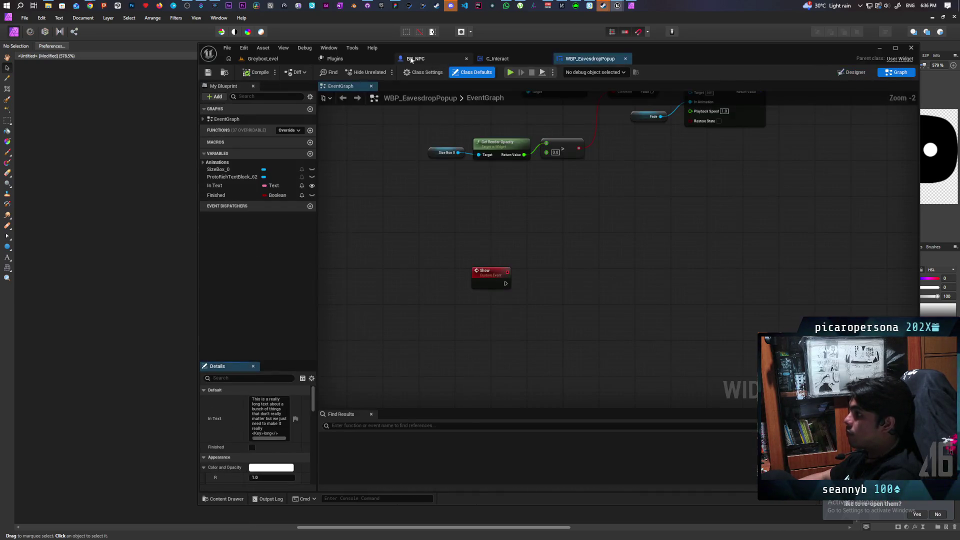
left_click(415, 58)
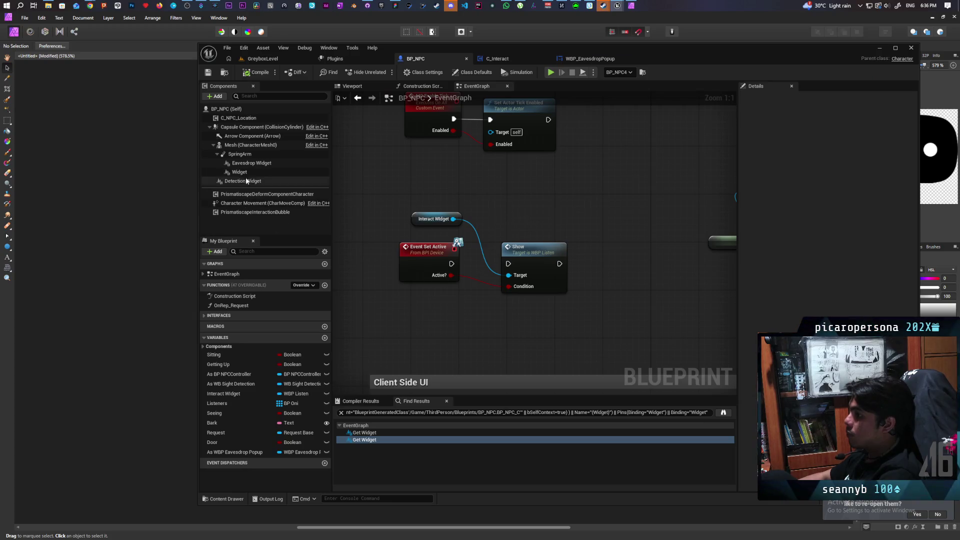
Add an As WBP Eavesdrop Popup getter with a Show call in BP_NPC.
mouse_move(252, 163)
left_mouse_down()
mouse_move(430, 214)
mouse_move(455, 194)
left_mouse_up()
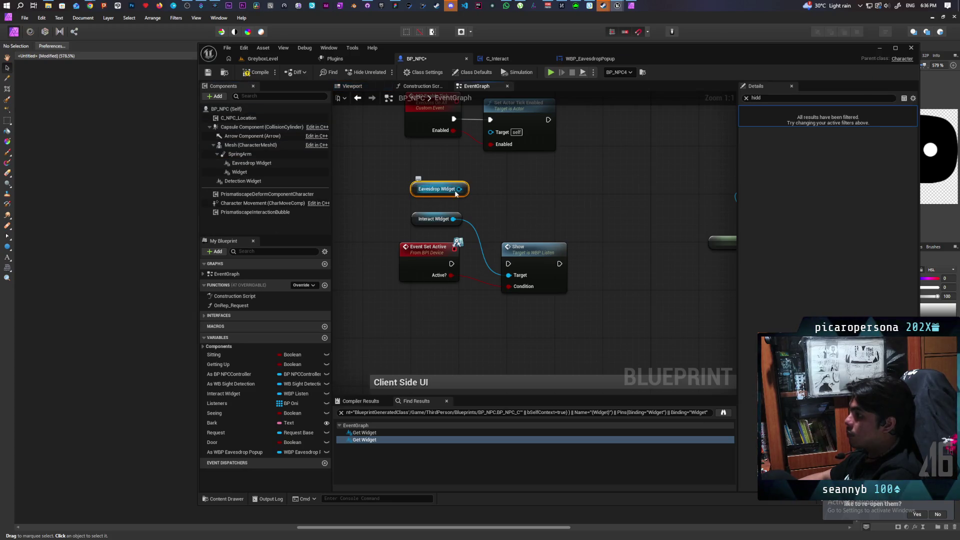
key("Delete")
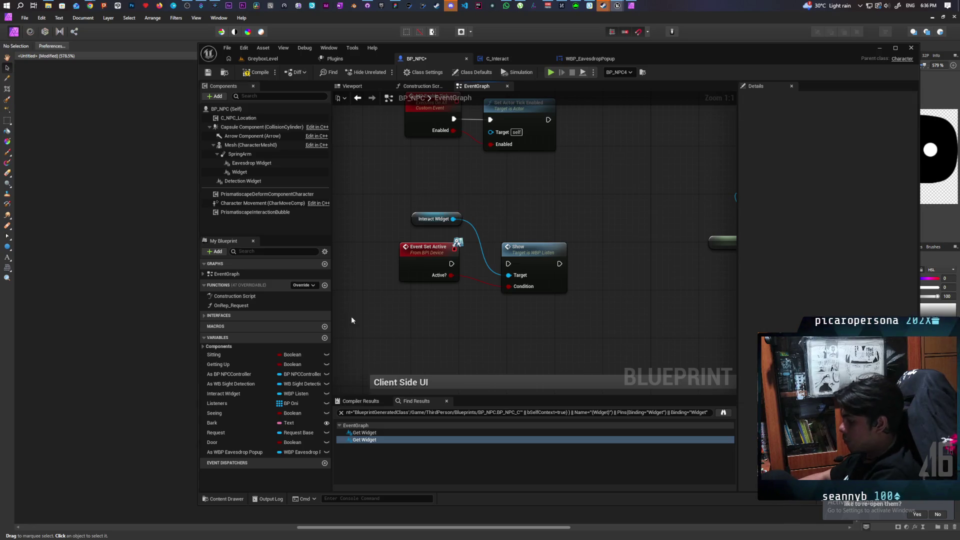
mouse_move(234, 452)
left_mouse_down()
mouse_move(412, 187)
mouse_move(485, 208)
mouse_move(442, 178)
mouse_move(541, 208)
left_mouse_up()
left_click(440, 199)
type("show")
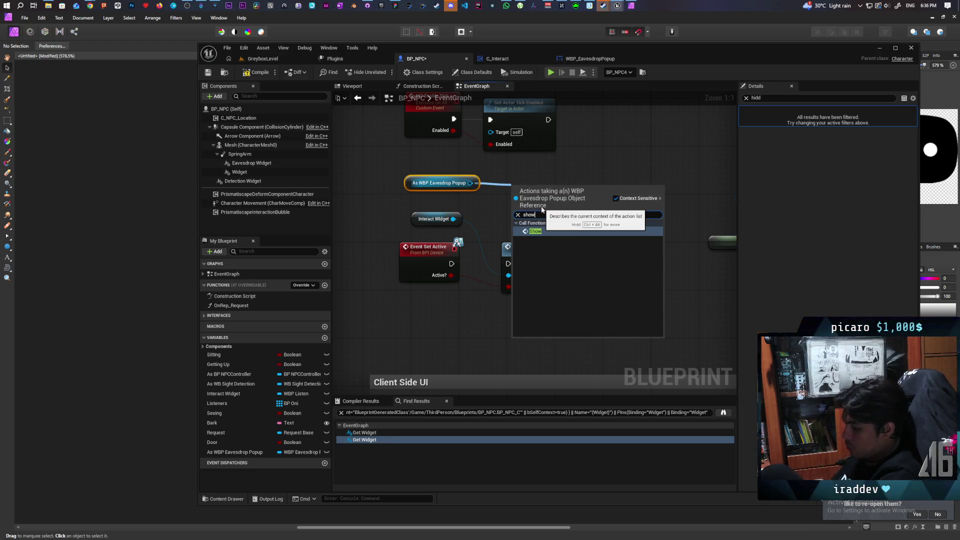
key("Return")
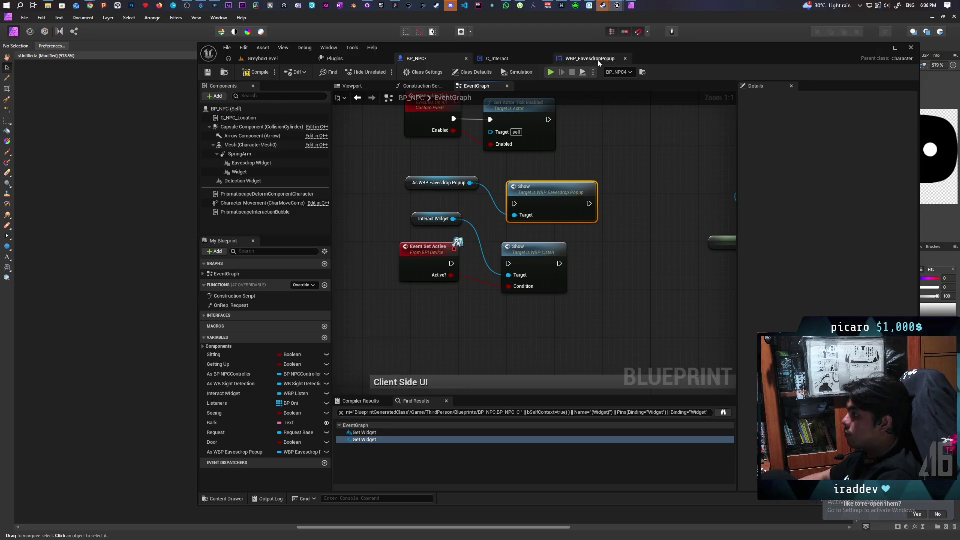
In WBP_EavesdropPopup, add a Branch beside Show and give Show a Condition input.
left_click(590, 58)
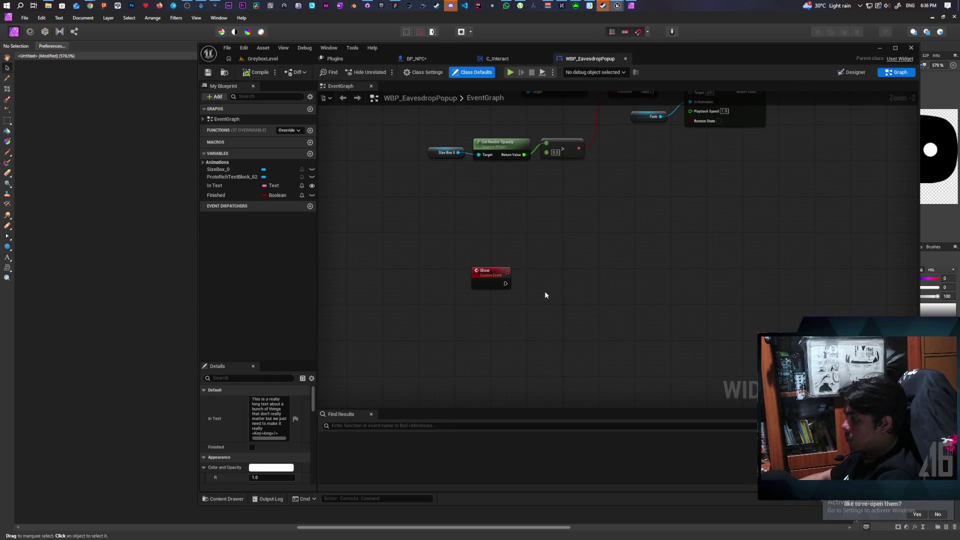
left_click(478, 59)
left_click(414, 59)
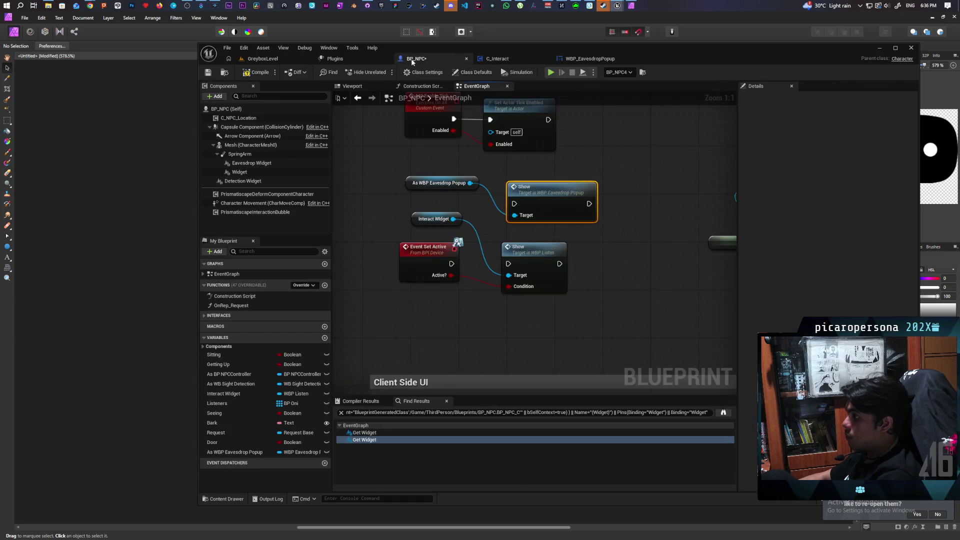
left_click(587, 58)
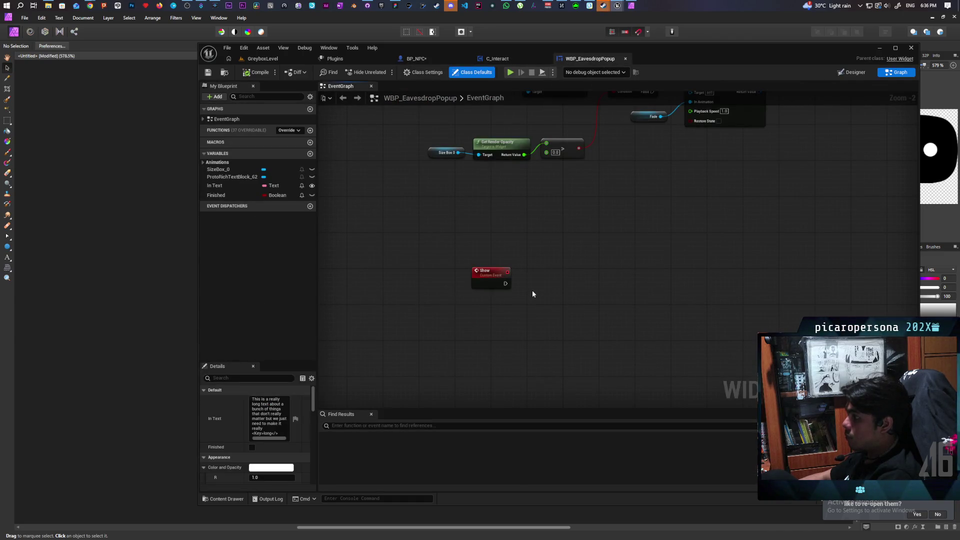
left_click(538, 278)
left_click_drag(508, 284, 484, 281)
Wire Event Set Active to the popup's Show call, tidy the nodes, and compile and save BP_NPC.
left_click(515, 63)
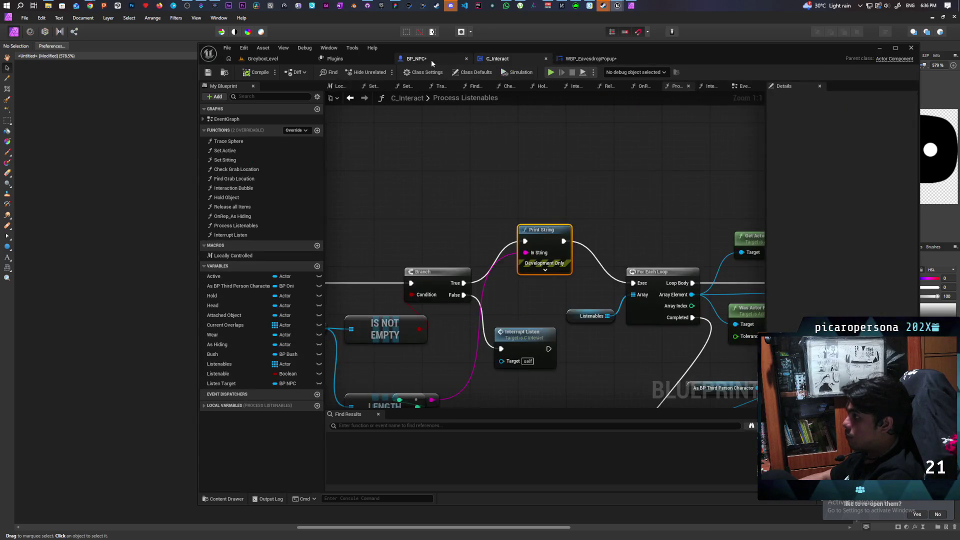
left_click(420, 58)
left_click_drag(451, 264, 505, 214)
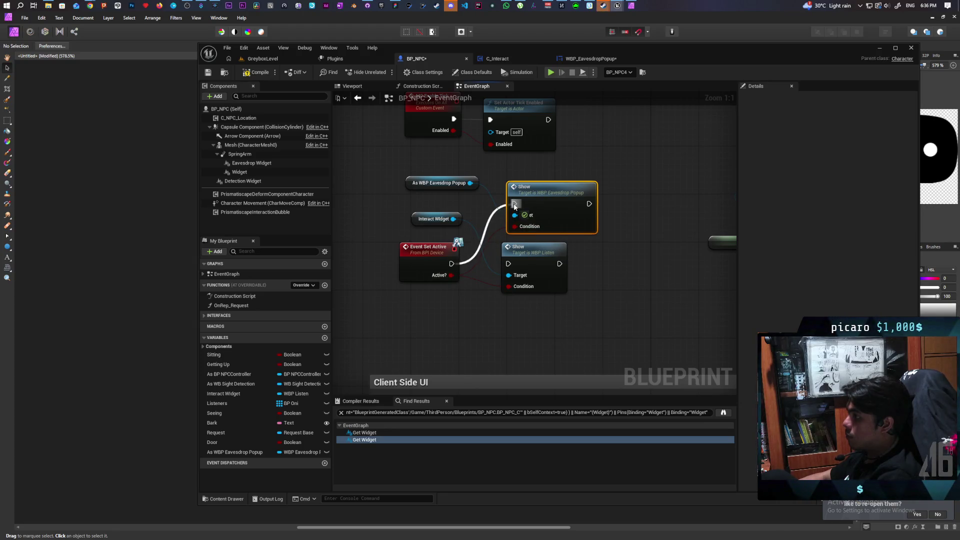
left_click_drag(539, 262, 550, 273)
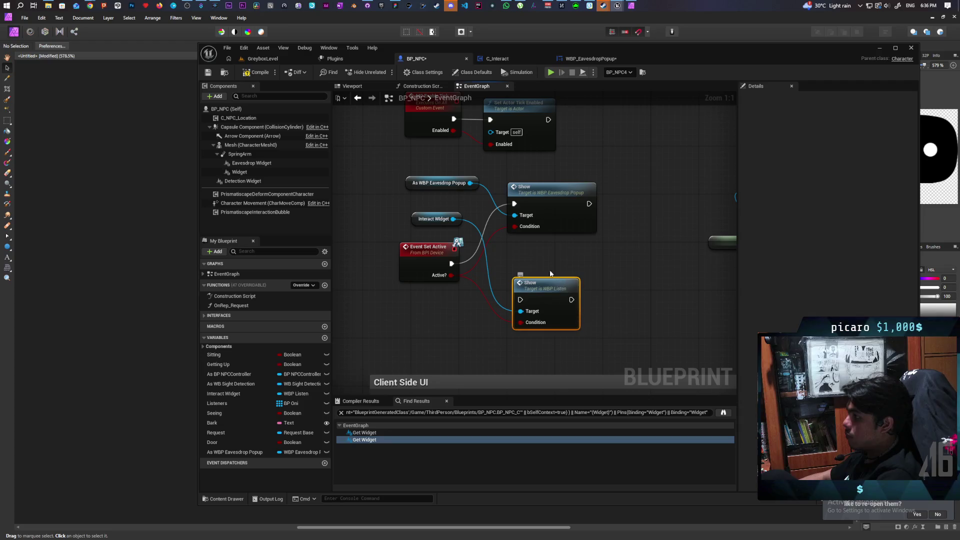
left_click_drag(429, 221, 462, 330)
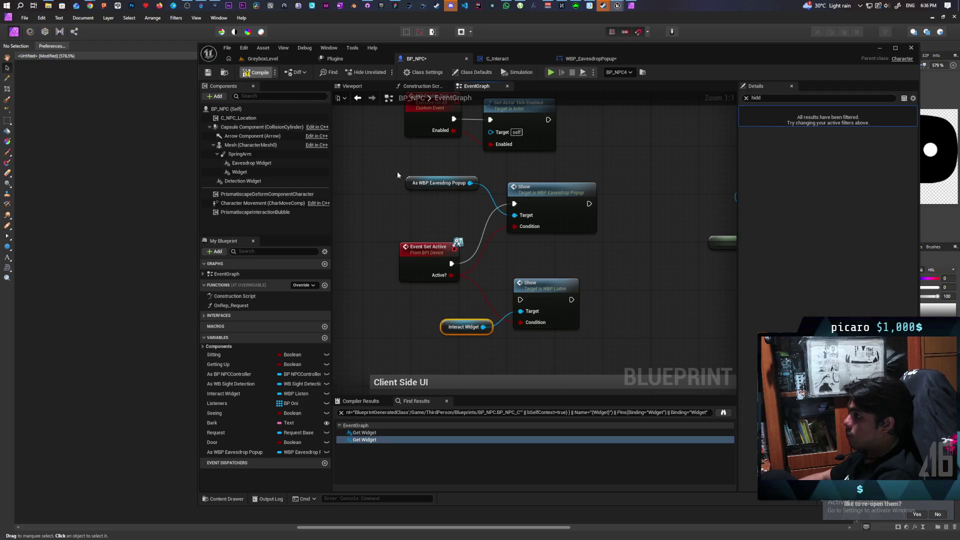
key("ctrl+s")
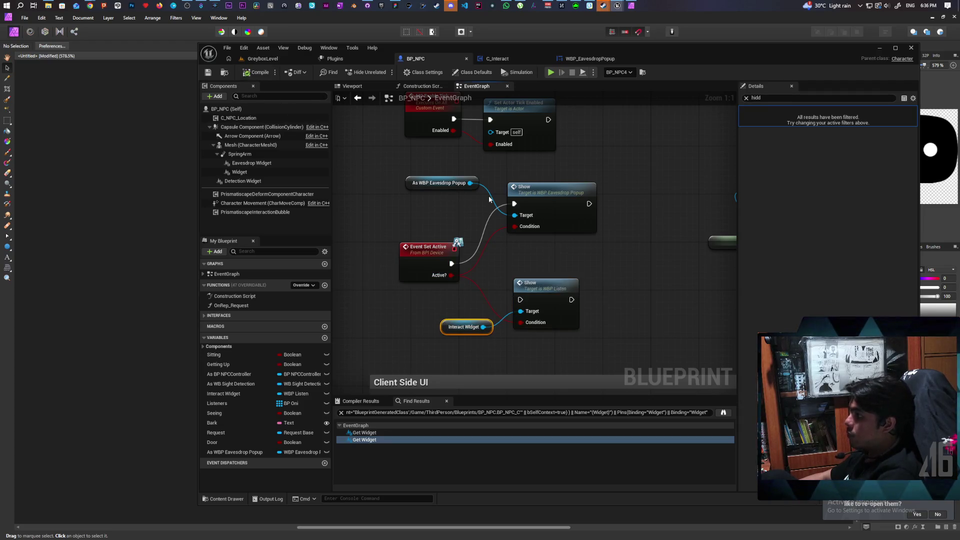
left_click(589, 59)
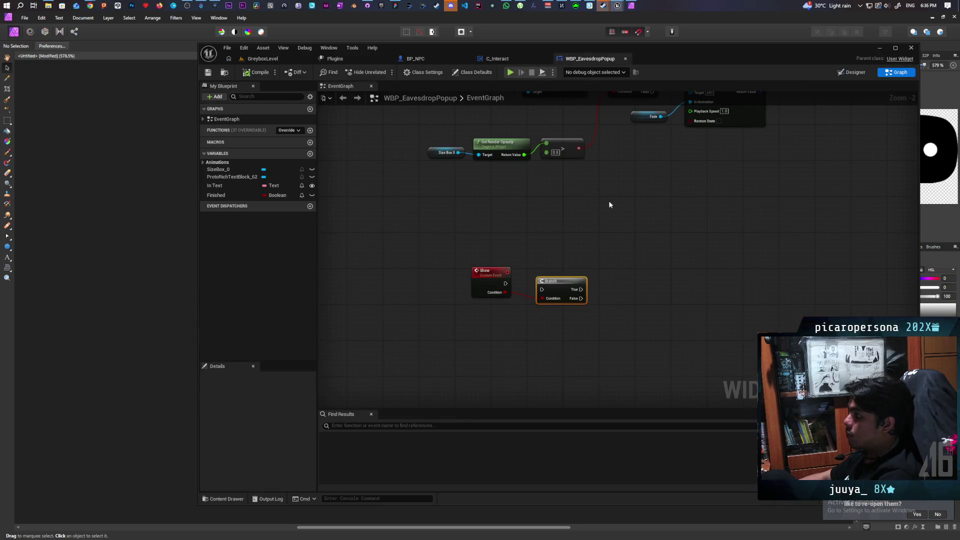
Connect the Show event's exec pin to the Branch node and compile the popup.
mouse_move(506, 283)
left_mouse_down()
mouse_move(541, 289)
mouse_move(550, 277)
left_mouse_up()
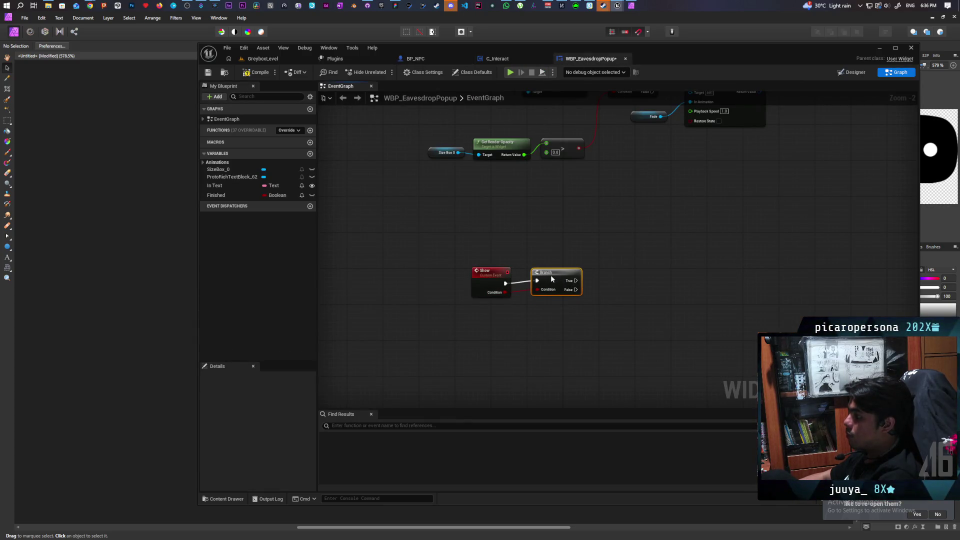
left_click(268, 71)
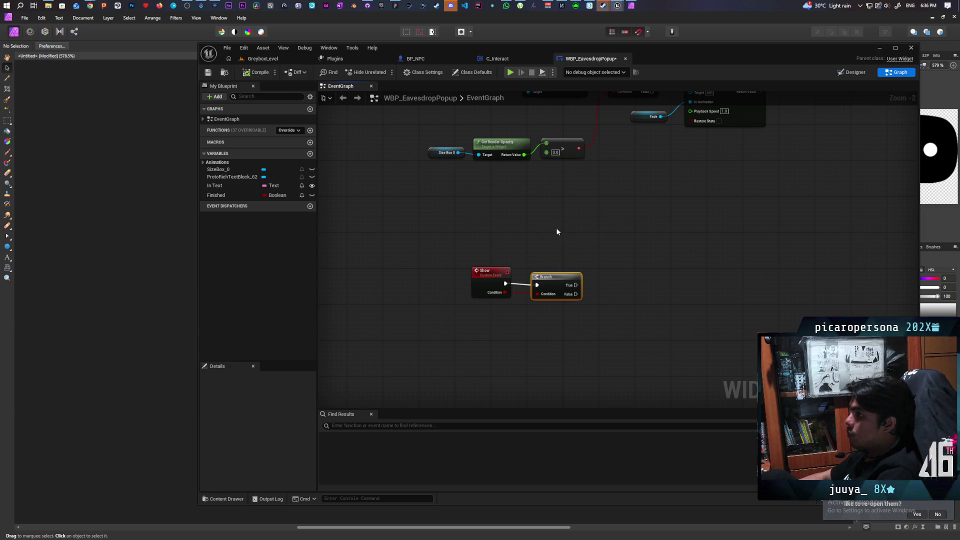
left_click(632, 281)
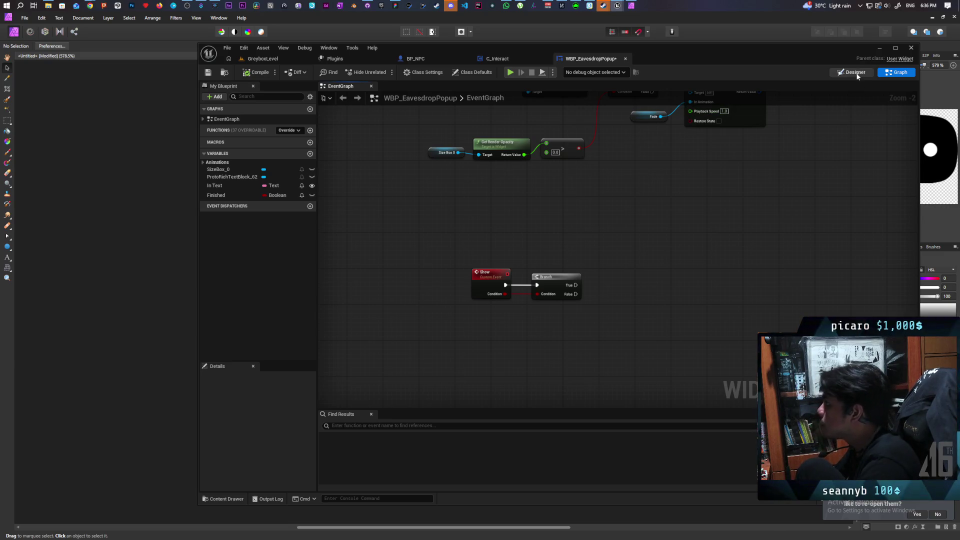
left_click(854, 72)
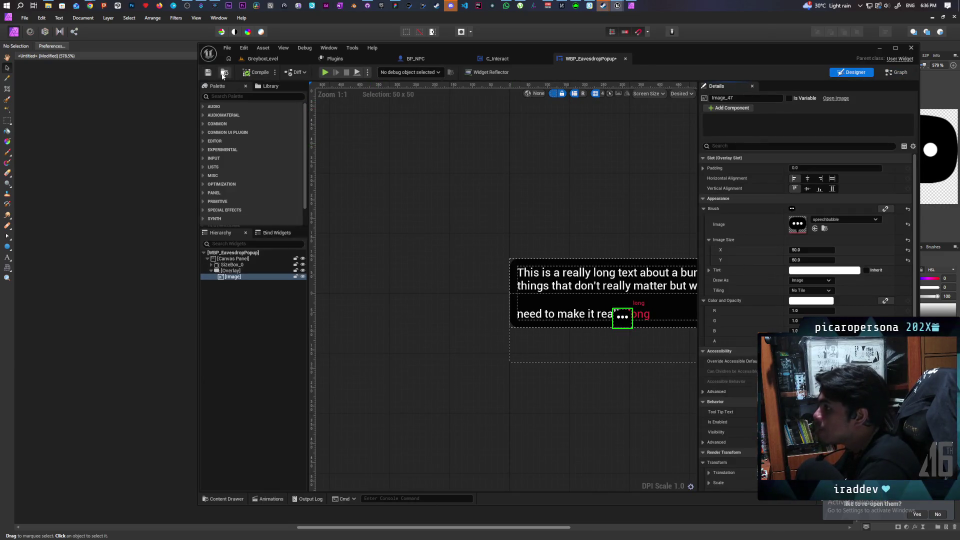
Bring up the WBP_Listen editor and inspect its Diamond and F text widgets.
key("ctrl+space")
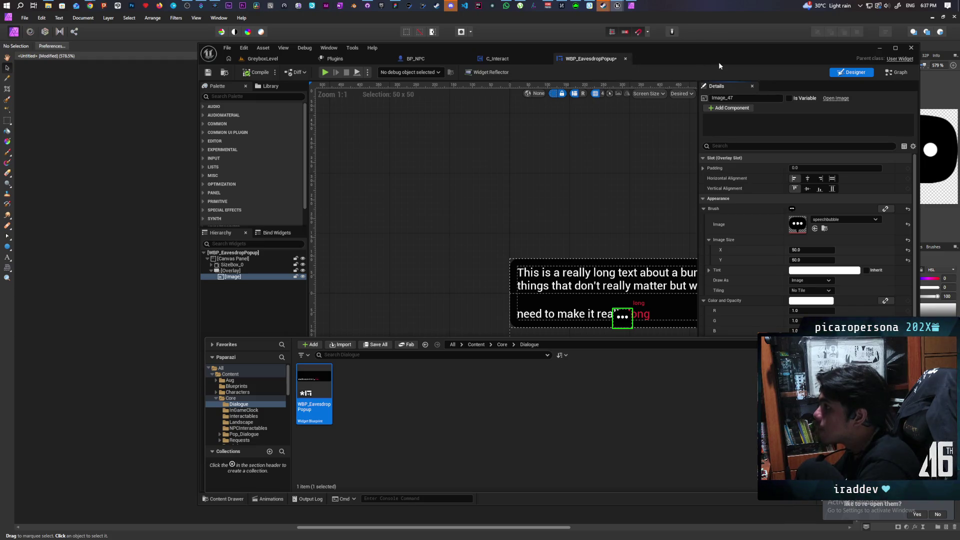
mouse_move(617, 5)
left_click(644, 48)
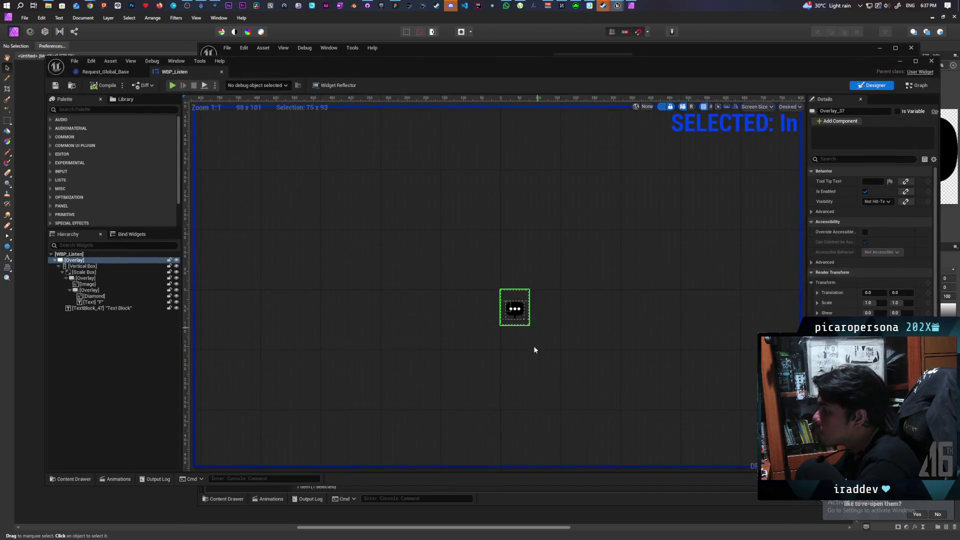
left_click(96, 296)
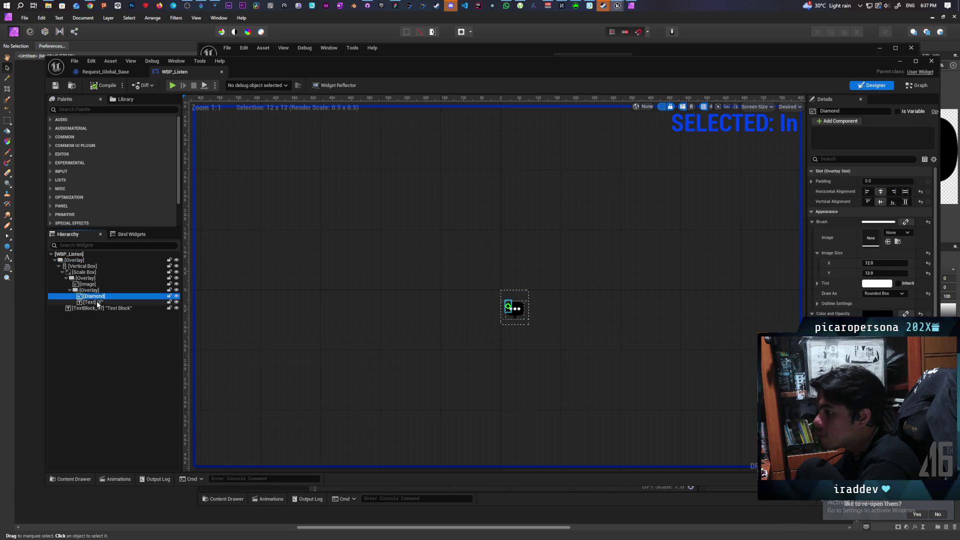
left_click(98, 302)
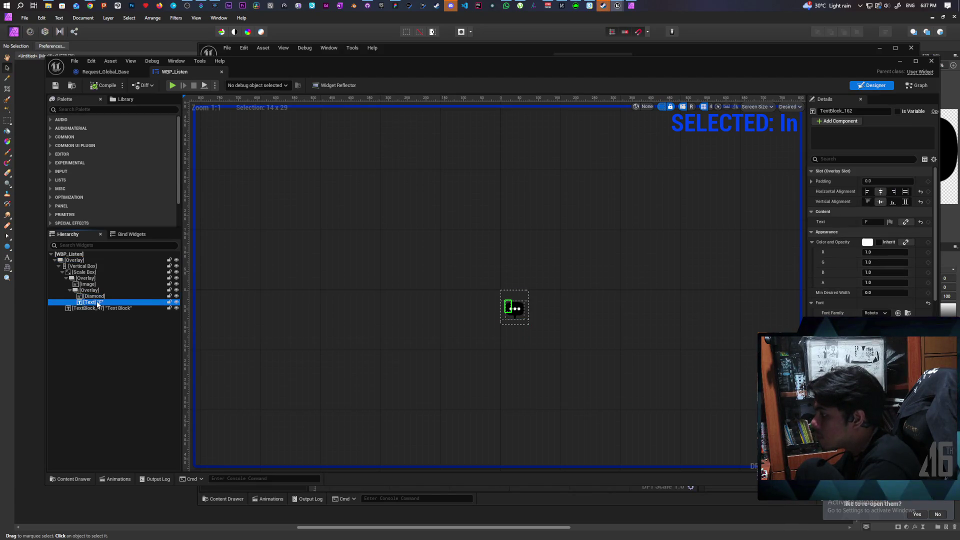
left_click(97, 297)
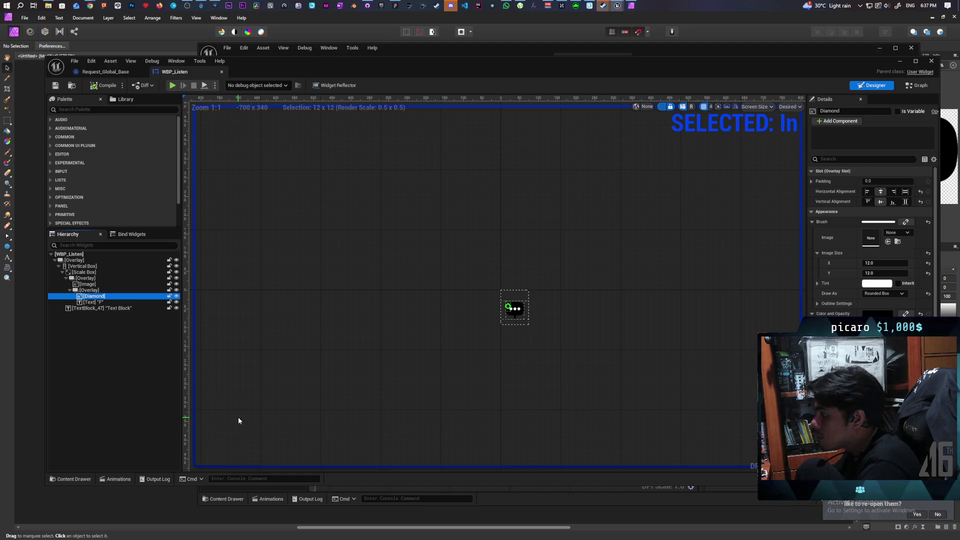
Preview WBP_Listen's In animation revealing the F Item prompt.
left_click(124, 480)
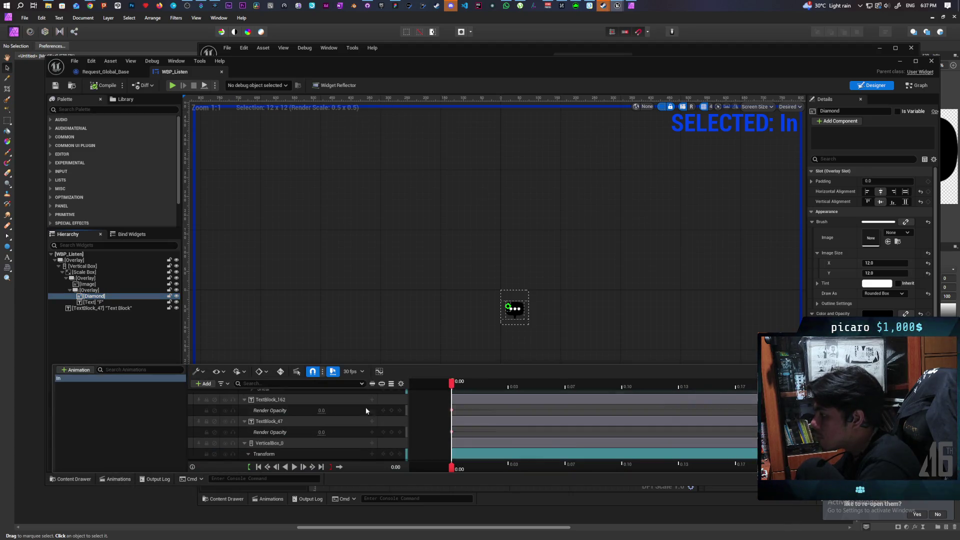
left_click(295, 467)
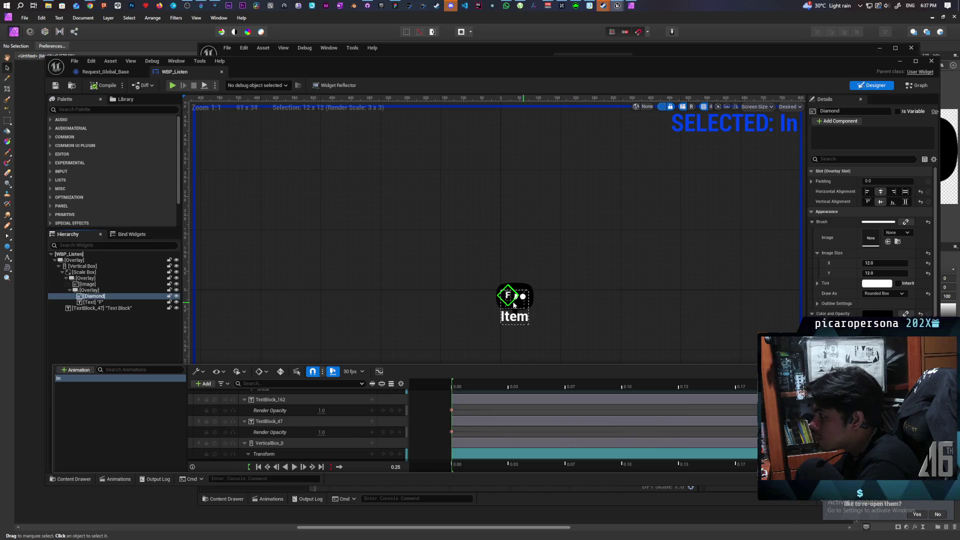
scroll(506, 299, "up", 12)
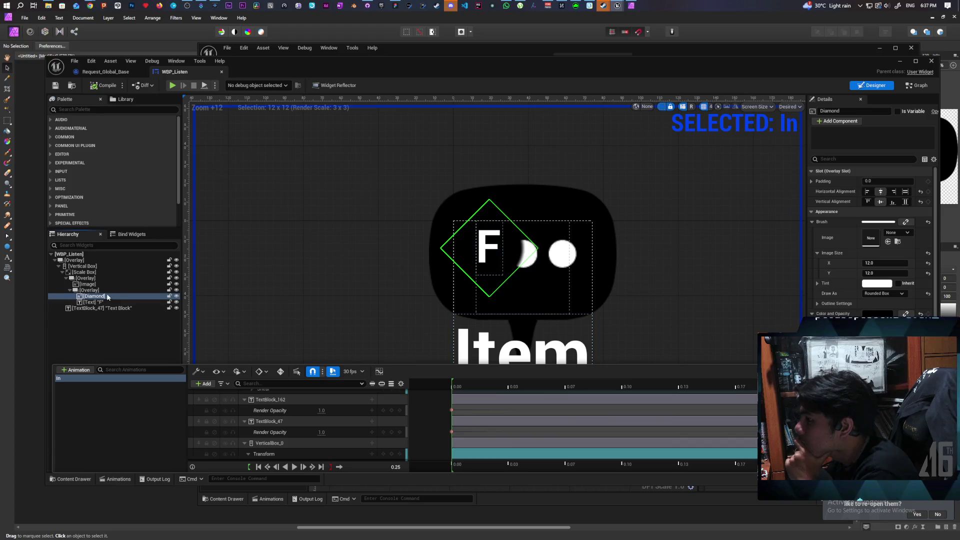
key("ctrl+shift+space")
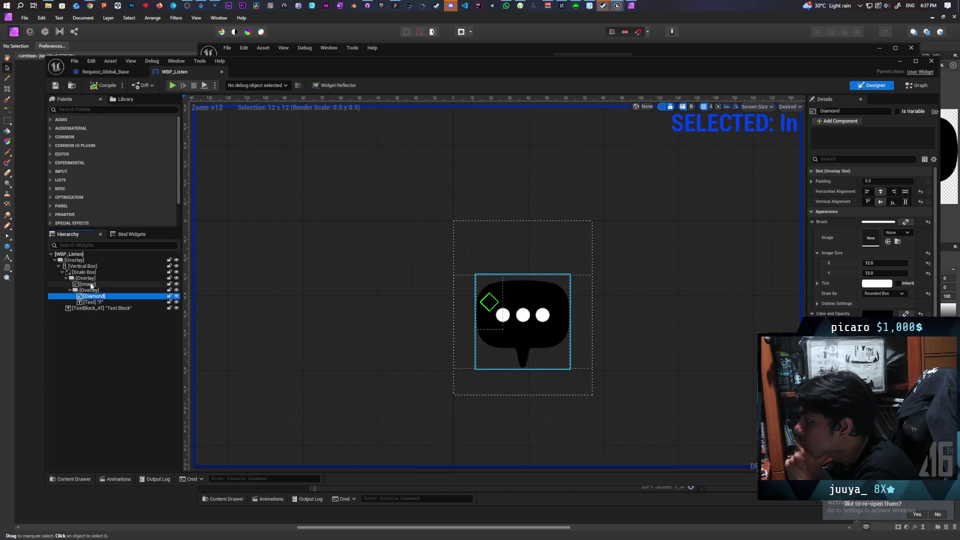
Check the F text, overlay and speech-bubble image, then select WBP_Interact in the Interact folder.
left_click(95, 303)
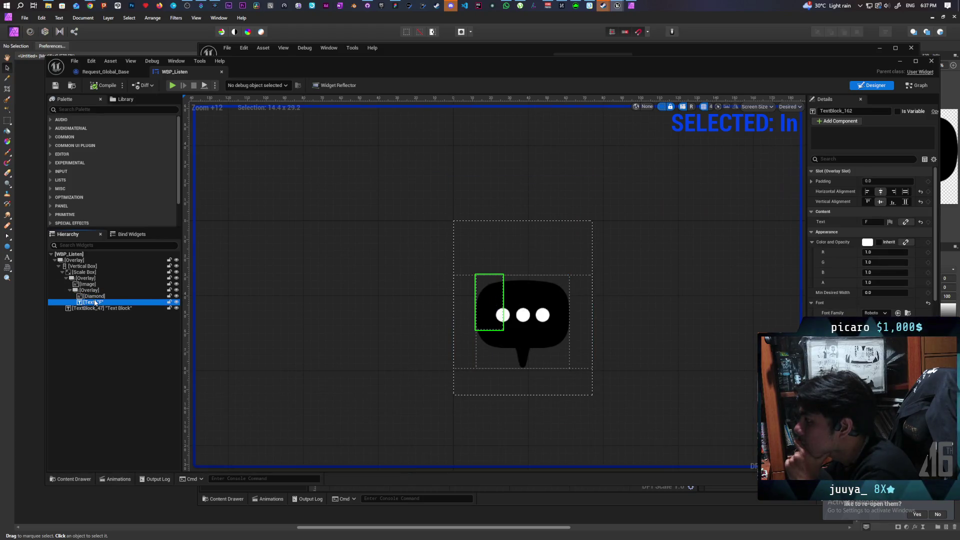
left_click(100, 291)
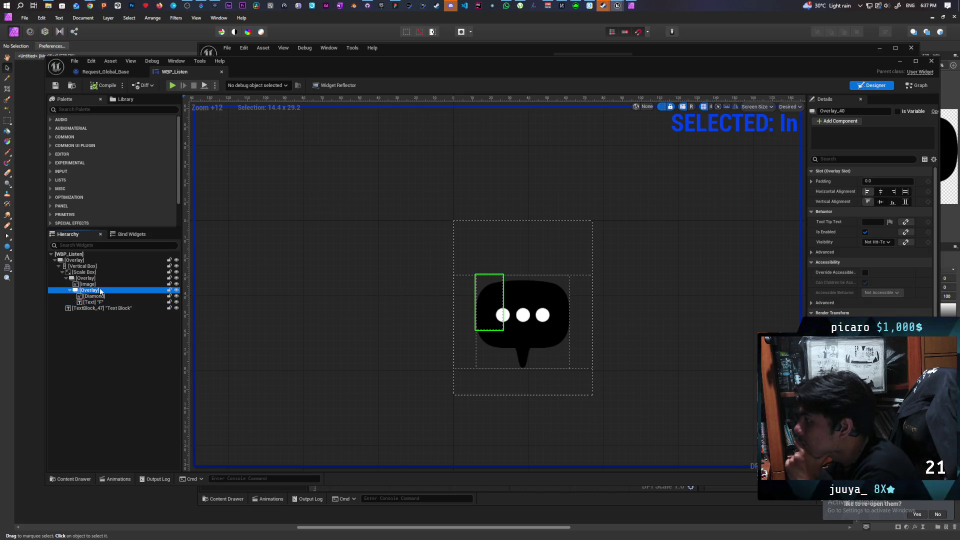
left_click(100, 285)
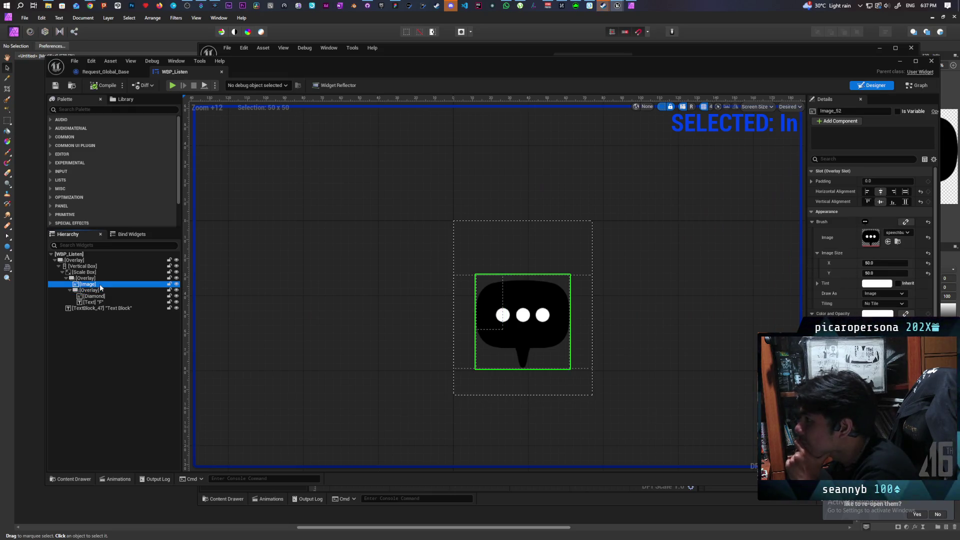
left_click(71, 478)
left_click(240, 370)
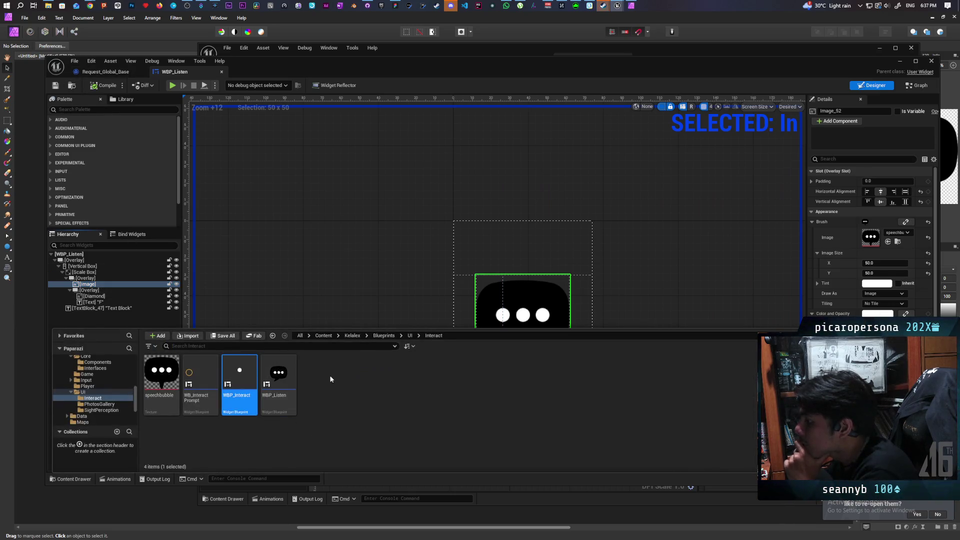
Open WBP_Interact and minimize the WBP_Listen window.
left_click(479, 341)
mouse_move(469, 90)
left_mouse_down()
mouse_move(490, 167)
mouse_move(448, 184)
mouse_move(434, 202)
left_mouse_up()
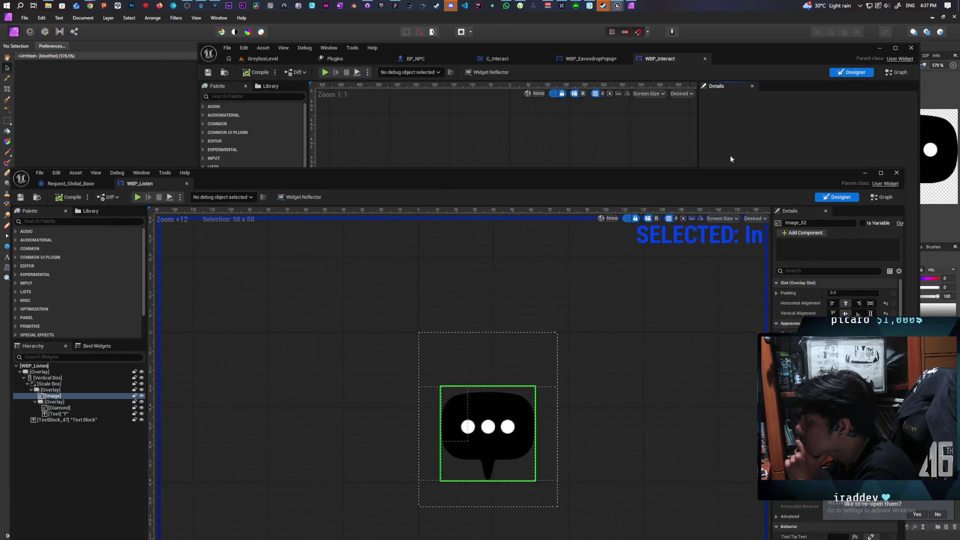
left_click(864, 173)
Play WBP_Interact's In animation, with the F prompt scaling up and fading in, then rewind to 0.00.
left_click(279, 495)
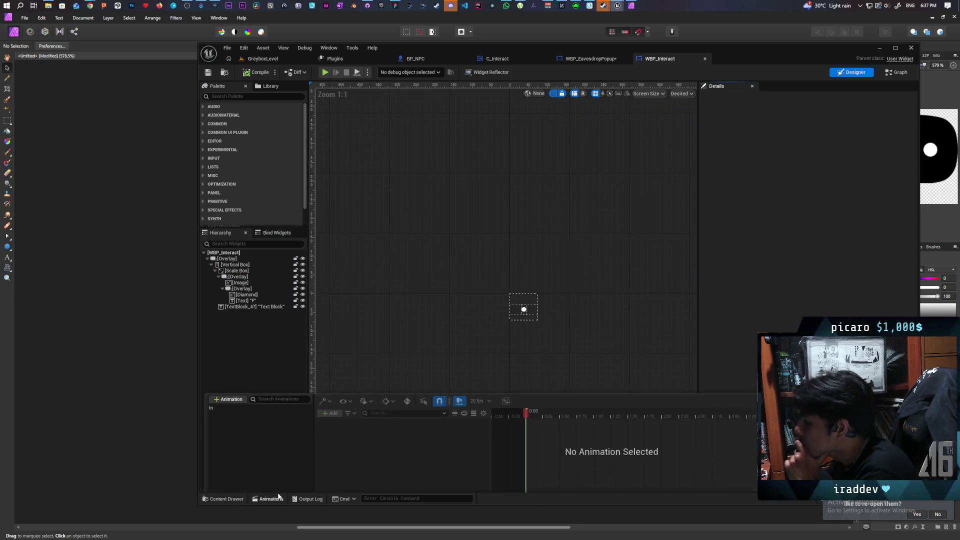
left_click(220, 390)
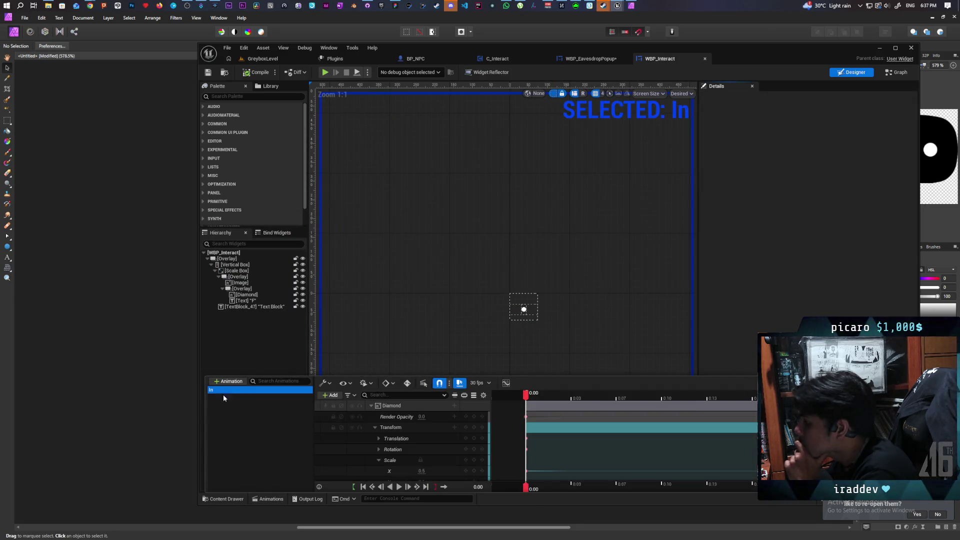
left_click(400, 486)
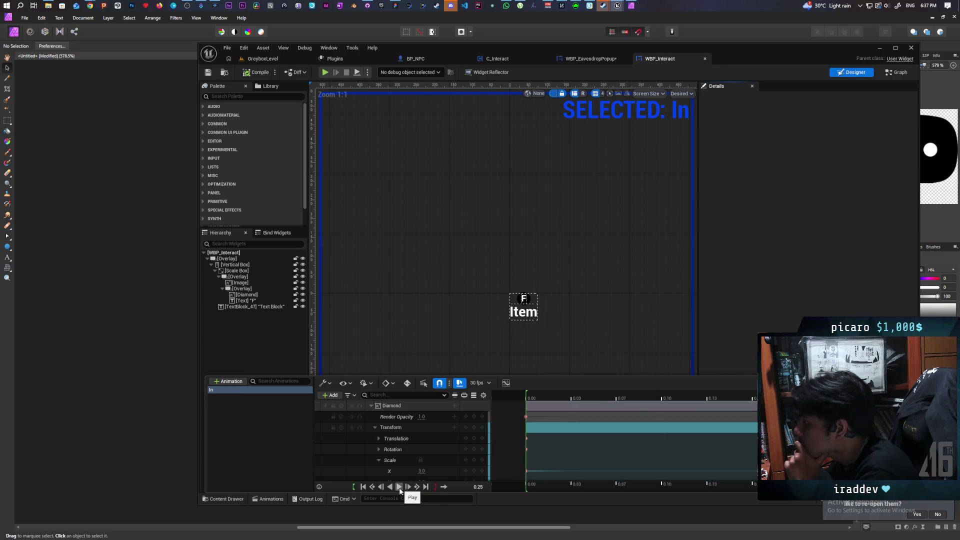
scroll(546, 300, "up", 3)
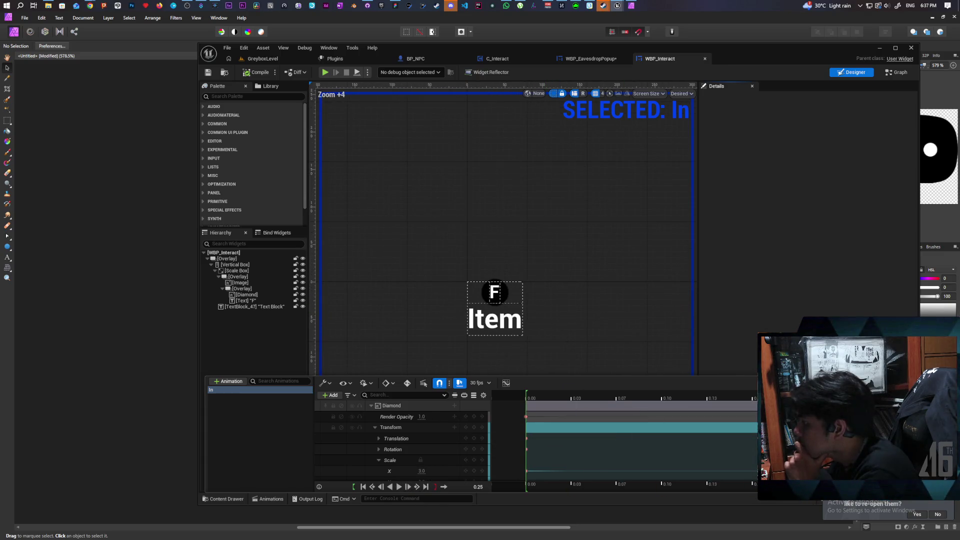
mouse_move(863, 415)
left_mouse_down()
mouse_move(690, 410)
mouse_move(566, 423)
mouse_move(716, 405)
mouse_move(890, 414)
left_mouse_up()
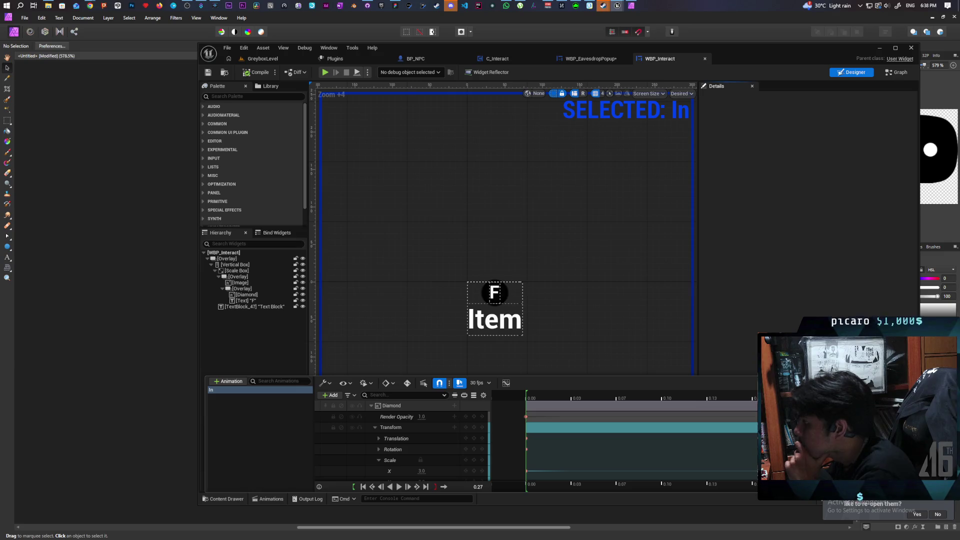
left_click_drag(630, 396, 571, 396)
key("space")
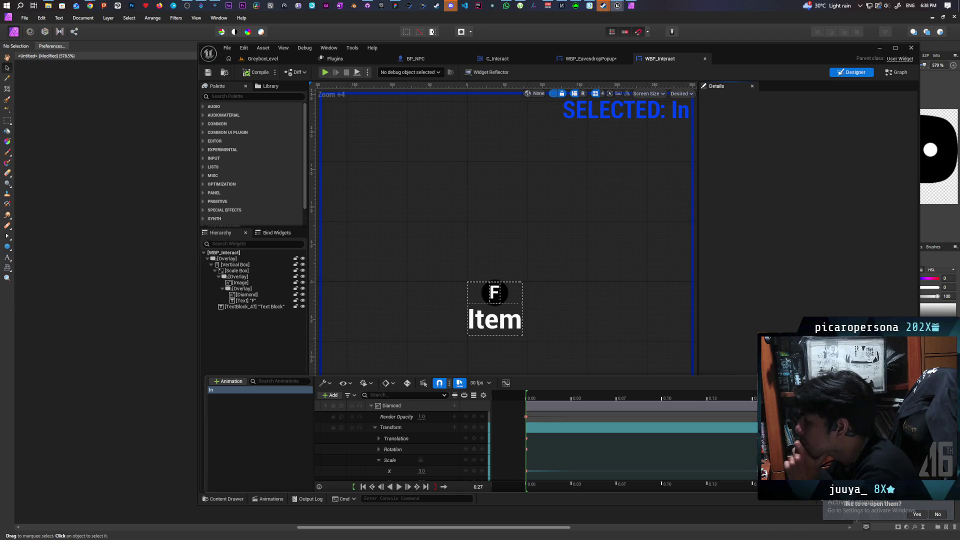
left_click_drag(617, 397, 505, 411)
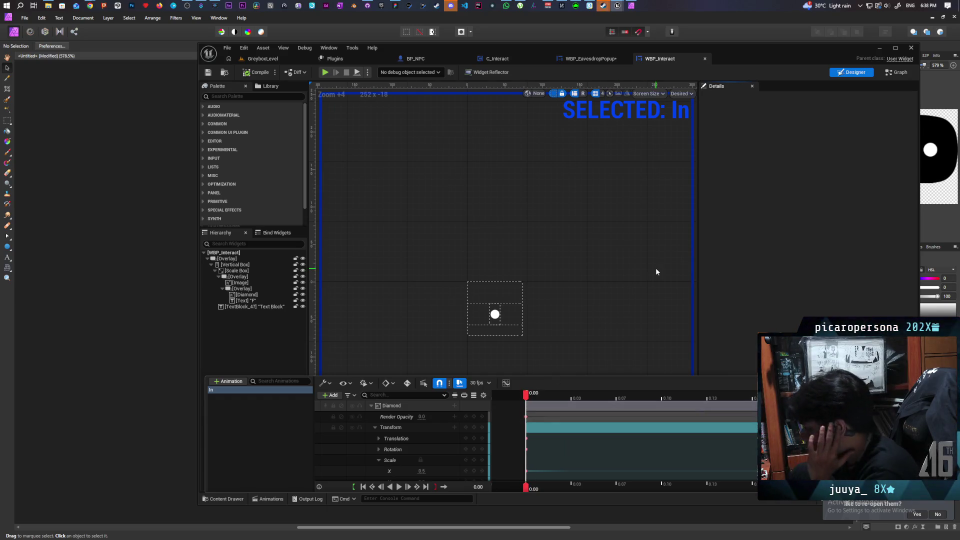
left_click(573, 398)
mouse_move(574, 397)
left_mouse_down()
mouse_move(710, 400)
mouse_move(529, 405)
left_mouse_up()
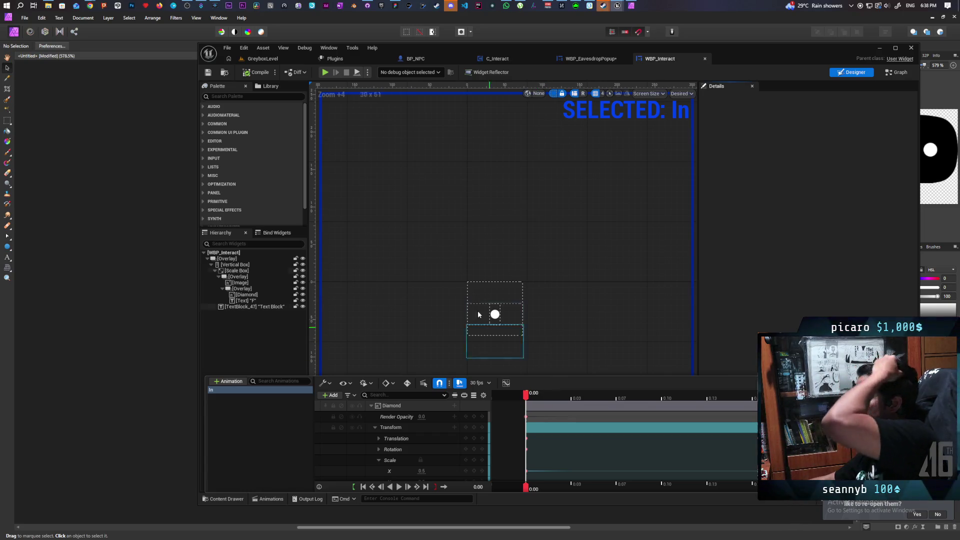
left_click(601, 61)
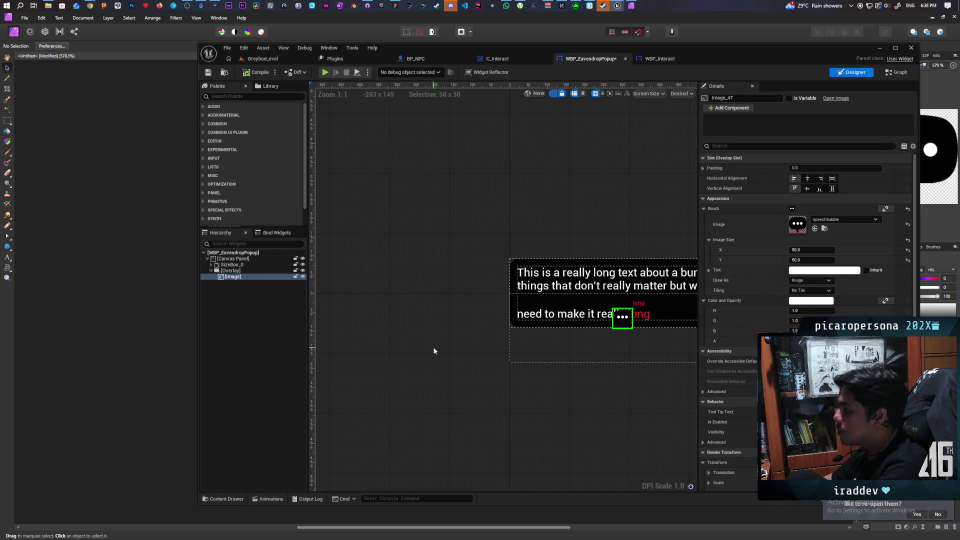
Wrap the speechbubble Image in the Overlay with a Vertical Box and select it.
scroll(515, 328, "up", 5)
scroll(516, 329, "down", 3)
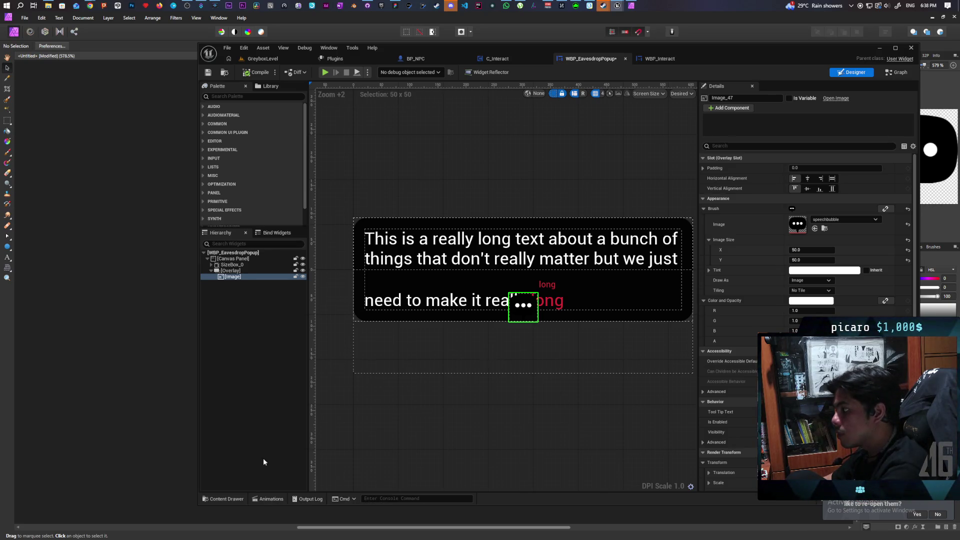
right_click(225, 278)
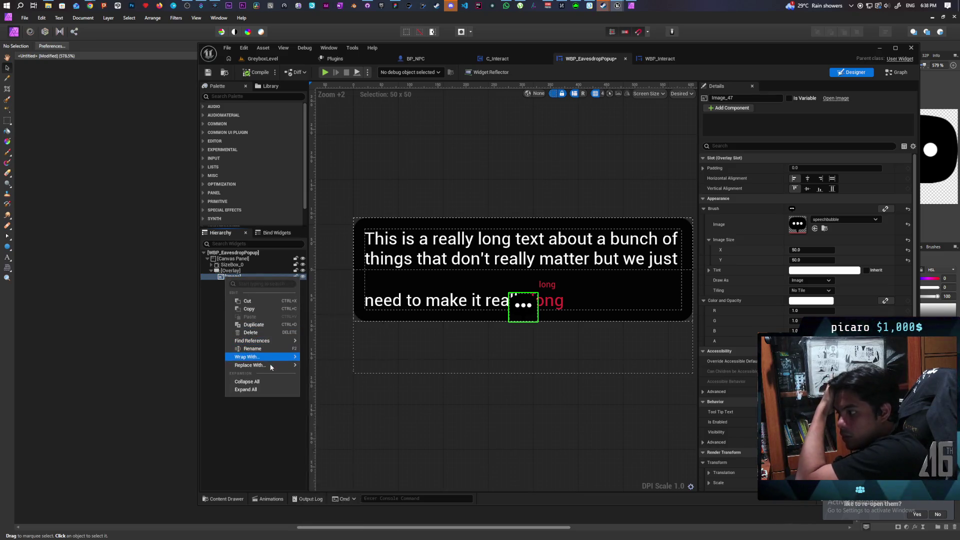
mouse_move(266, 358)
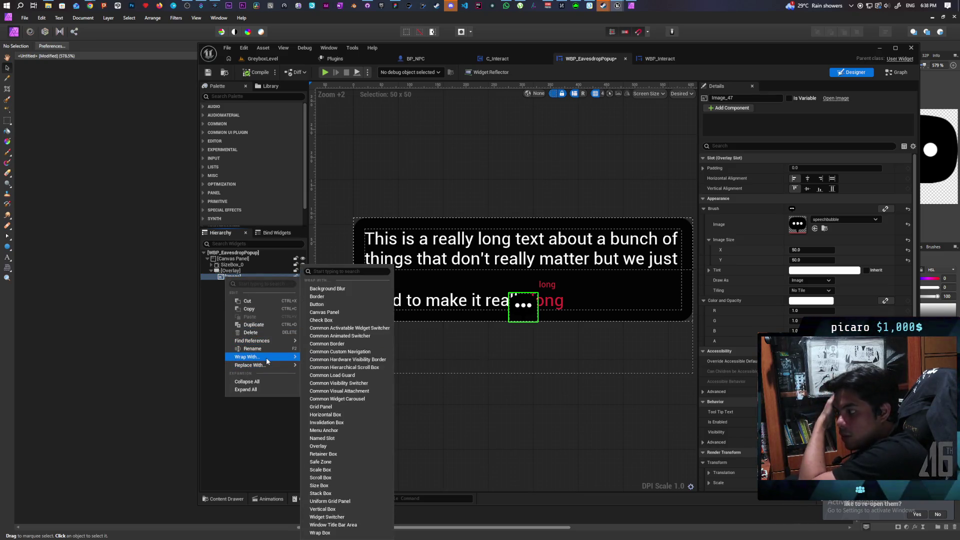
left_click(343, 509)
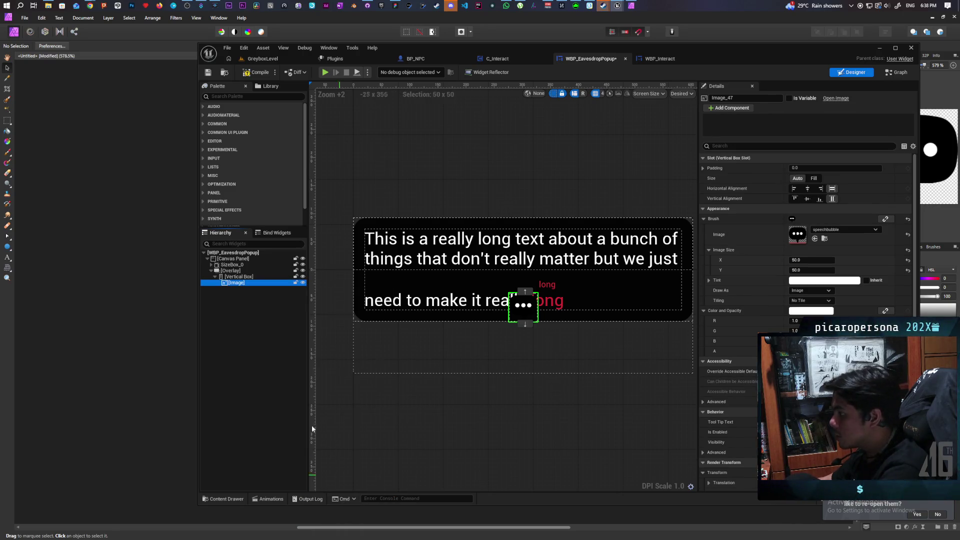
left_click(245, 277)
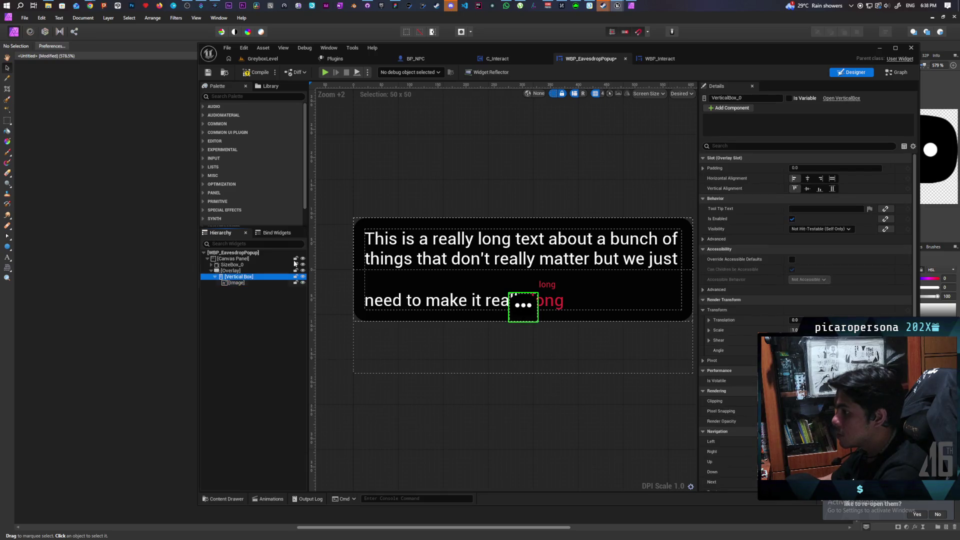
Add a Horizontal Box from the Palette inside the Vertical Box.
left_click(274, 96)
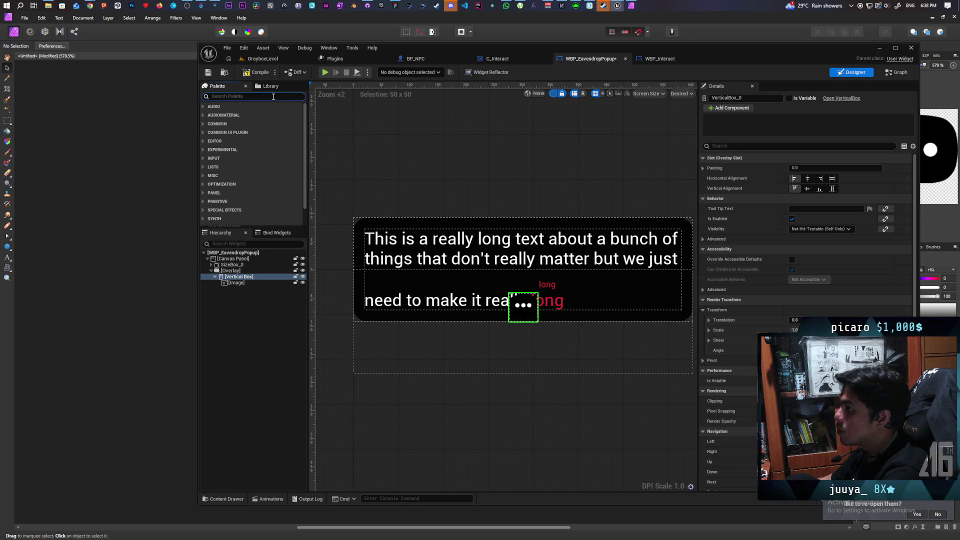
type("horizon")
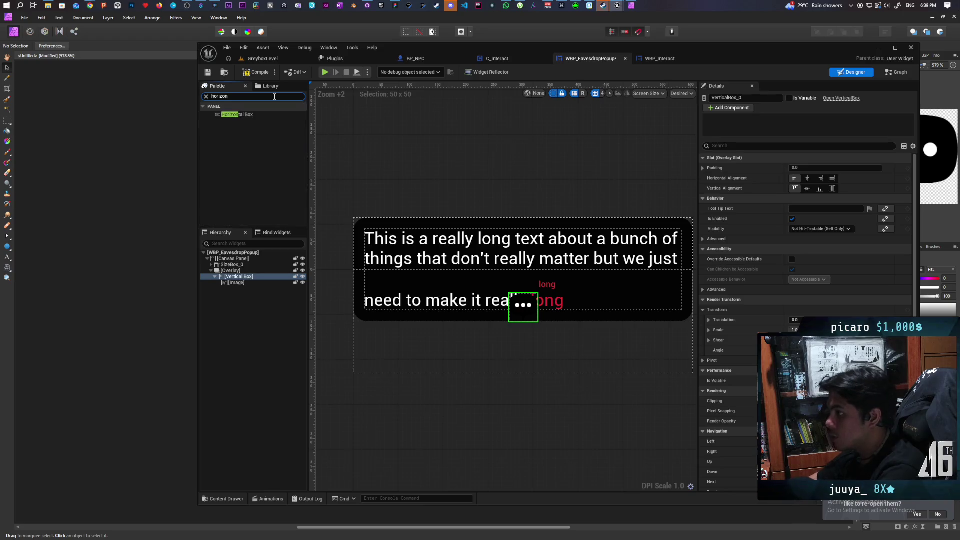
left_click_drag(244, 115, 242, 289)
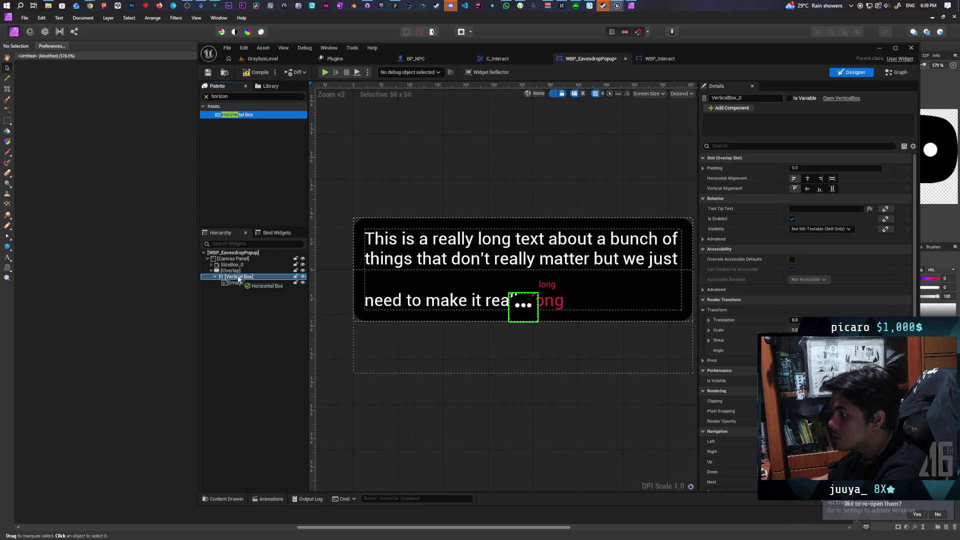
left_click(241, 290)
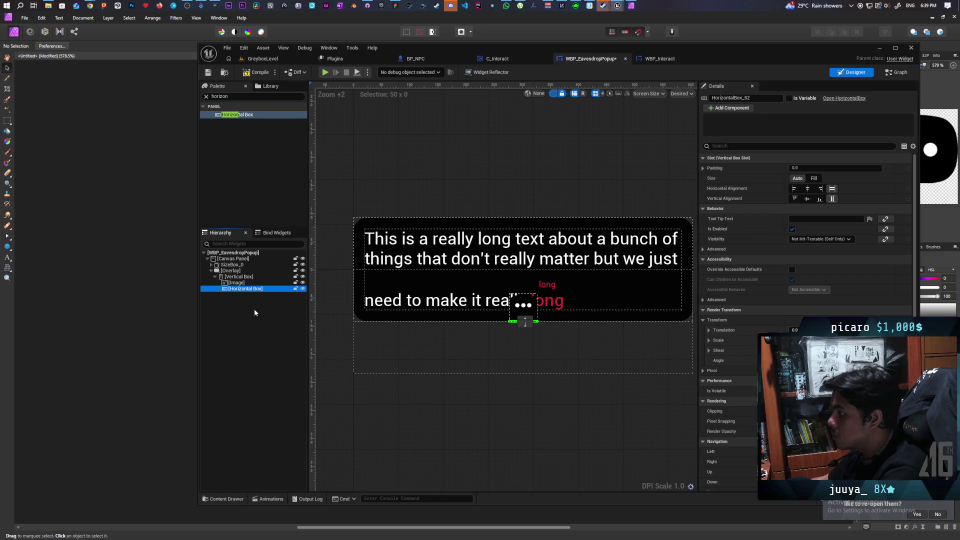
Add an Overlay inside the Horizontal Box and put a new 32×32 Image in it.
left_click(232, 95)
type("ima")
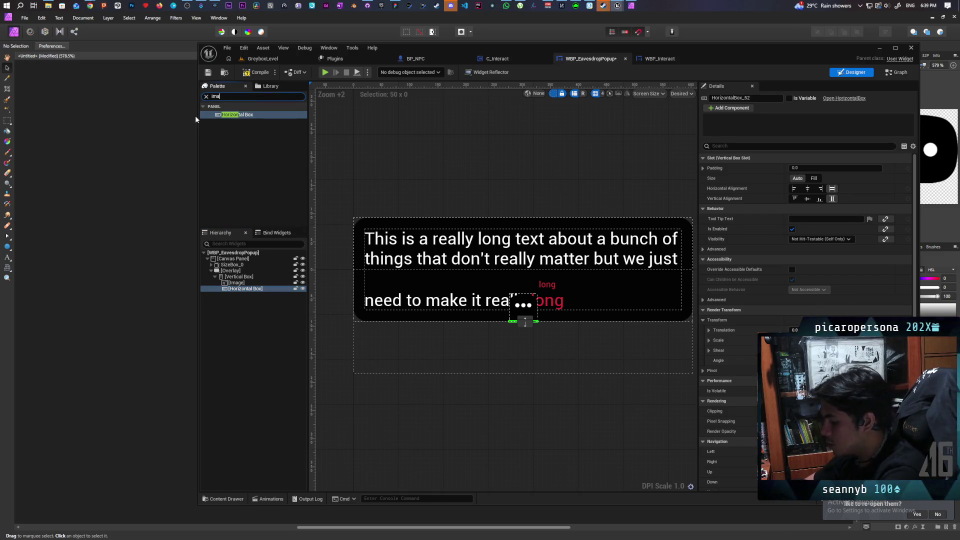
type("ge")
left_click_drag(227, 117, 267, 298)
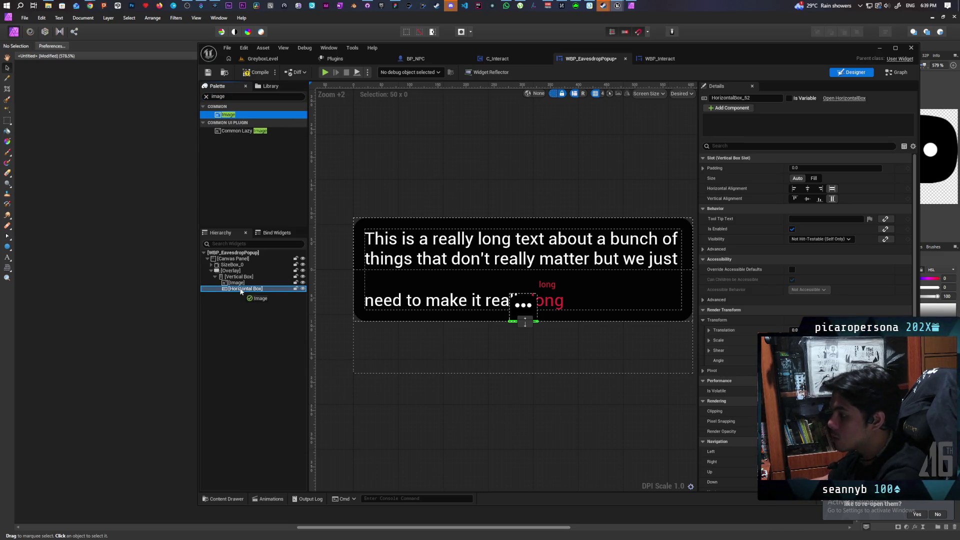
left_click_drag(224, 152, 214, 153)
left_click(234, 98)
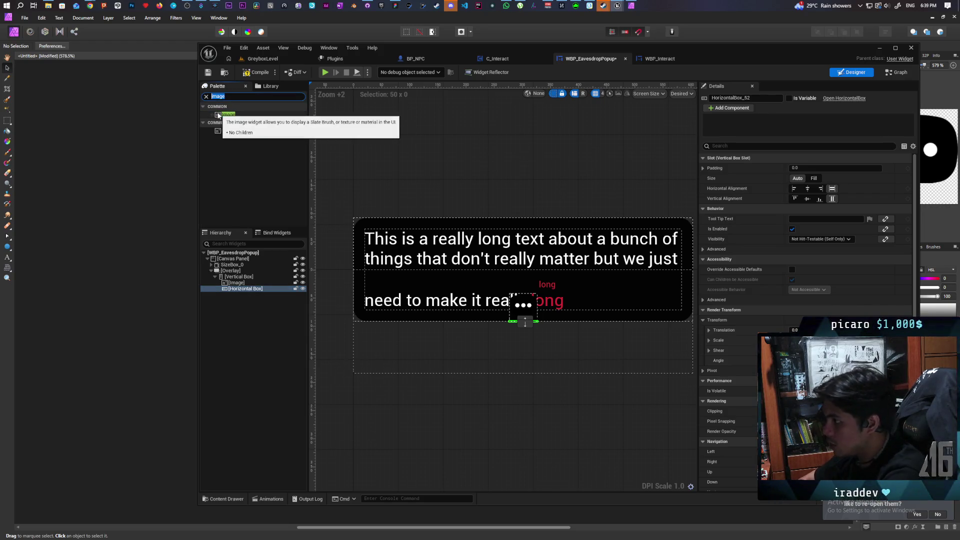
type("overl")
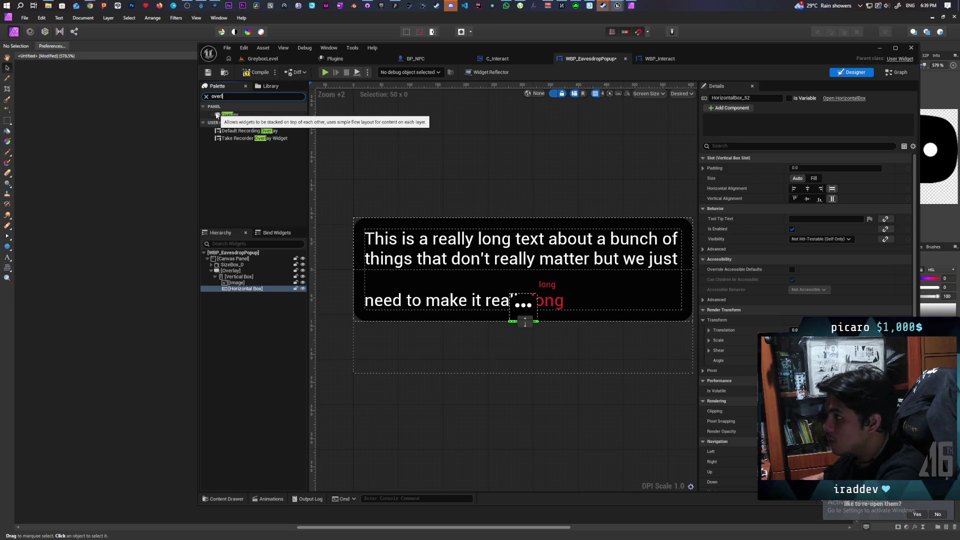
left_click_drag(232, 116, 261, 299)
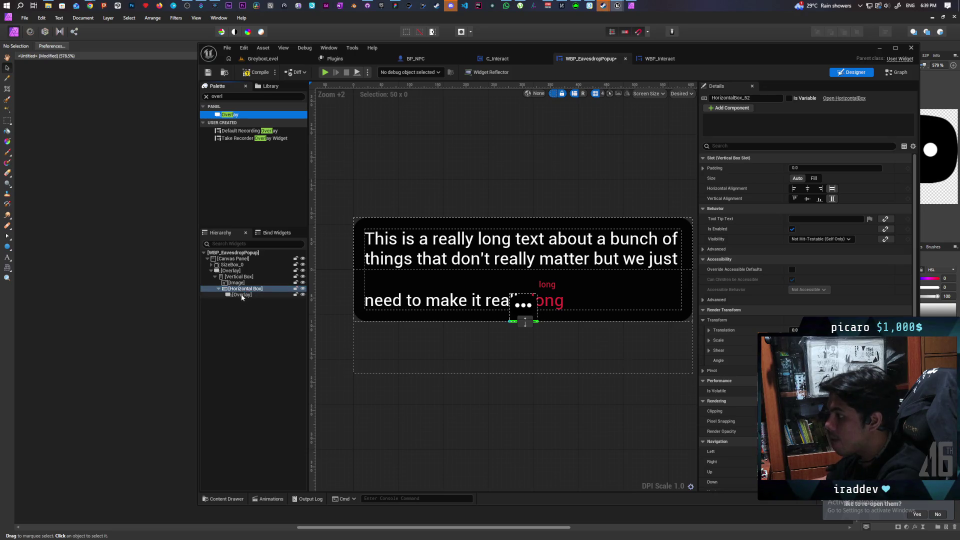
left_click(242, 294)
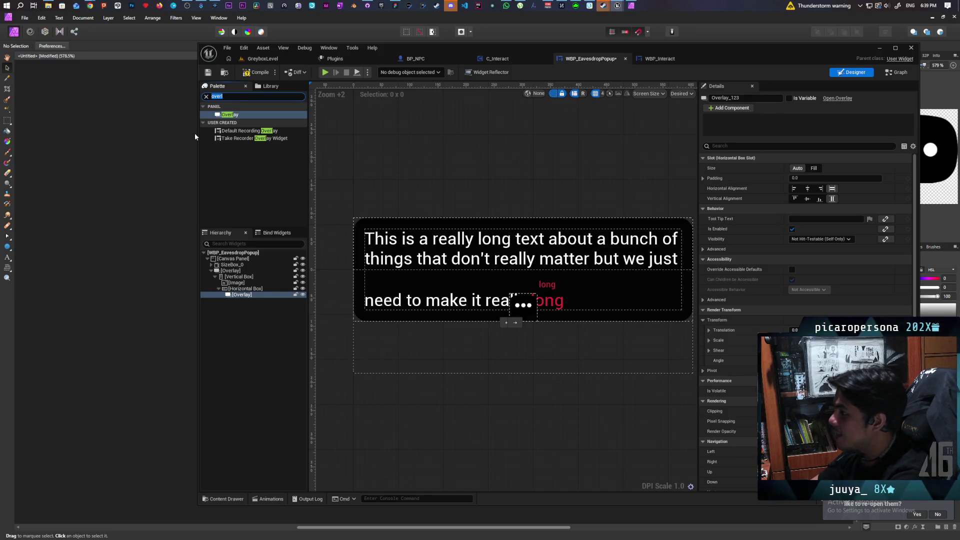
type("image")
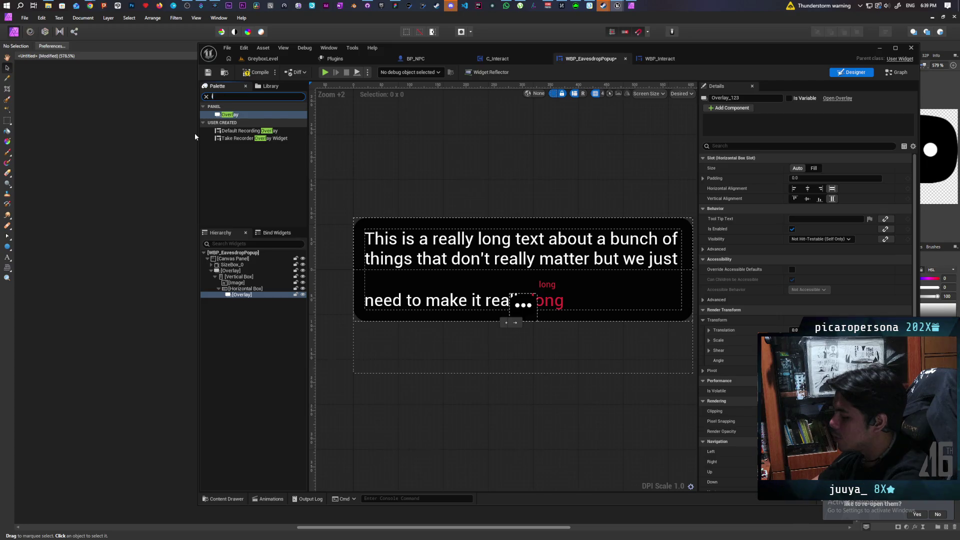
left_click_drag(231, 116, 268, 325)
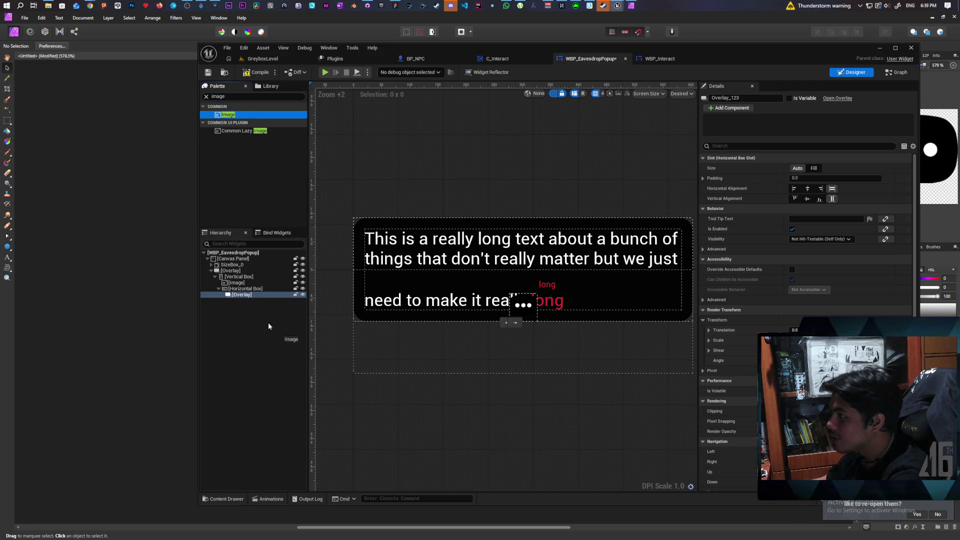
left_click_drag(232, 299, 244, 300)
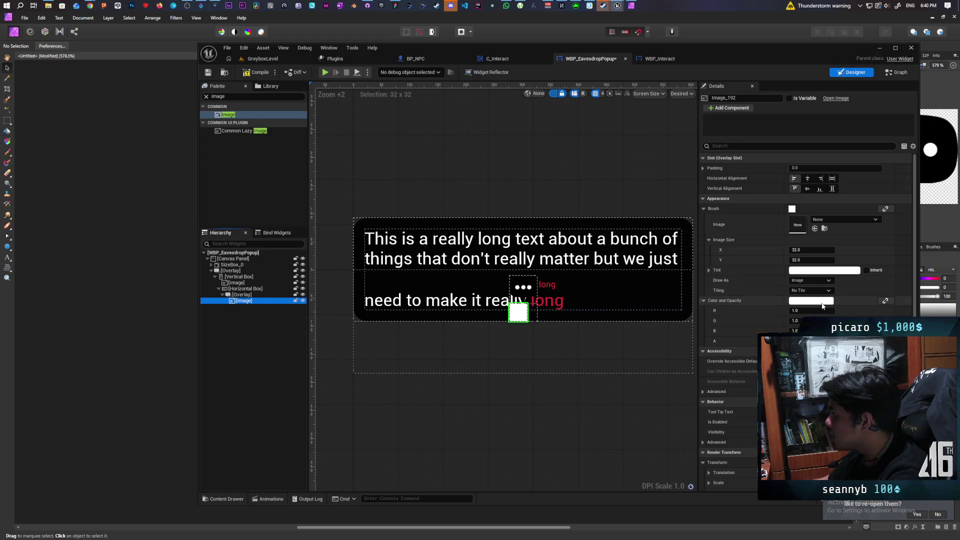
Make the new Image draw as a Rounded Box with black Color and Opacity (R, G, B 0).
left_click(810, 281)
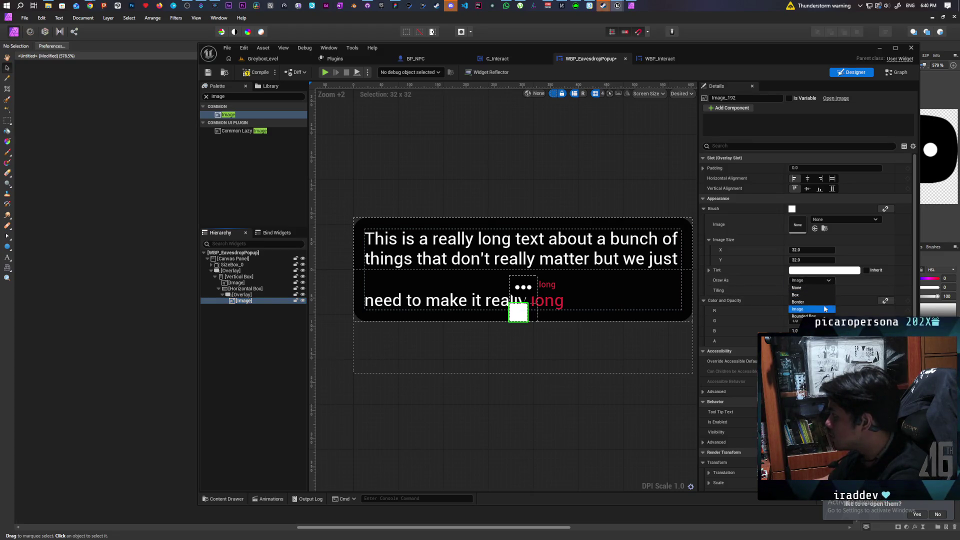
left_click(805, 316)
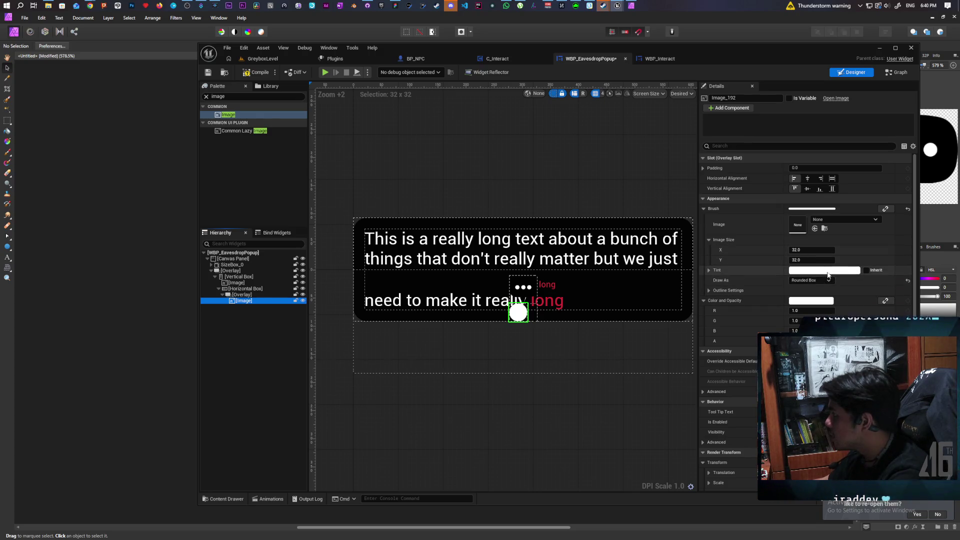
left_click(820, 300)
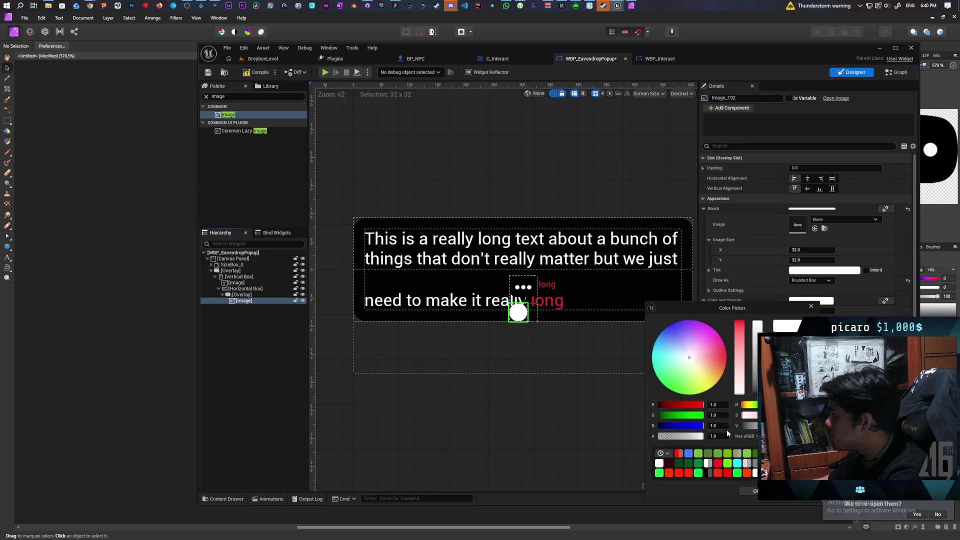
left_click_drag(800, 425, 770, 426)
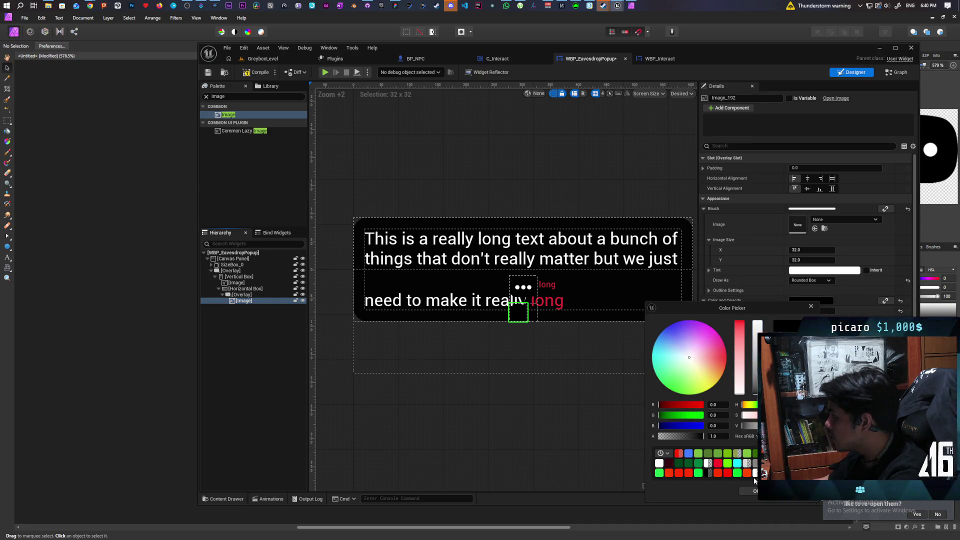
left_click(749, 490)
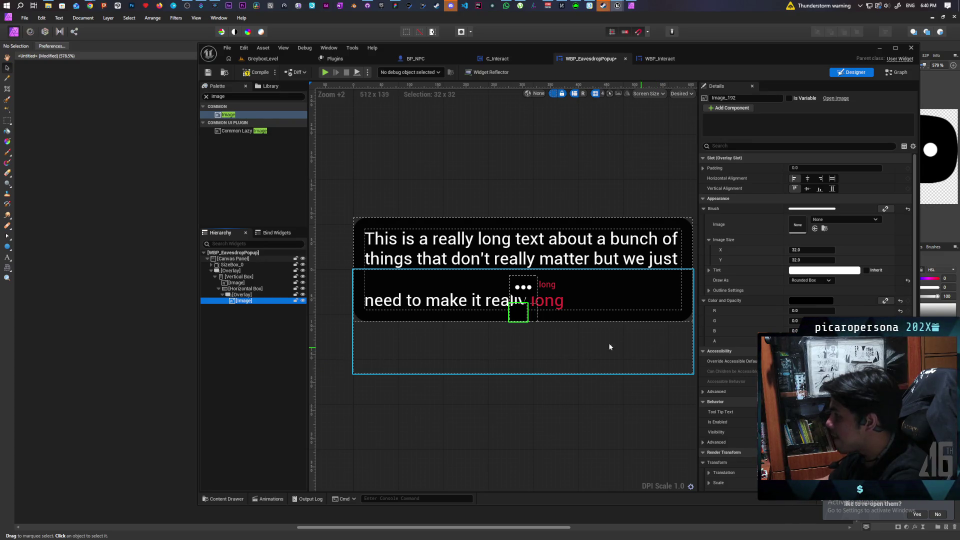
left_click(218, 97)
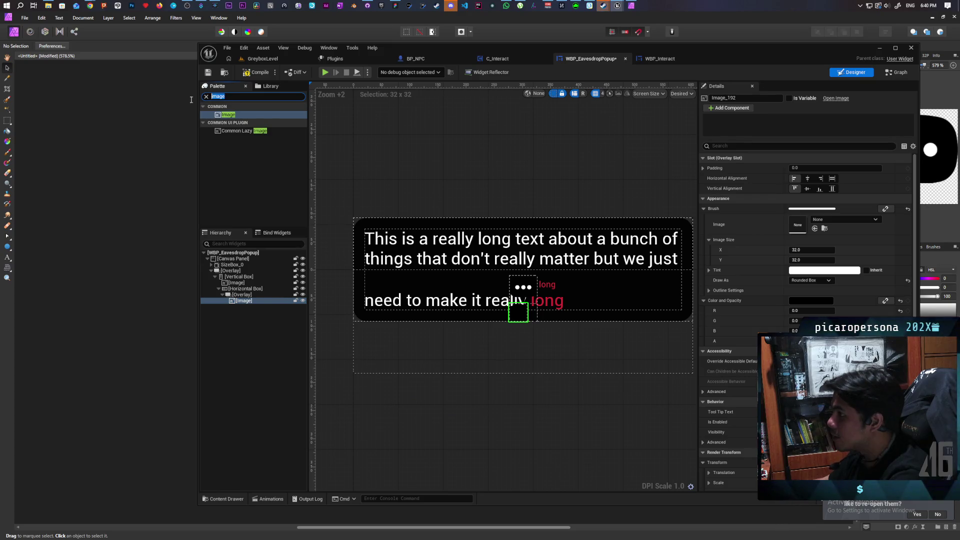
Add a Text widget inside the Overlay and set its text to 'F'.
type("text")
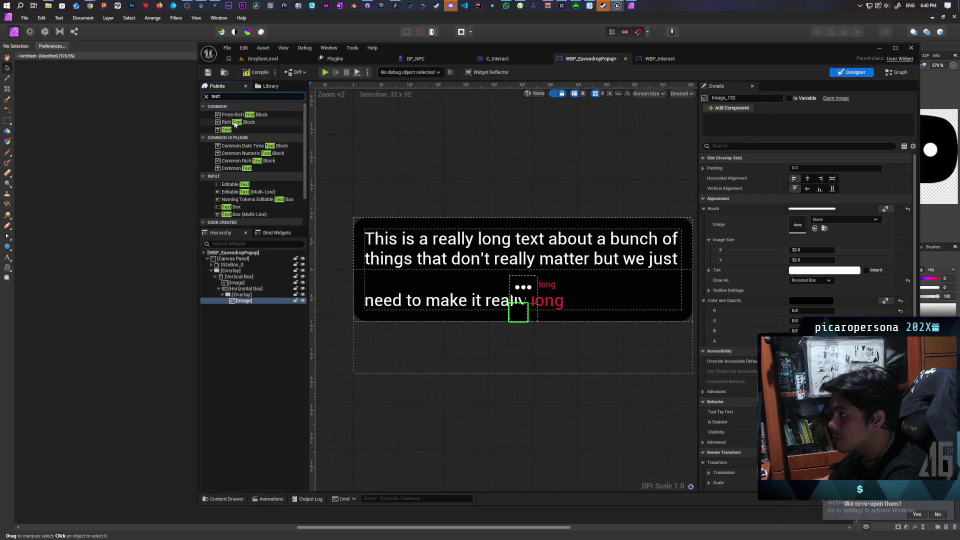
left_click_drag(226, 129, 253, 306)
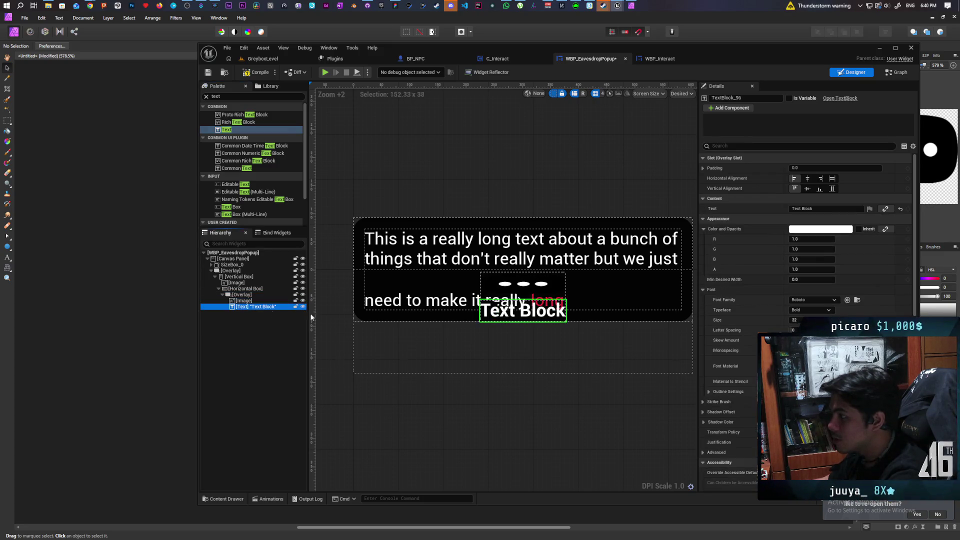
left_click(802, 208)
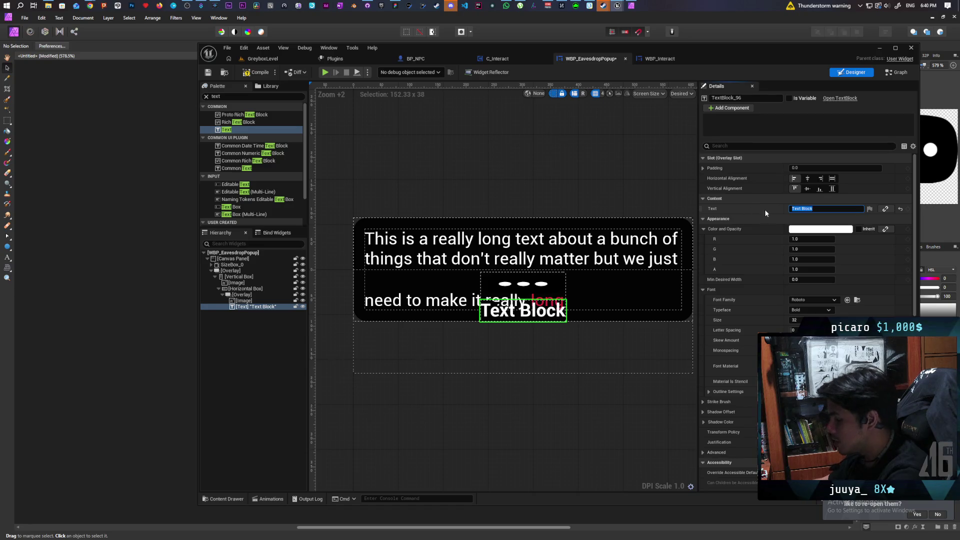
type("F")
key("Return")
Set the F text's horizontal and vertical alignment to Fill.
scroll(506, 324, "up", 3)
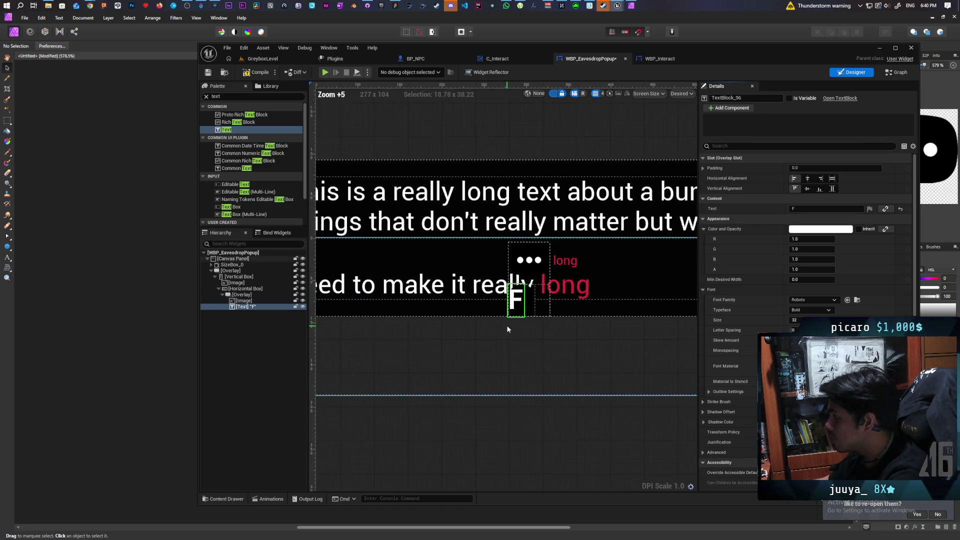
scroll(506, 327, "up", 2)
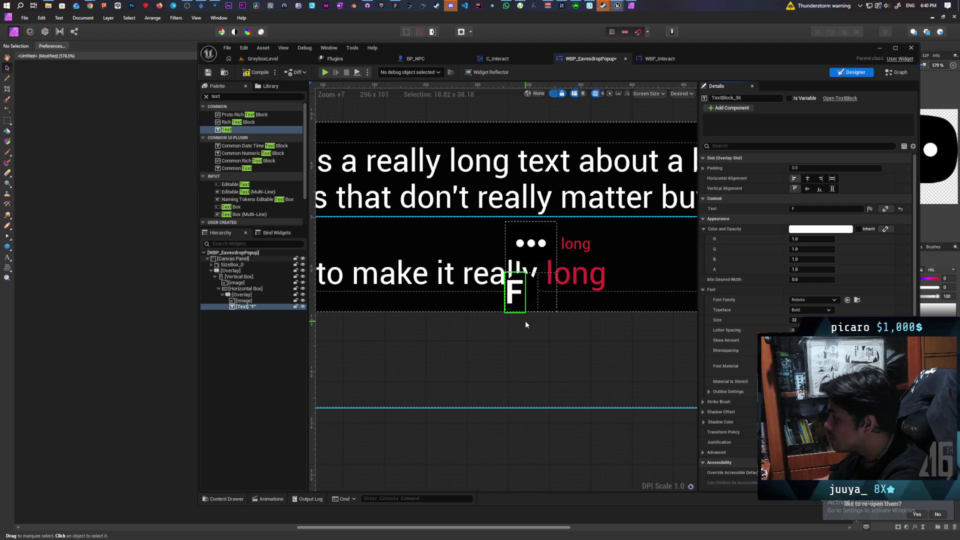
left_click(832, 178)
left_click(832, 188)
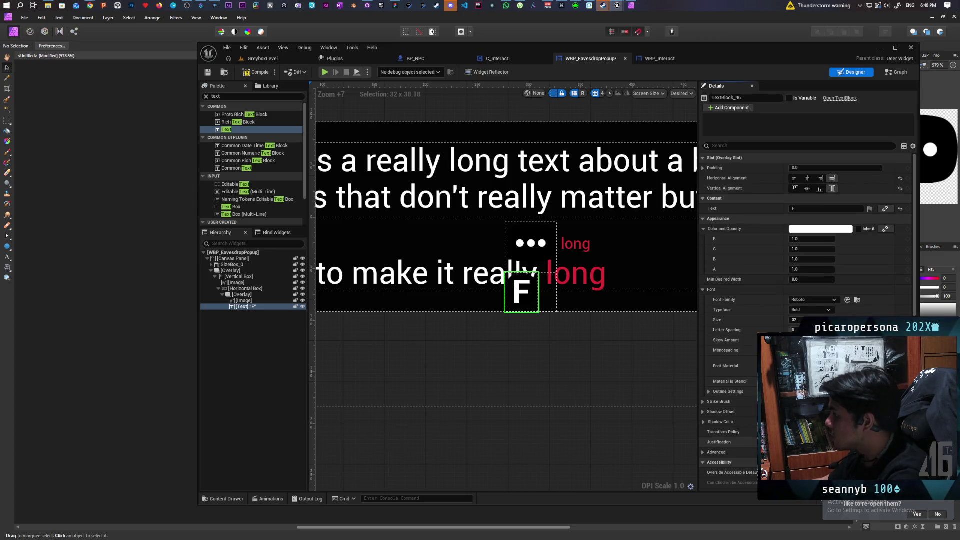
scroll(527, 295, "up", 7)
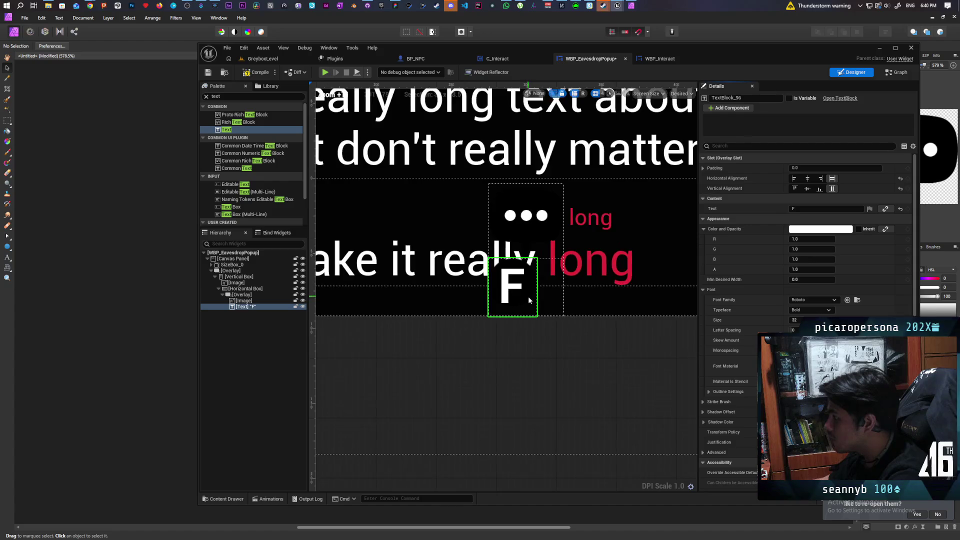
scroll(528, 300, "down", 7)
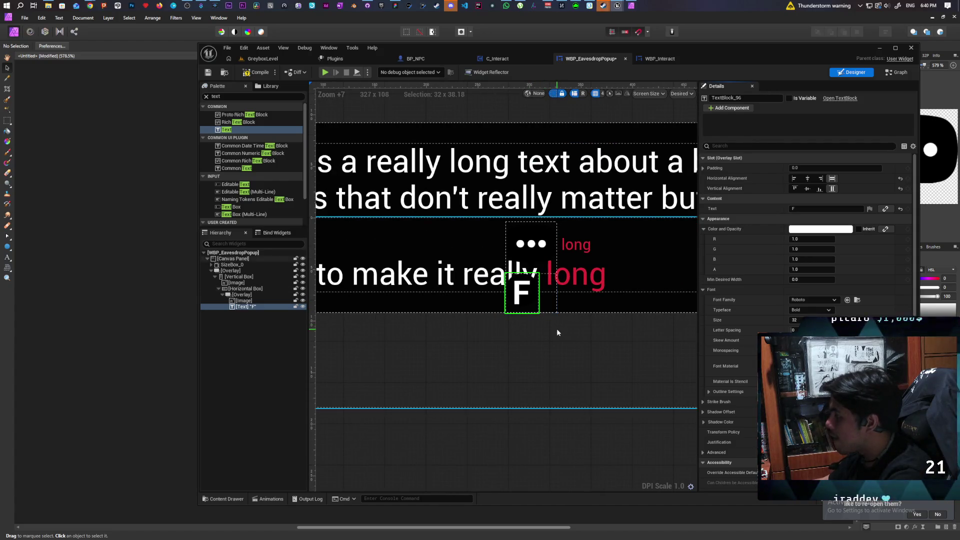
left_click(653, 59)
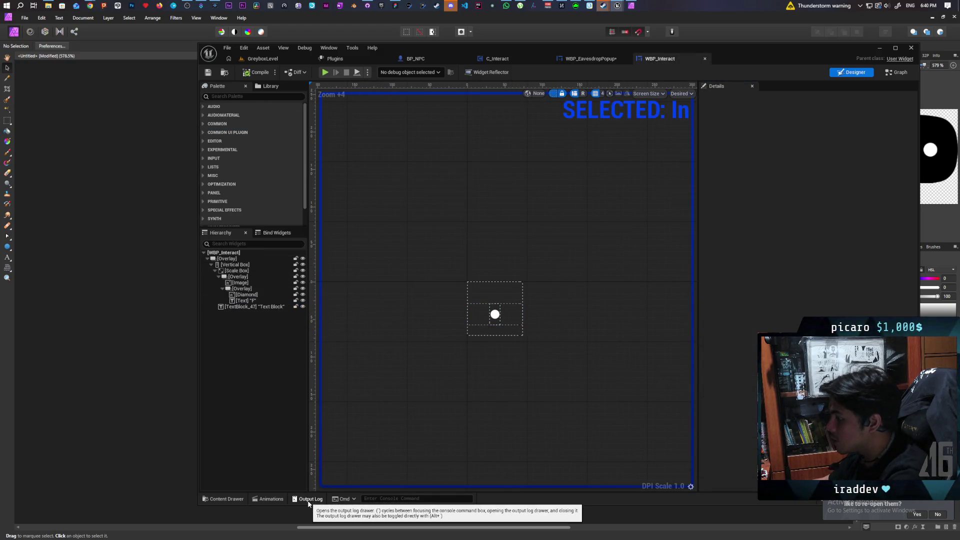
left_click(269, 499)
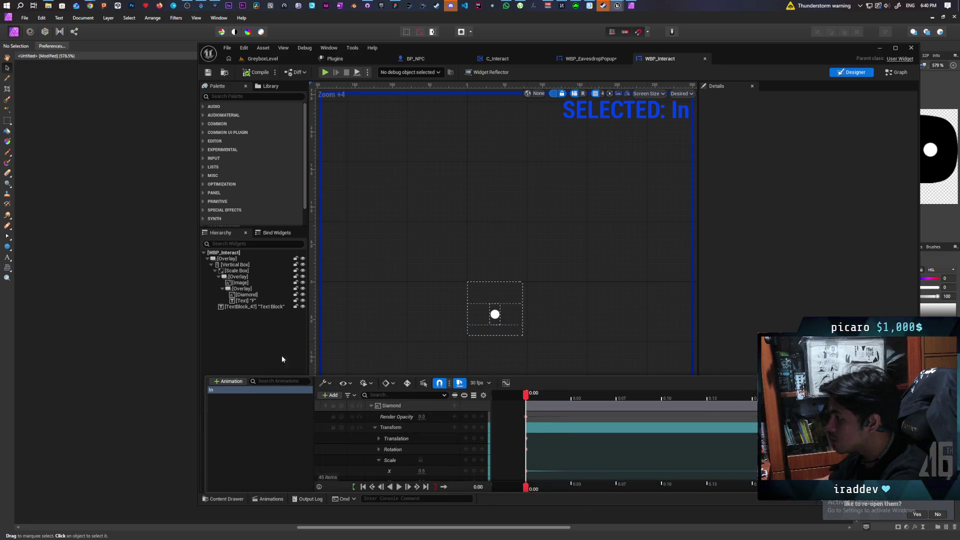
left_click_drag(542, 395, 752, 404)
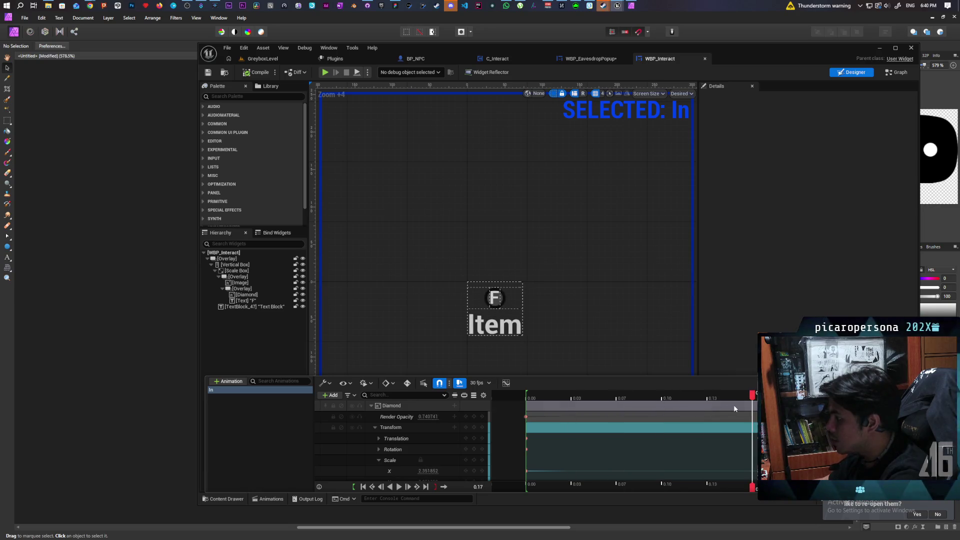
scroll(363, 454, "down", 1)
scroll(362, 452, "down", 2)
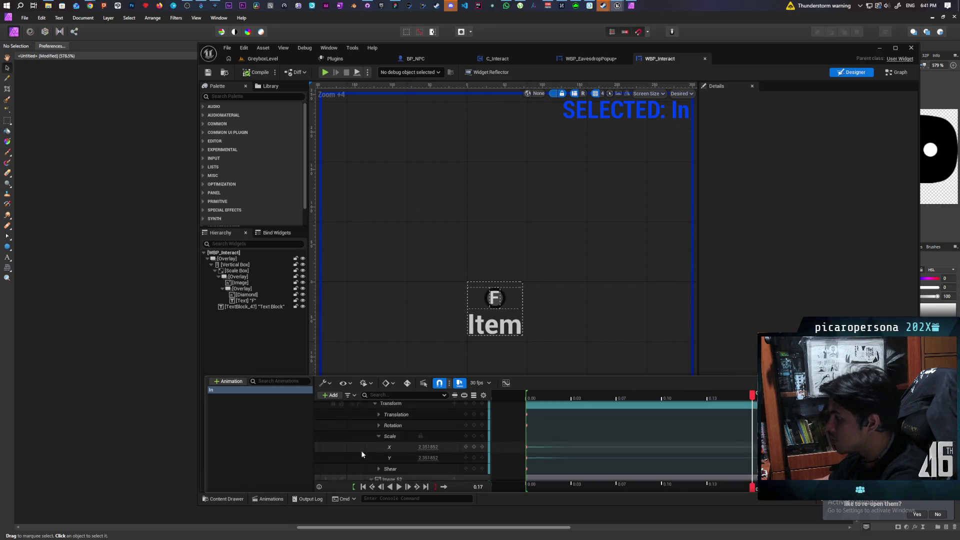
scroll(358, 446, "down", 5)
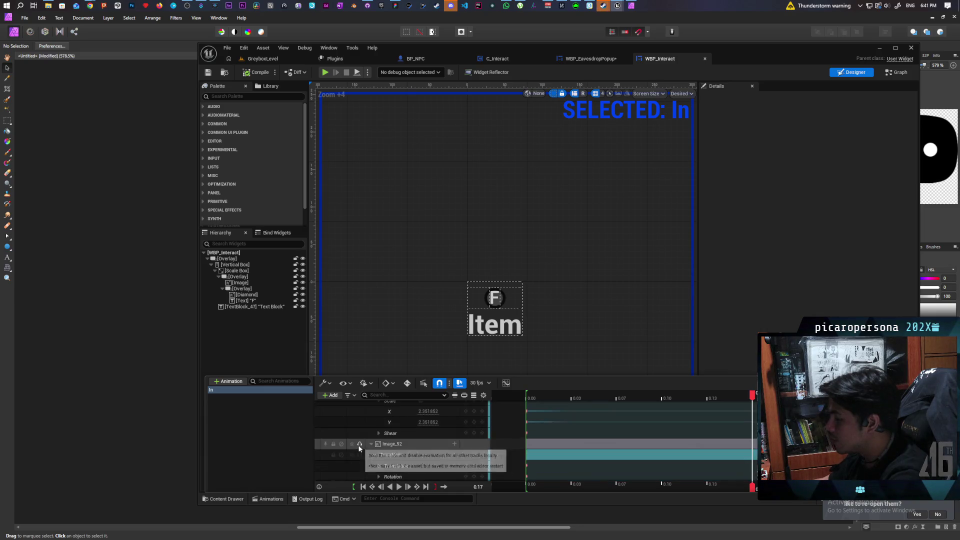
scroll(358, 443, "down", 6)
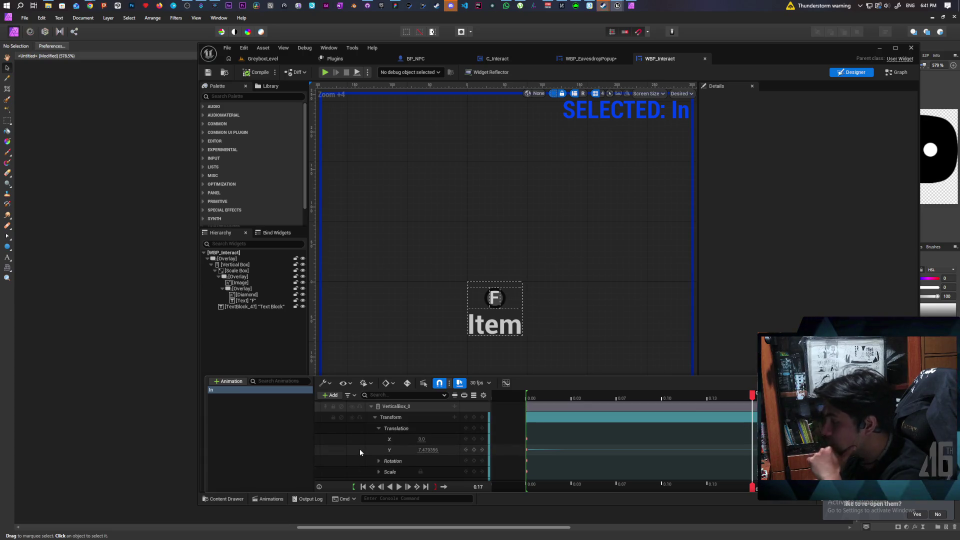
scroll(360, 451, "down", 1)
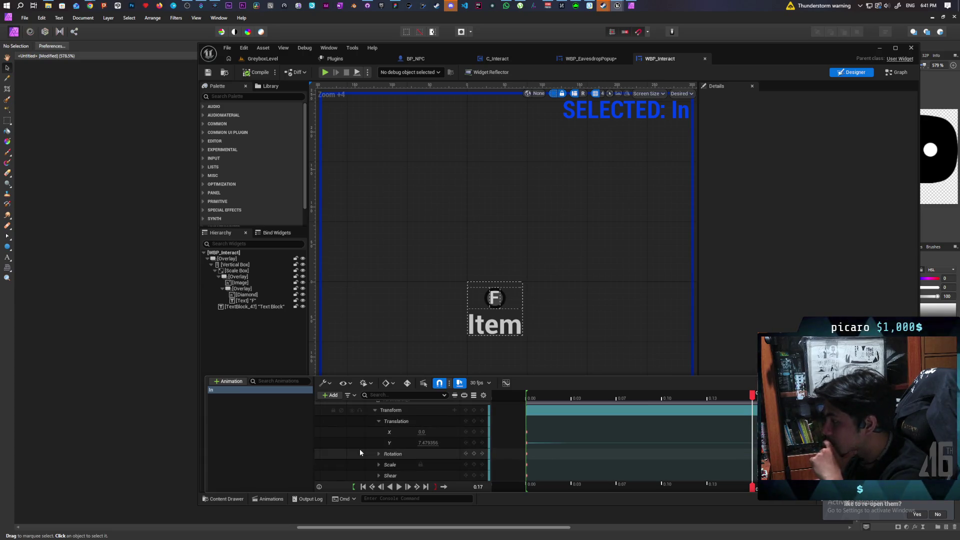
scroll(360, 452, "up", 4)
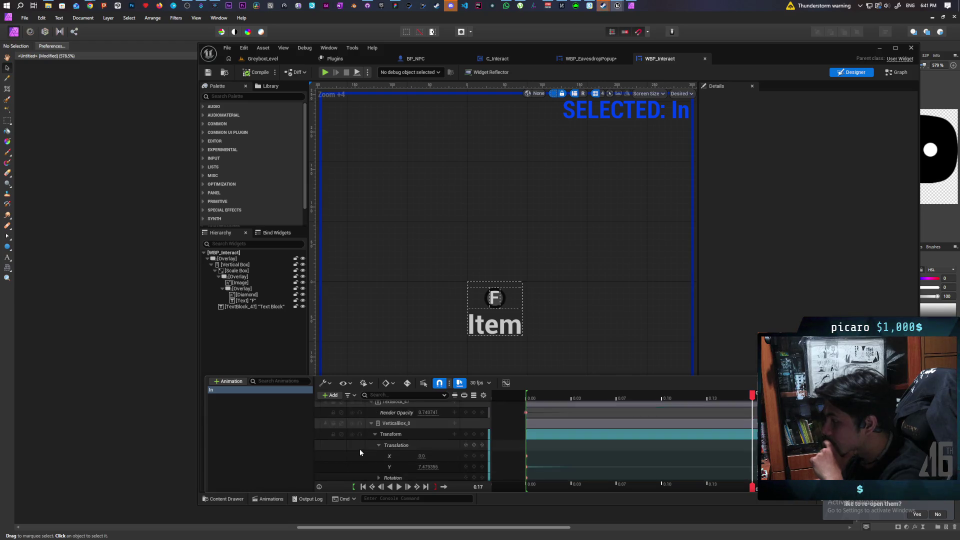
scroll(360, 452, "up", 5)
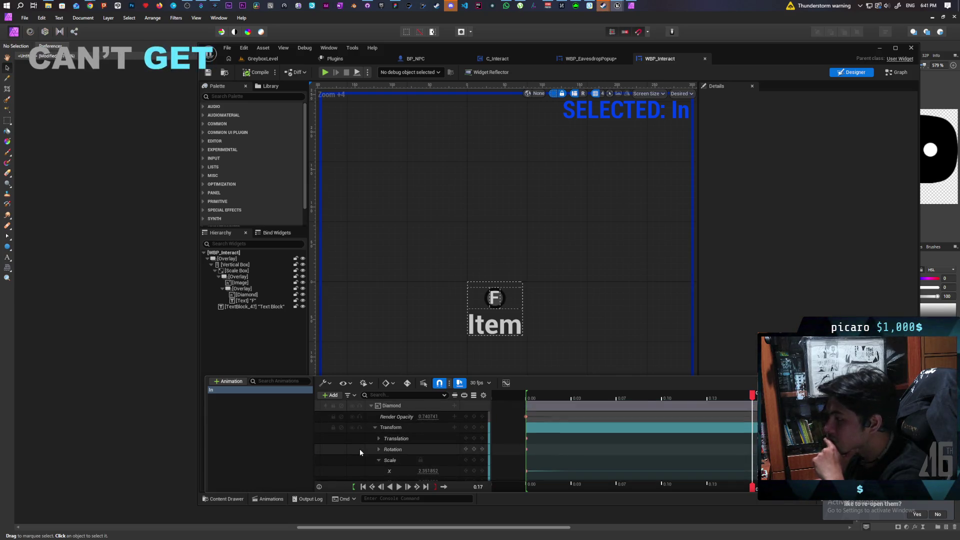
scroll(360, 452, "down", 1)
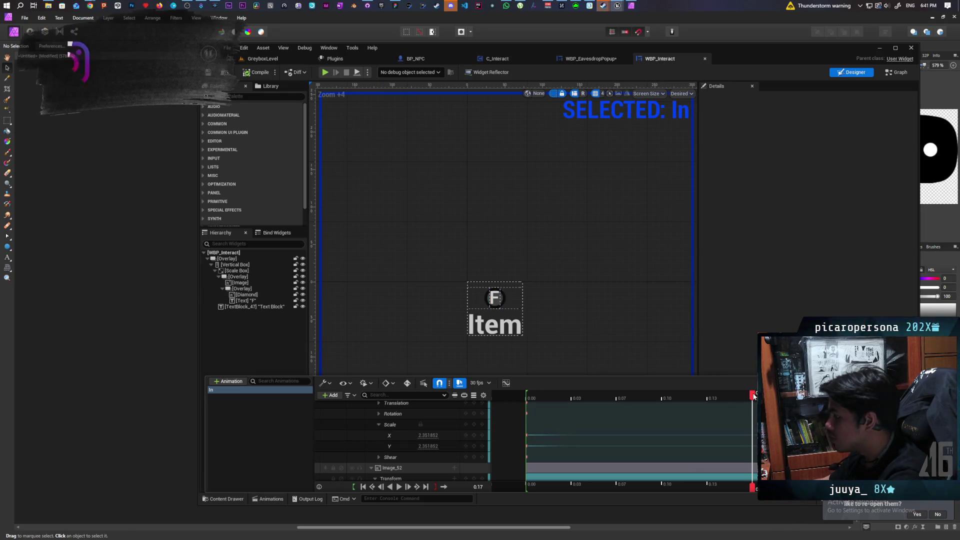
left_click(697, 399)
mouse_move(697, 403)
left_mouse_down()
mouse_move(530, 409)
mouse_move(707, 407)
mouse_move(625, 412)
mouse_move(668, 414)
mouse_move(728, 406)
mouse_move(682, 424)
mouse_move(729, 423)
left_mouse_up()
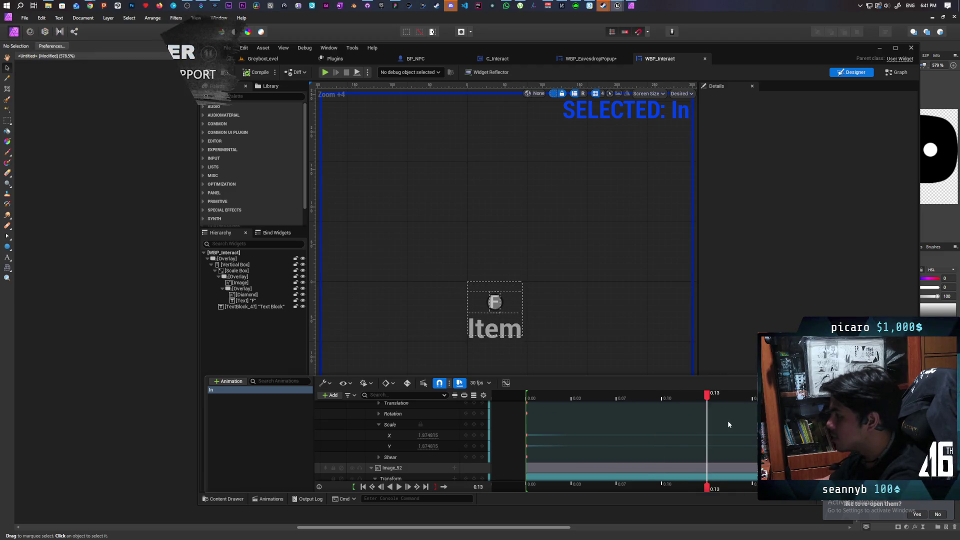
left_click(246, 302)
left_click(249, 296)
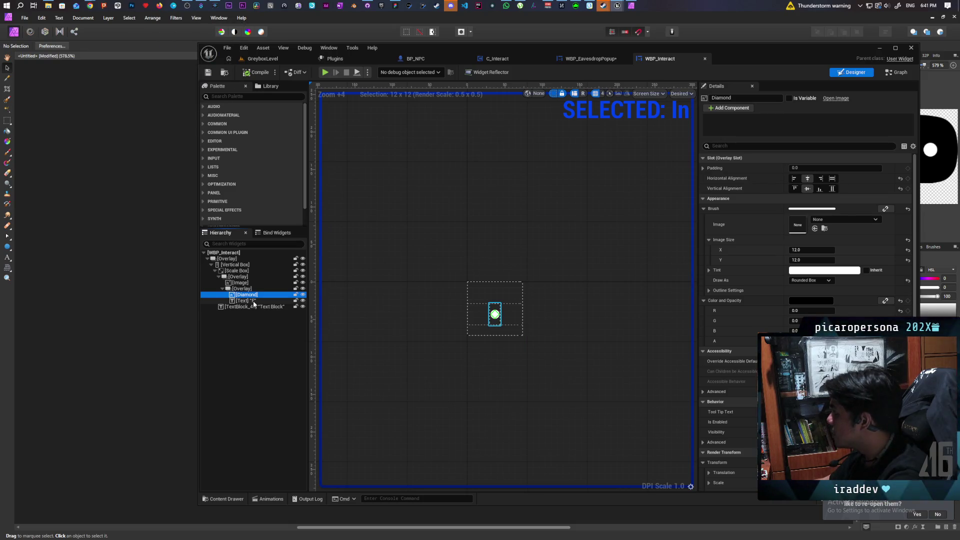
Compare the popup's F key image and text settings against WBP_Interact's F key.
left_click(586, 63)
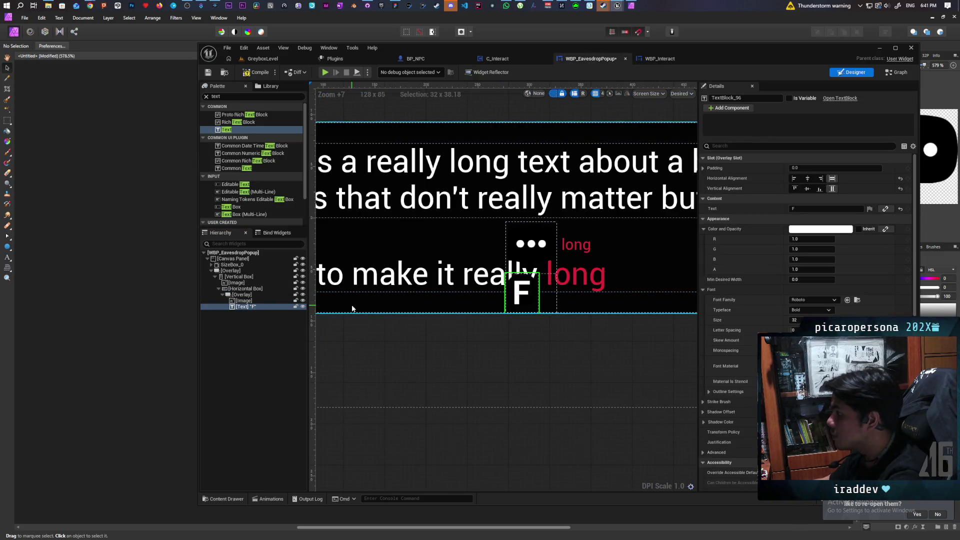
left_click(266, 301)
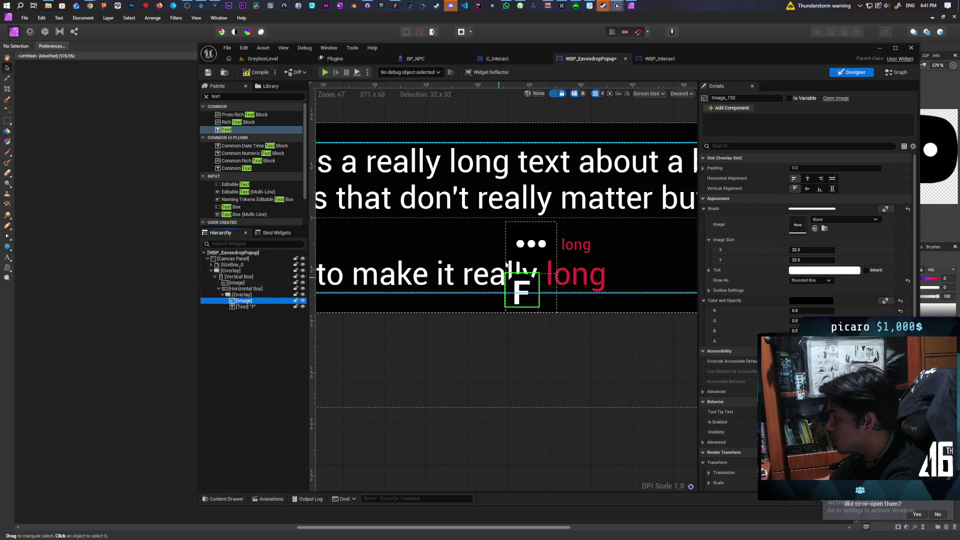
left_click(656, 62)
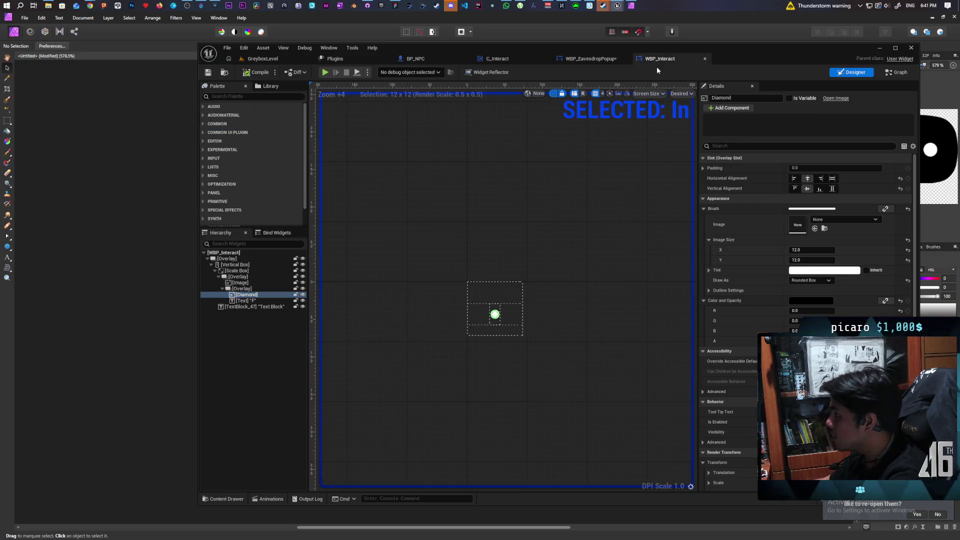
left_click(240, 301)
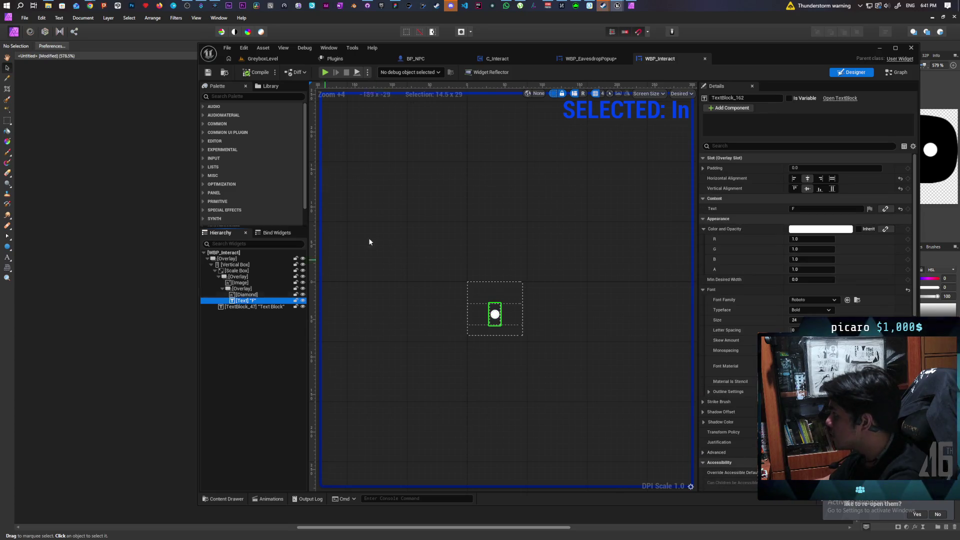
left_click(586, 60)
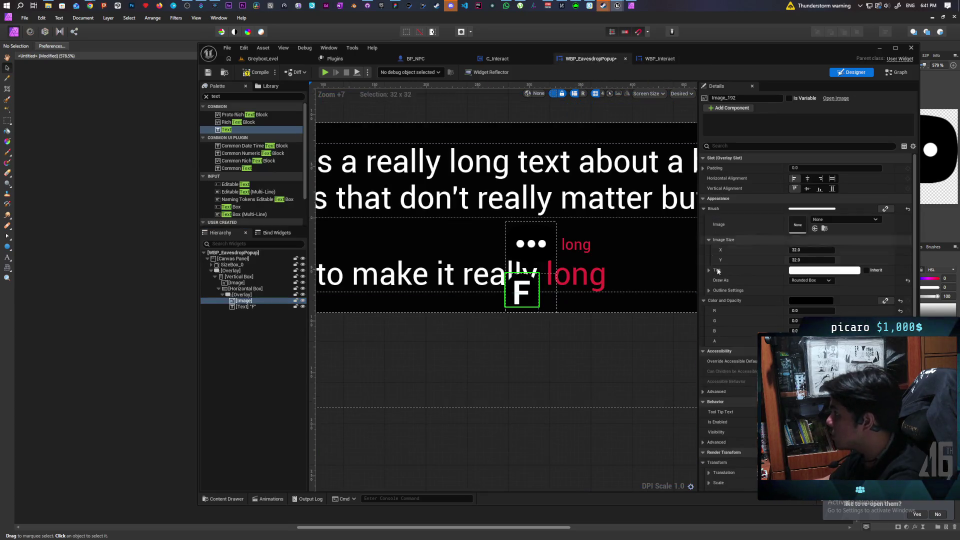
Set the F text to font size 24 and its image width to 12, then add a Text Block beside it.
left_click(253, 306)
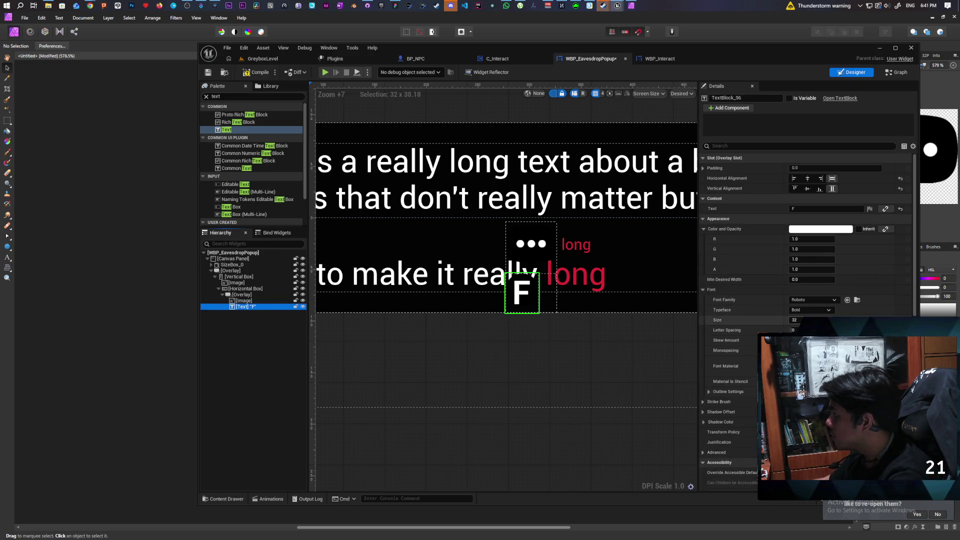
type("24")
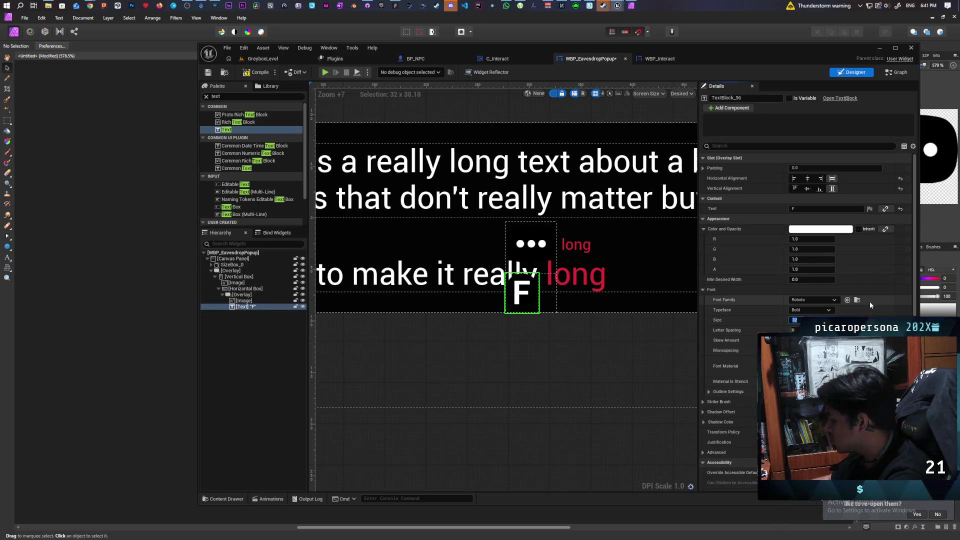
key("Return")
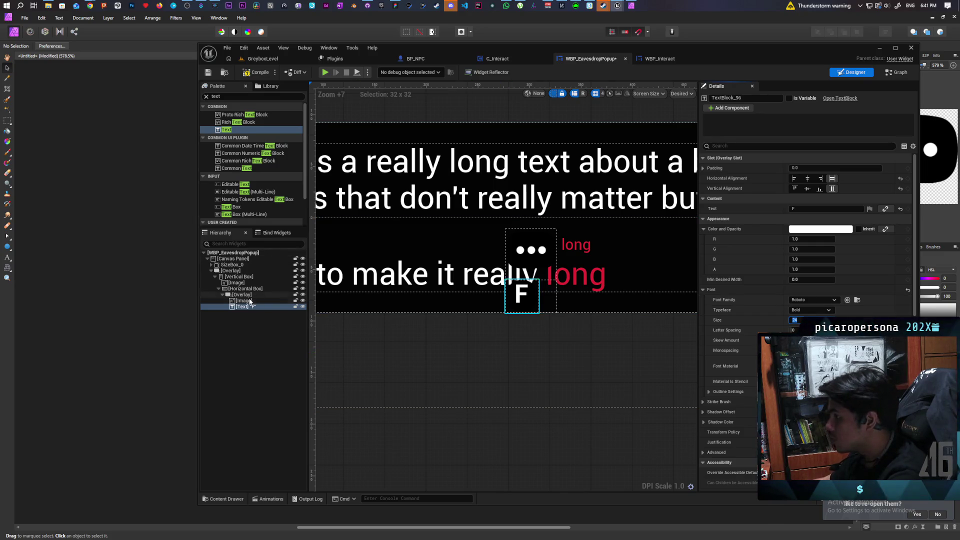
left_click(250, 301)
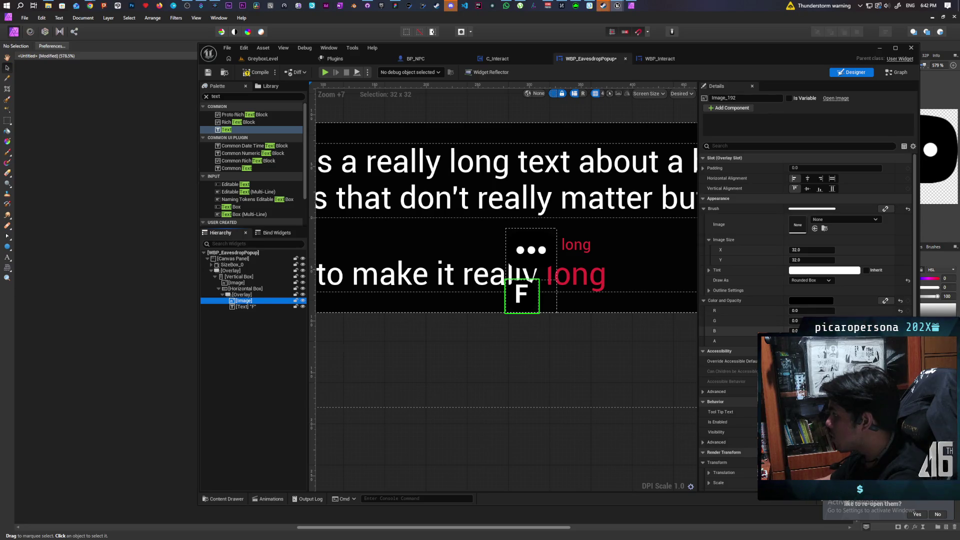
left_click(805, 250)
type("12")
key("Return")
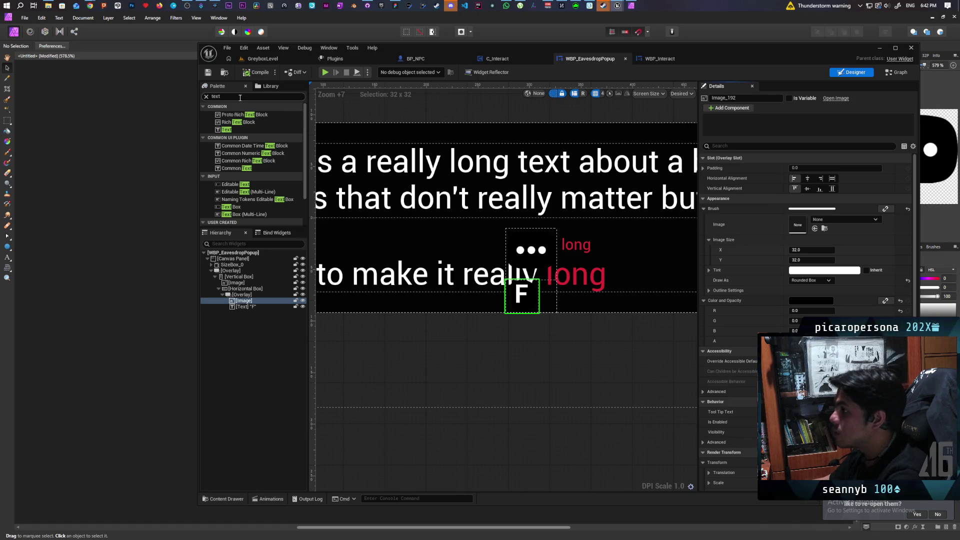
mouse_move(240, 130)
left_mouse_down()
mouse_move(314, 235)
mouse_move(247, 292)
left_mouse_up()
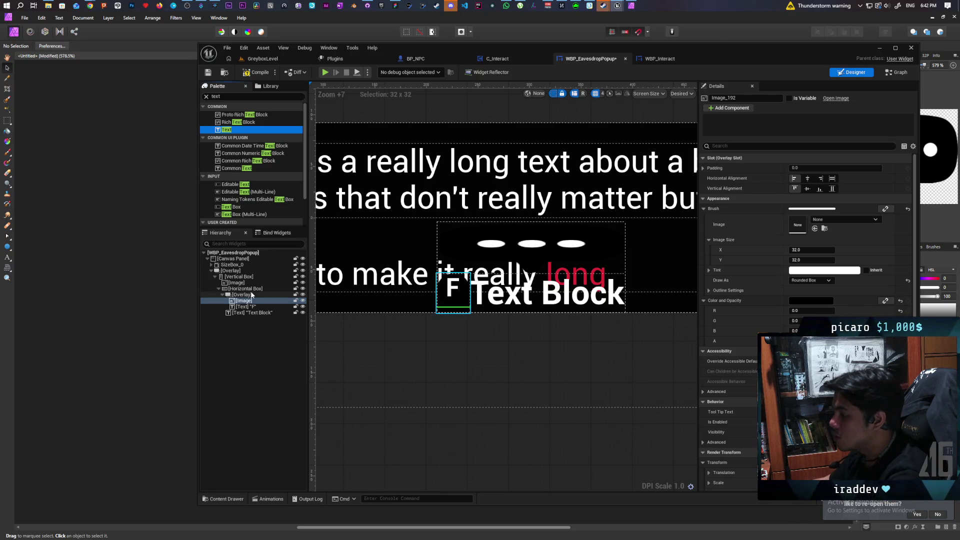
Center the speech-bubble image horizontally and vertically, save the popup, and switch to WBP_Interact.
left_click(532, 248)
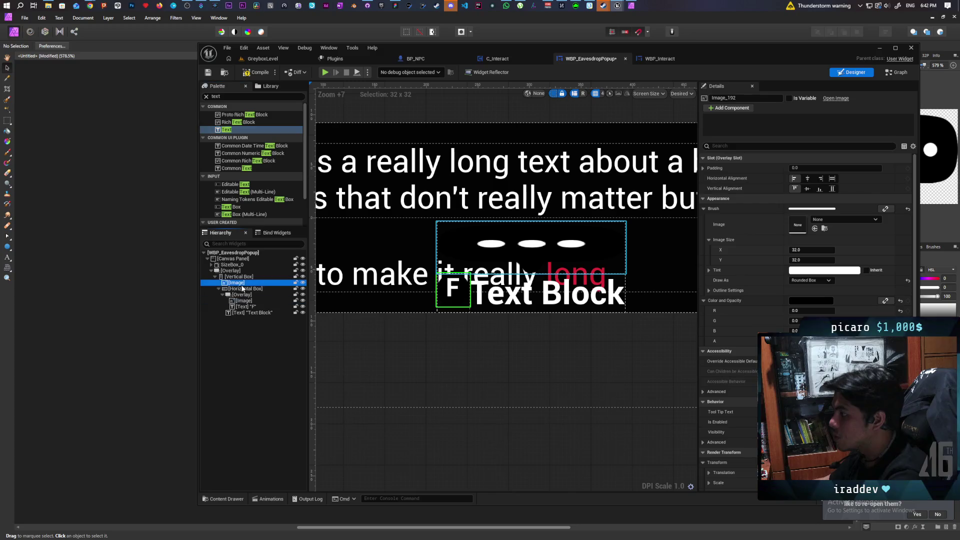
left_click(808, 190)
left_click(807, 198)
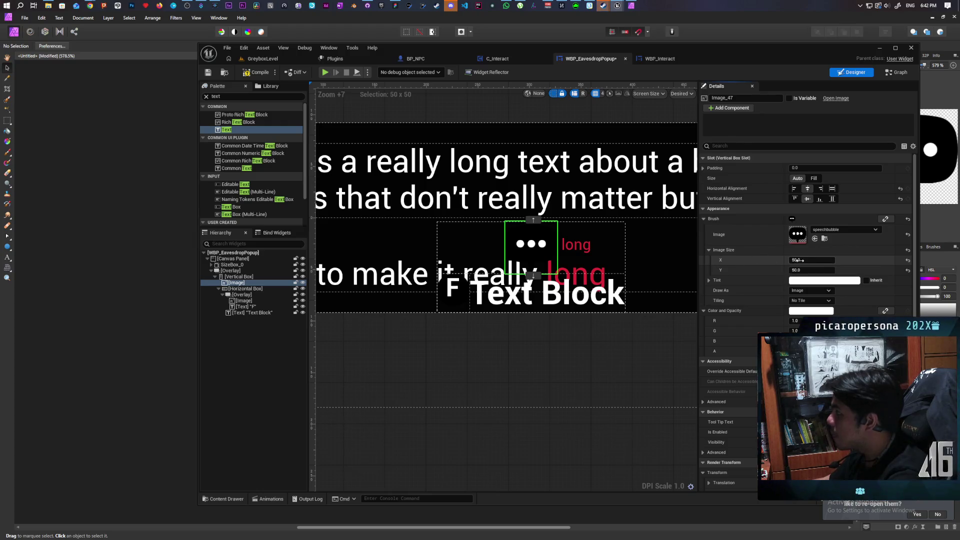
left_click(209, 73)
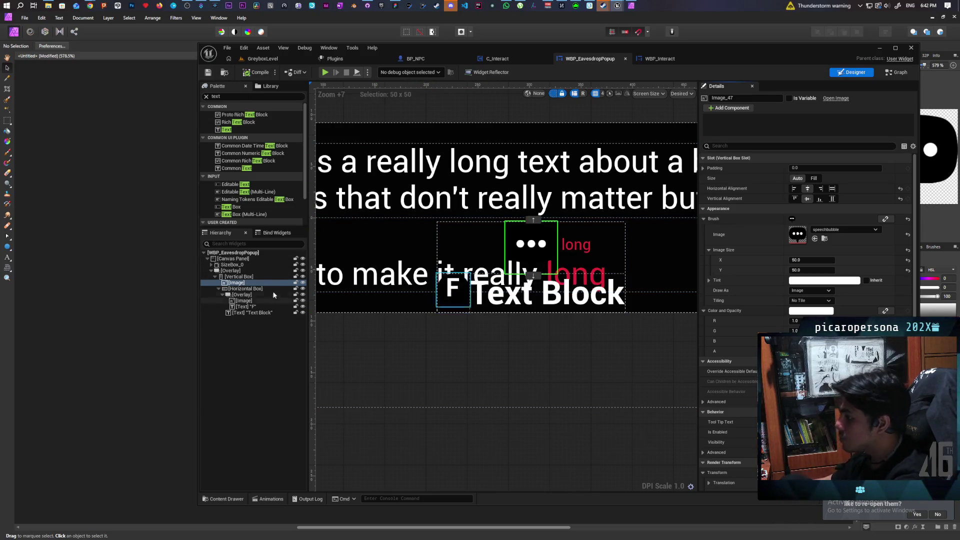
key("ctrl+Tab")
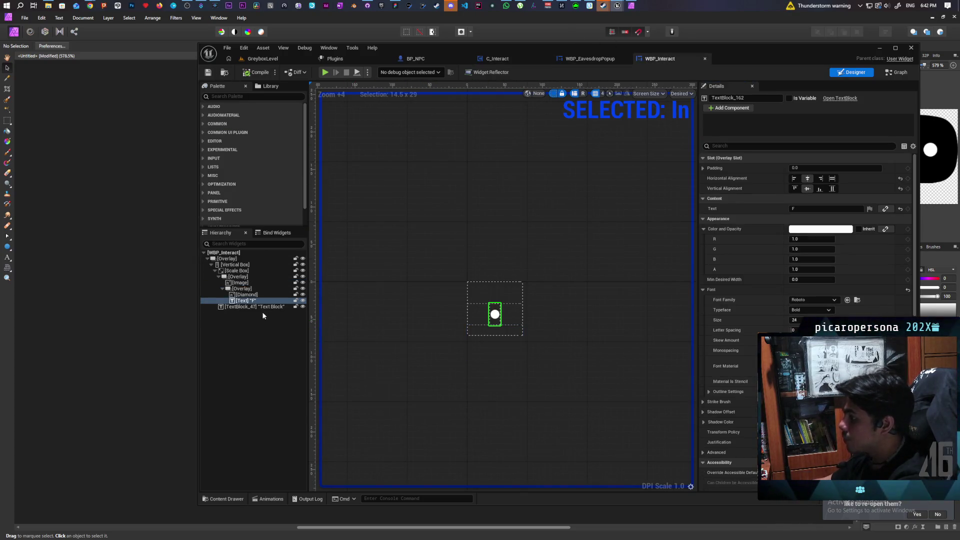
Check WBP_Interact's Item text, then give the popup's new Text Block font size 36.
left_click(260, 307)
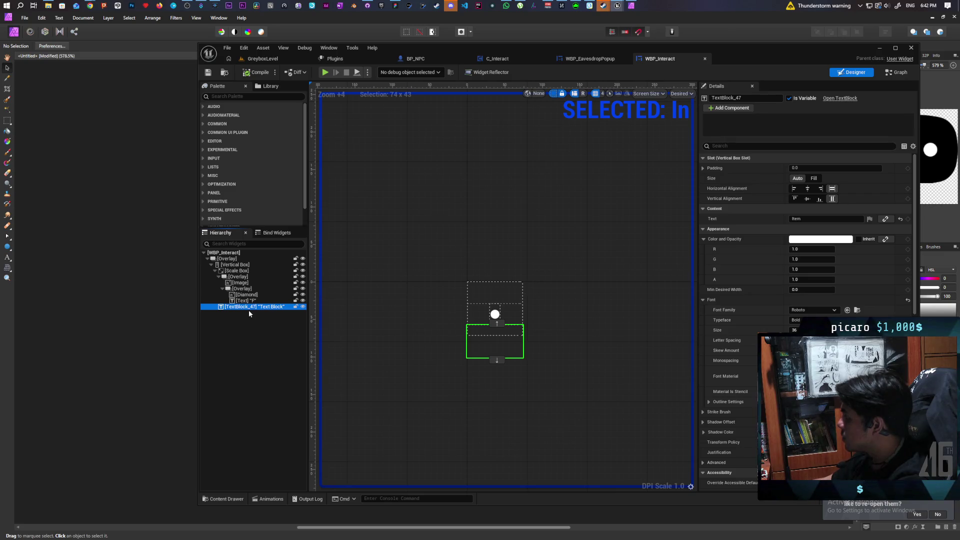
left_click(595, 60)
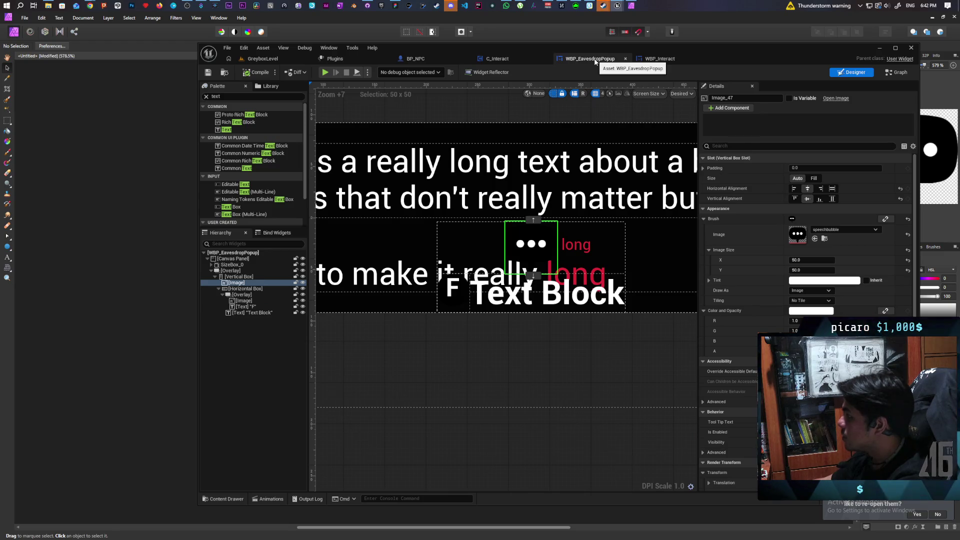
left_click(278, 313)
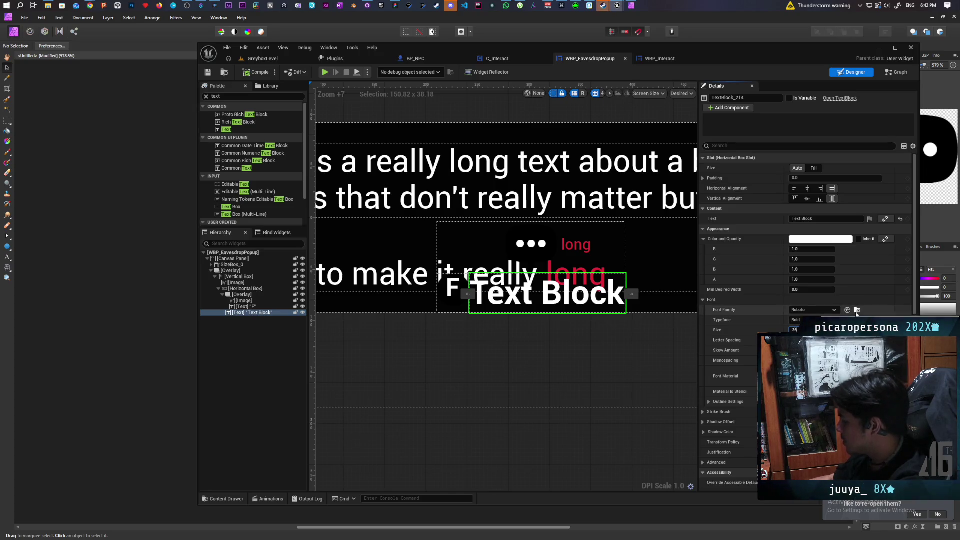
type("36")
key("Return")
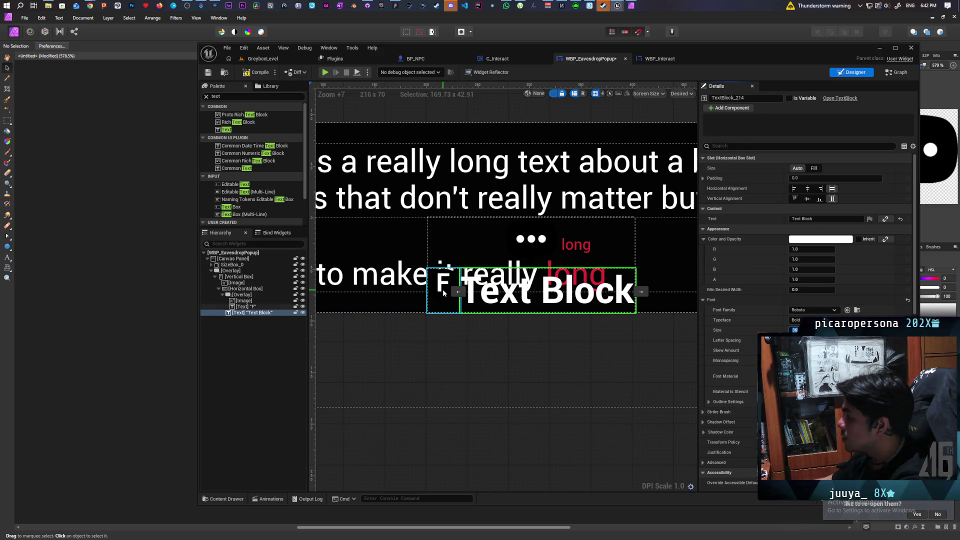
left_click(659, 59)
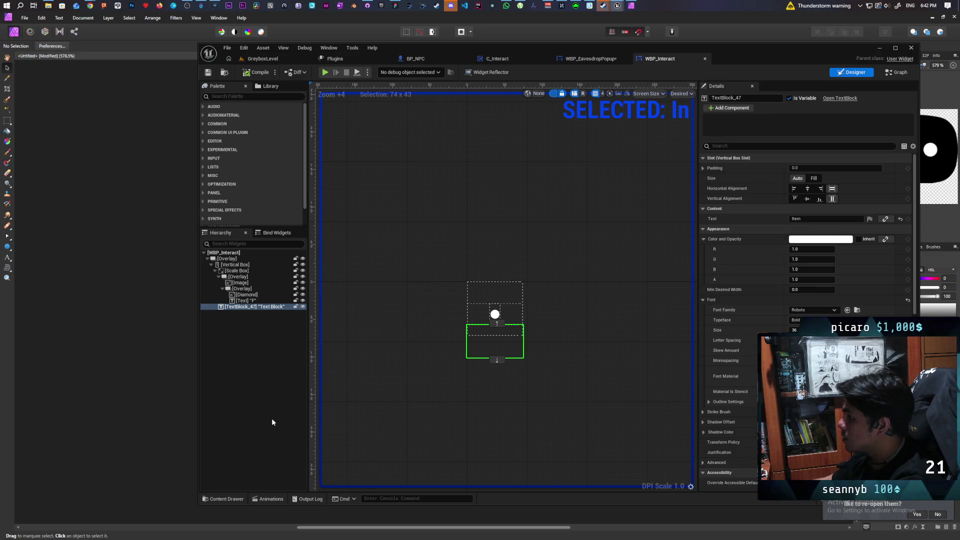
Scrub, play and browse WBP_Interact's In animation, then select the F overlay in WBP_EavesdropPopup.
left_click(270, 499)
left_click_drag(528, 398, 844, 400)
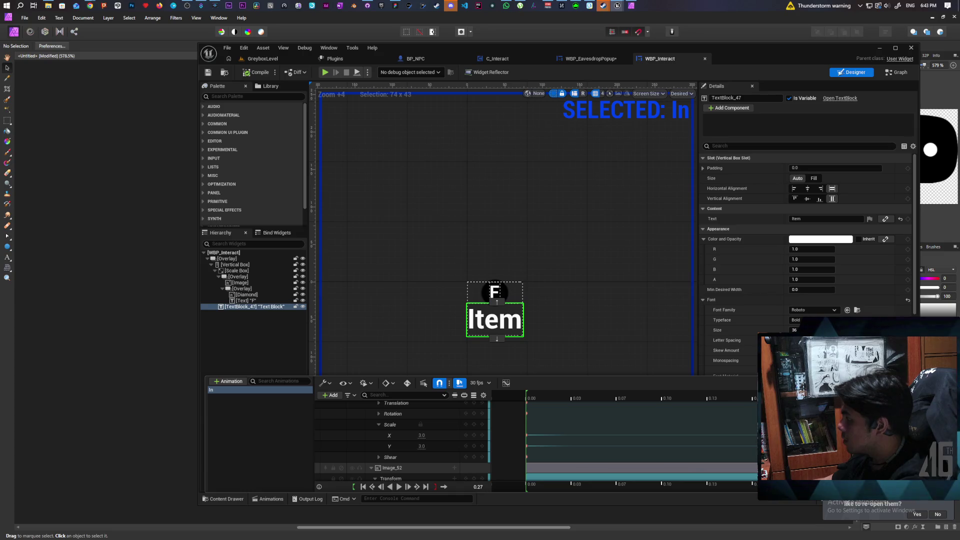
mouse_move(845, 400)
left_mouse_down()
mouse_move(752, 394)
mouse_move(700, 418)
mouse_move(589, 428)
mouse_move(841, 425)
mouse_move(636, 436)
mouse_move(894, 426)
left_mouse_up()
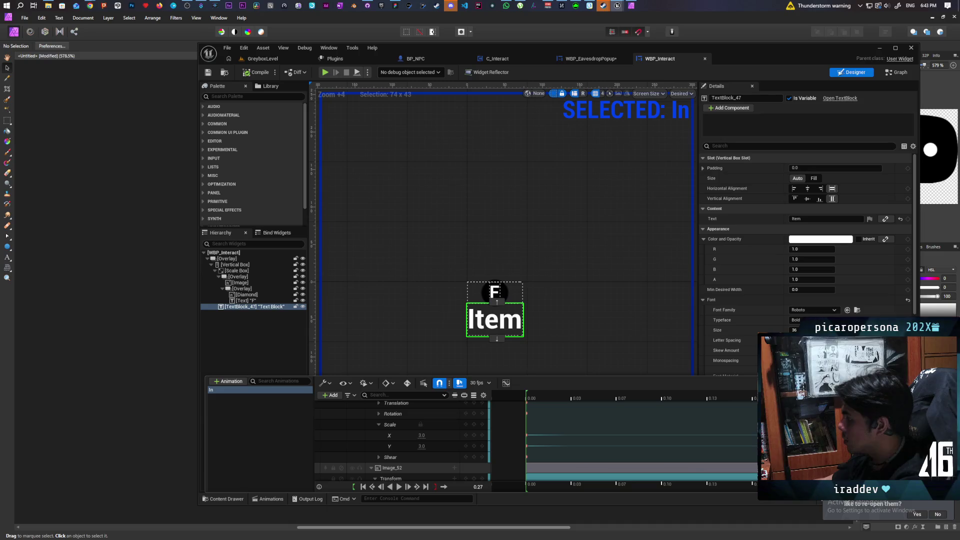
left_click(398, 486)
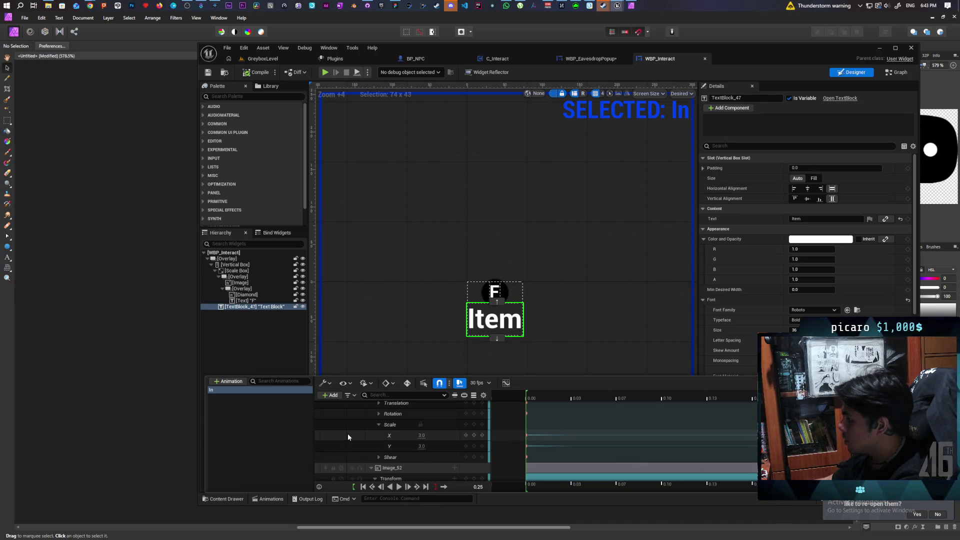
scroll(348, 434, "up", 1)
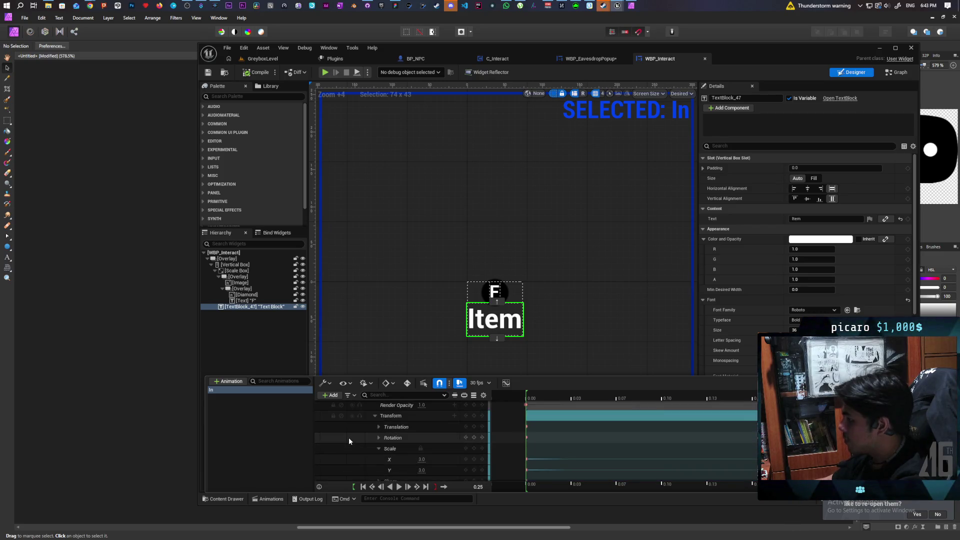
scroll(349, 438, "up", 2)
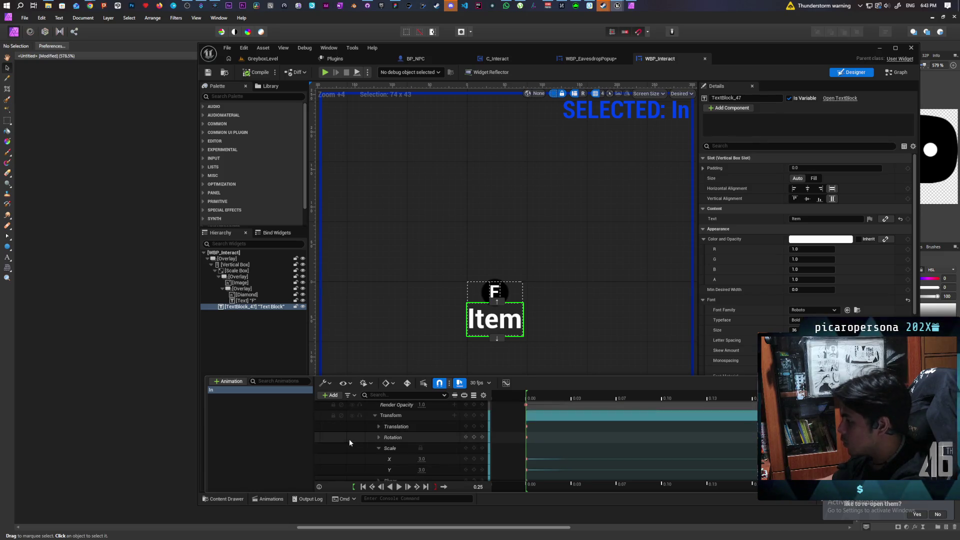
scroll(349, 439, "down", 5)
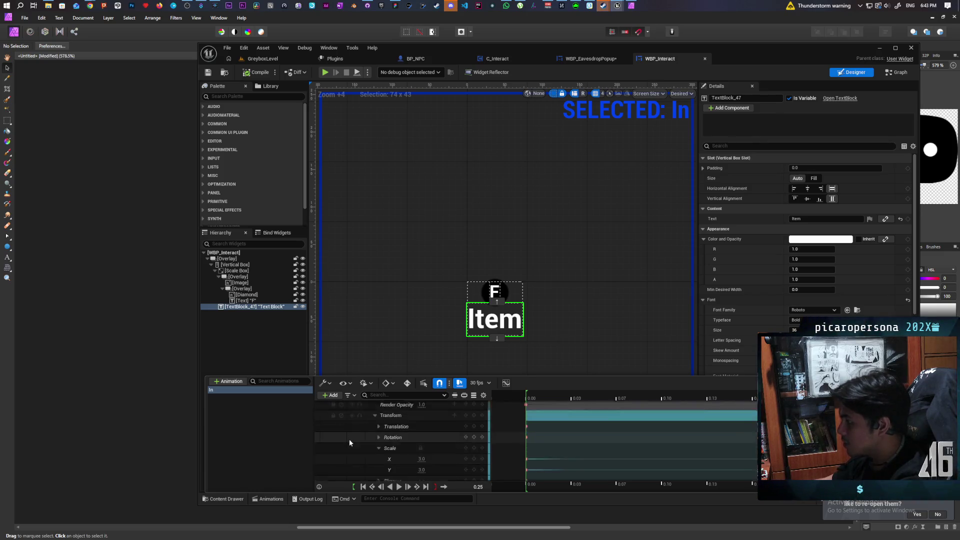
scroll(350, 443, "up", 1)
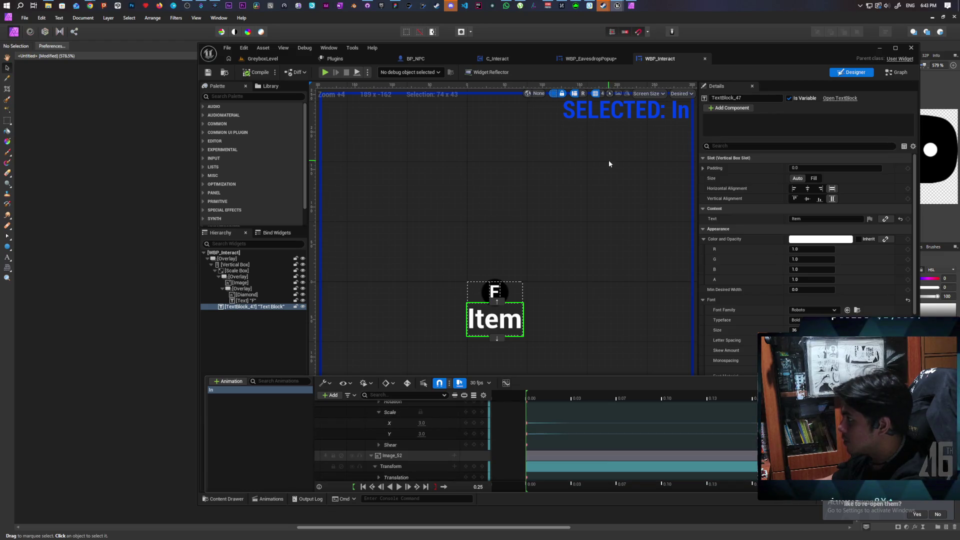
left_click(612, 59)
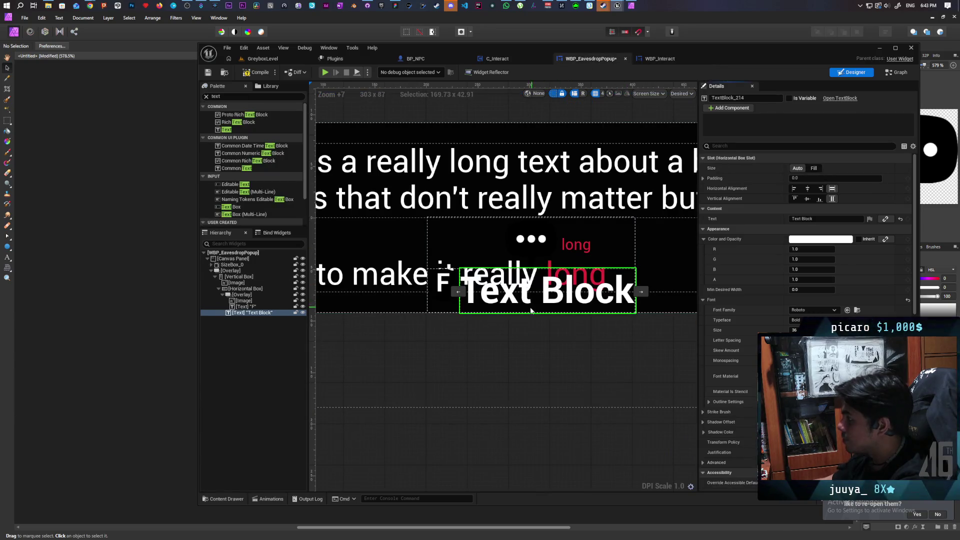
left_click(244, 295)
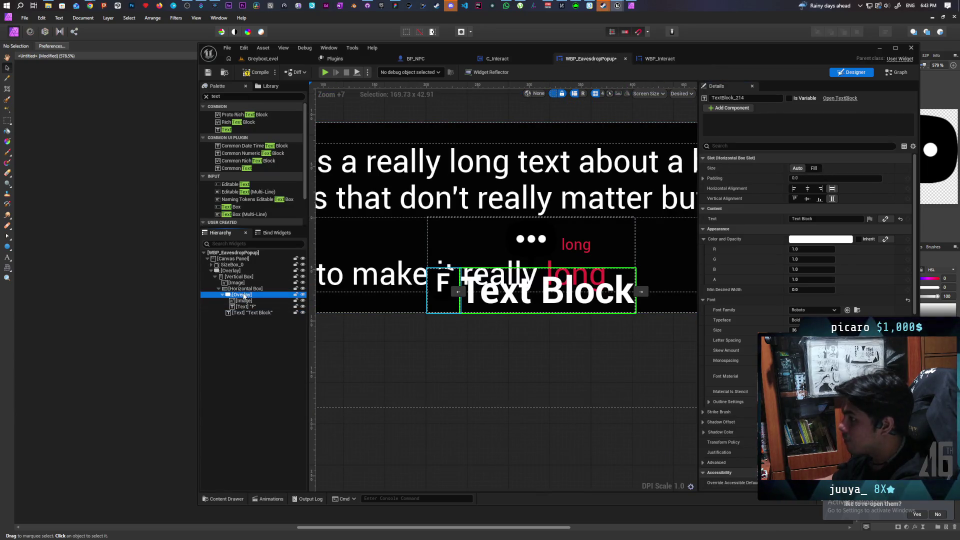
Set the F overlay's Horizontal Alignment to Center and change the Text Block's text to 'Listen'.
left_click(807, 188)
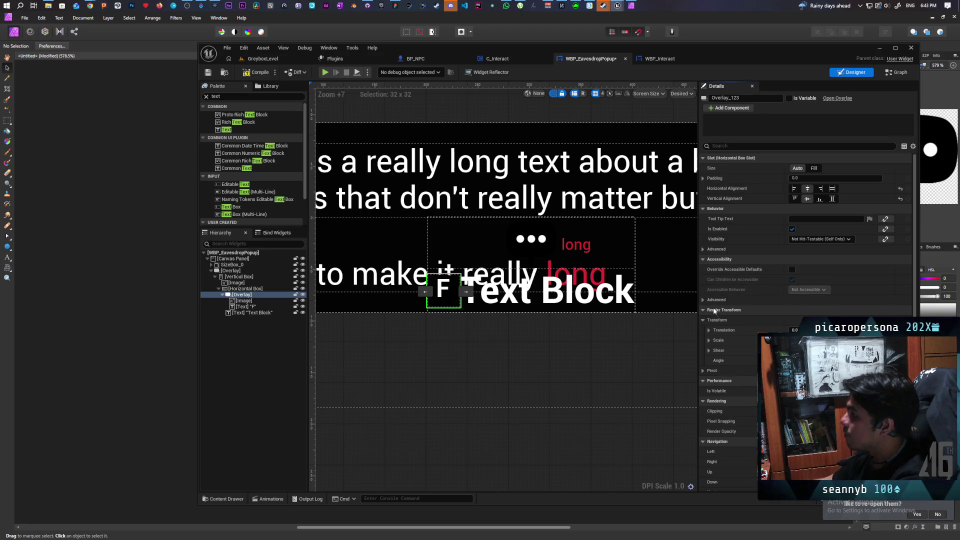
left_click(620, 297)
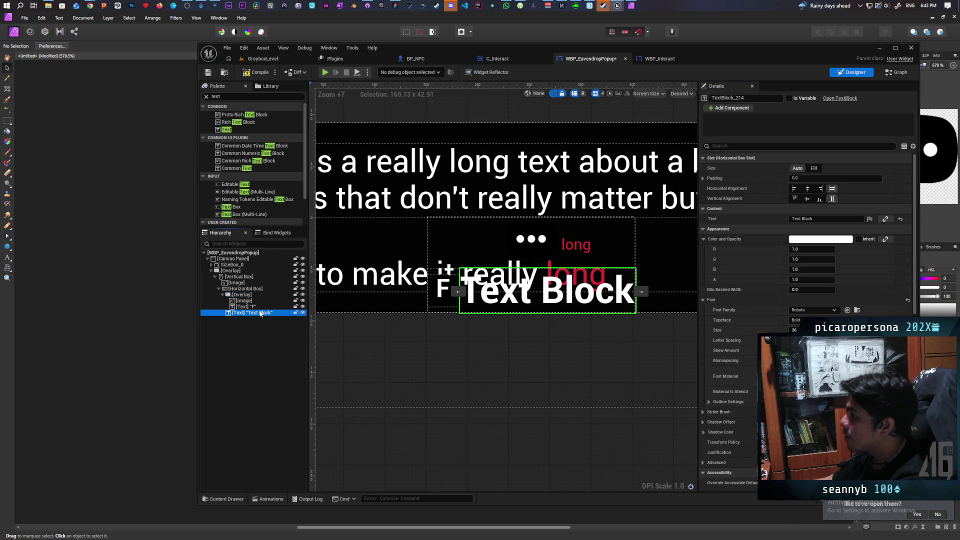
left_click(799, 219)
type("Li")
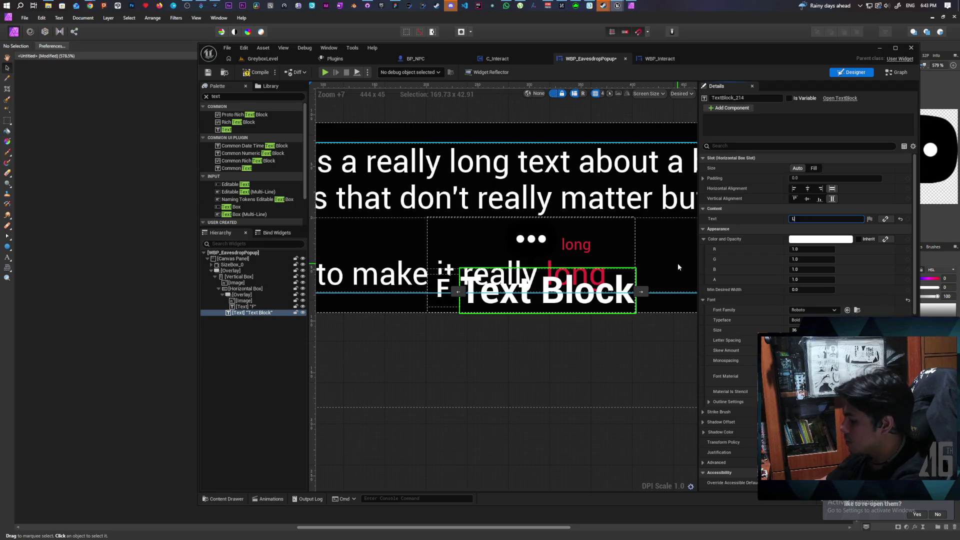
type("sten")
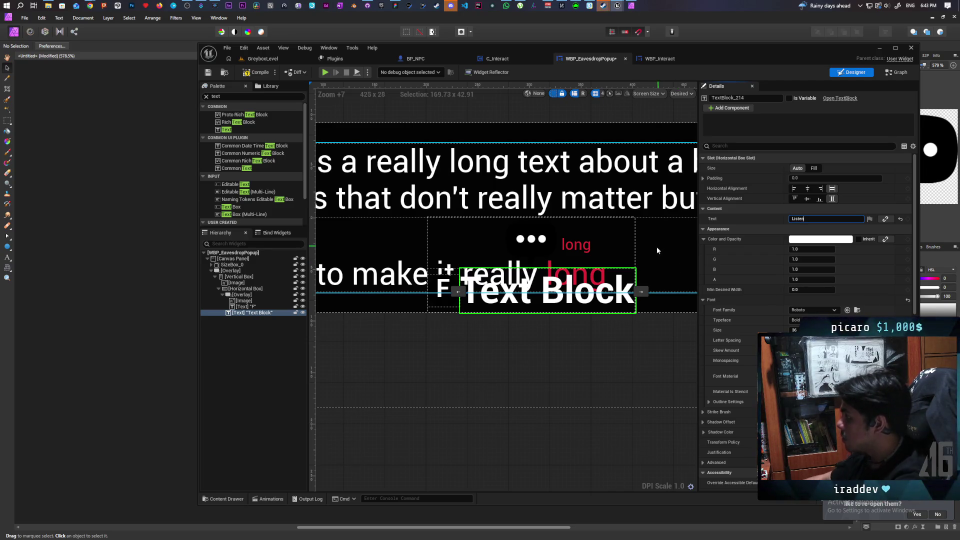
key("Return")
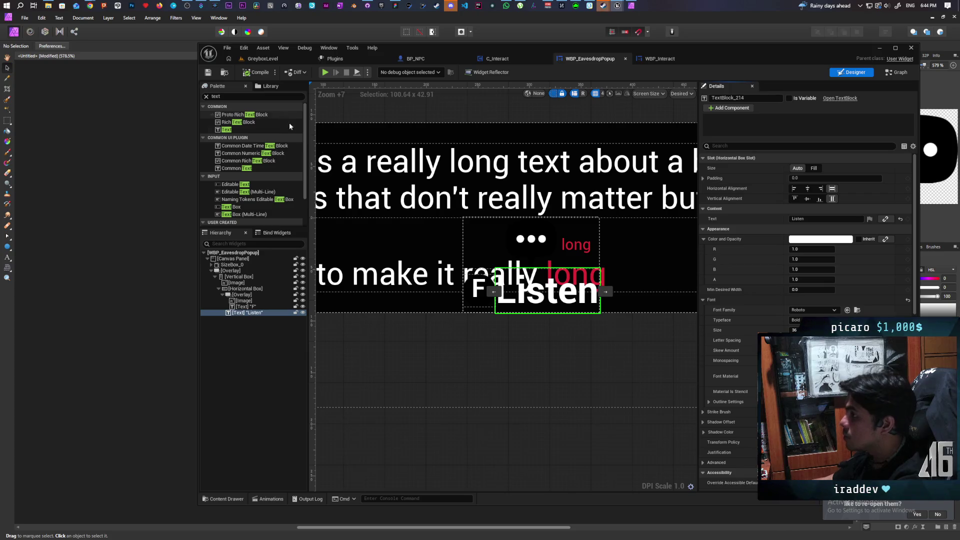
Create a new widget animation named 'In' and select it for editing.
left_click(264, 499)
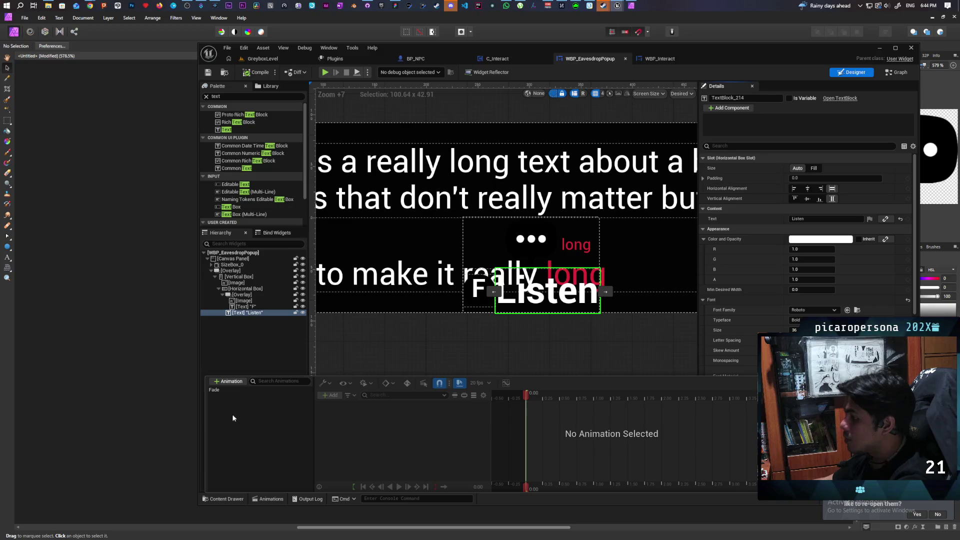
left_click(233, 381)
type("In")
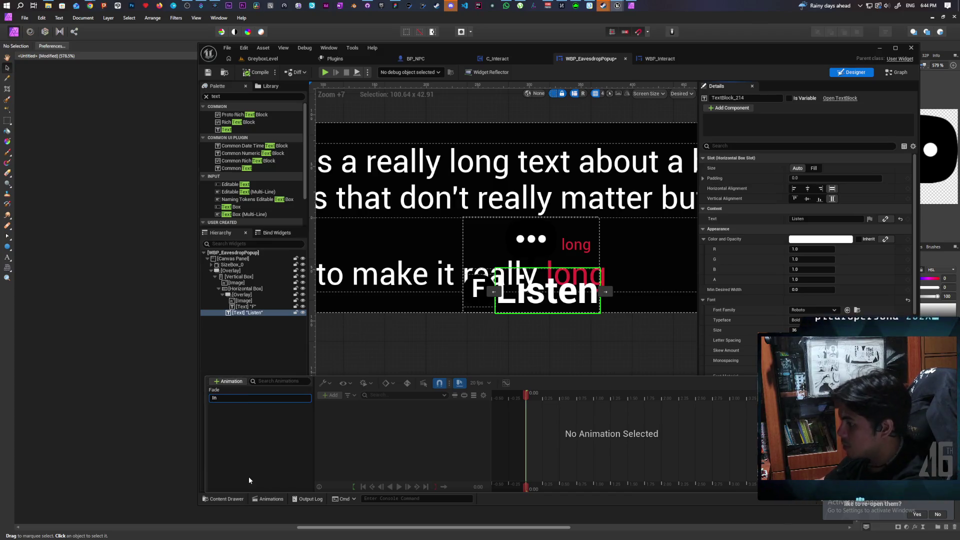
key("Return")
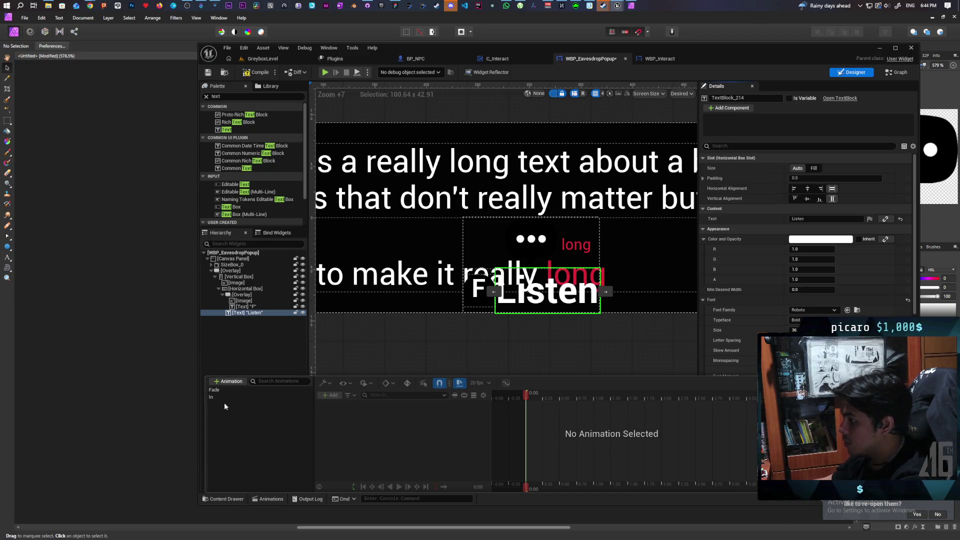
left_click(223, 395)
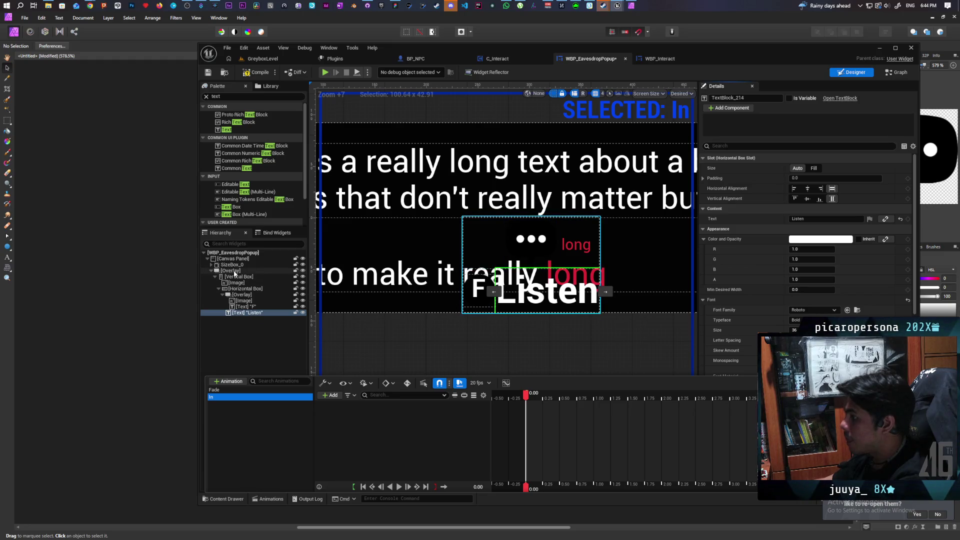
left_click(253, 312)
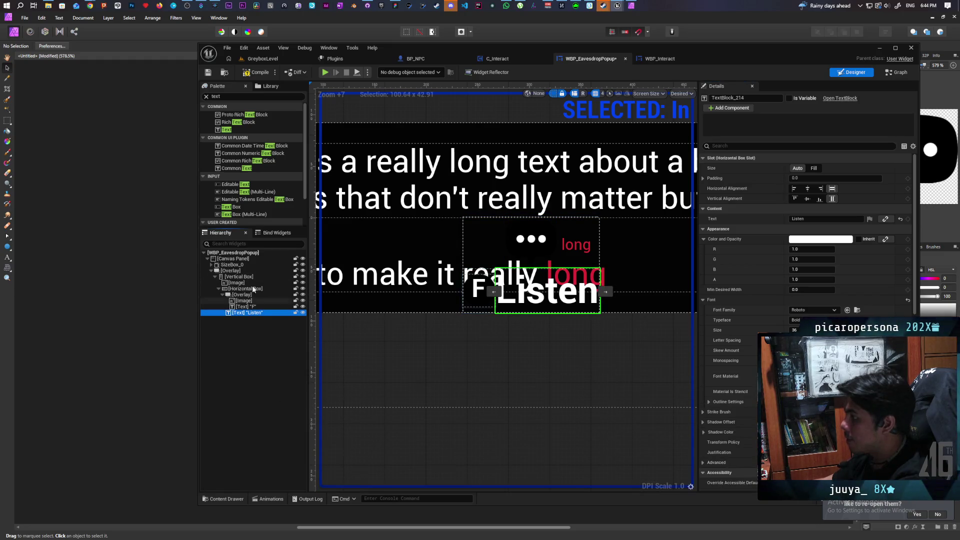
Add the popup's root overlay to the In animation with a Transform track.
left_click(231, 271)
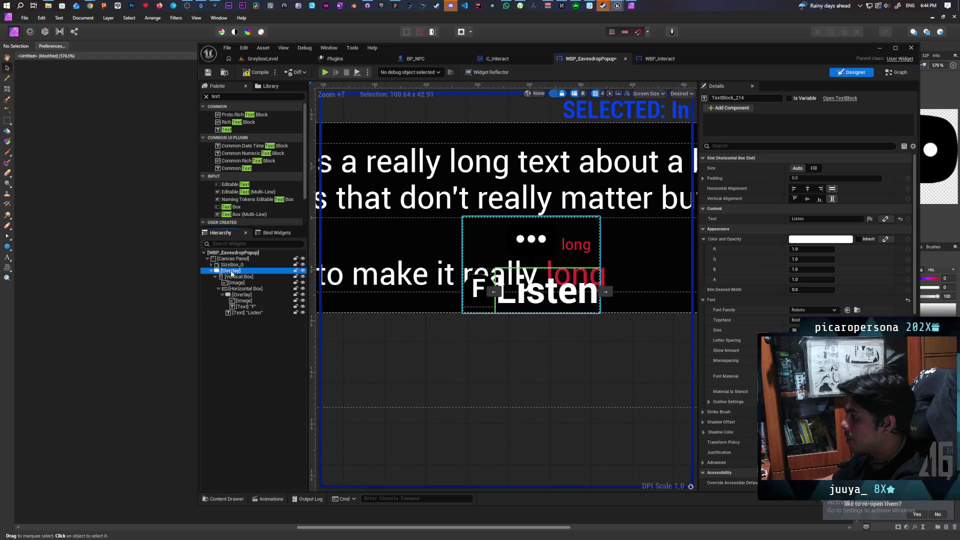
left_click(261, 500)
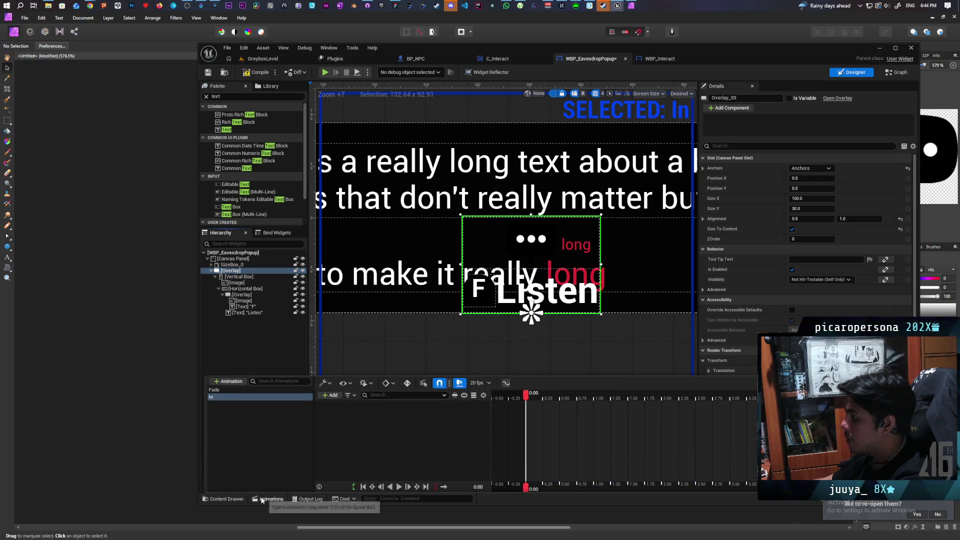
left_click(331, 395)
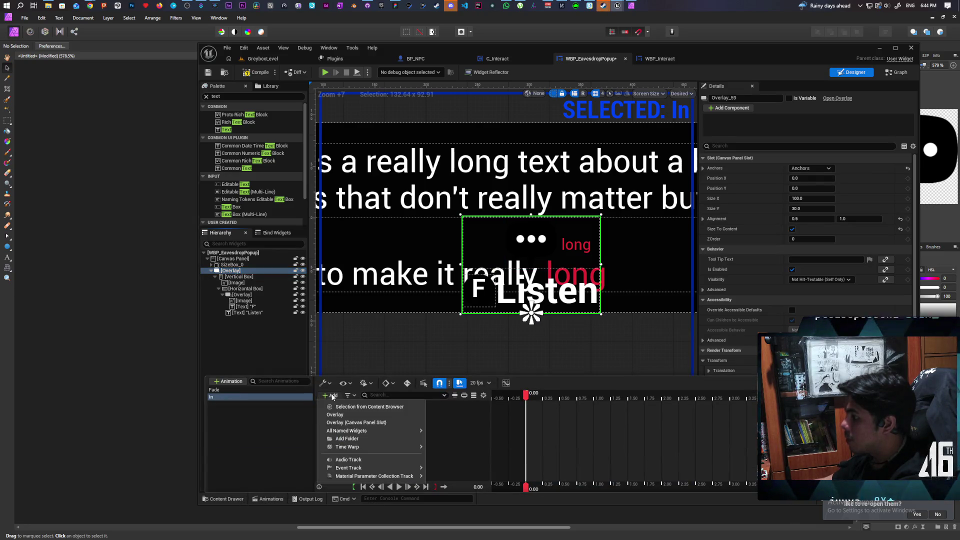
left_click(349, 415)
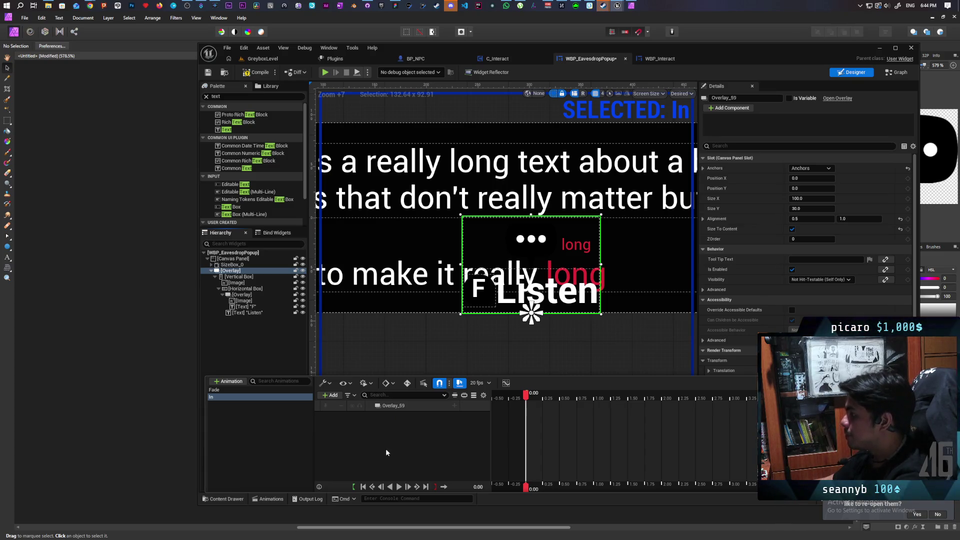
left_click(454, 405)
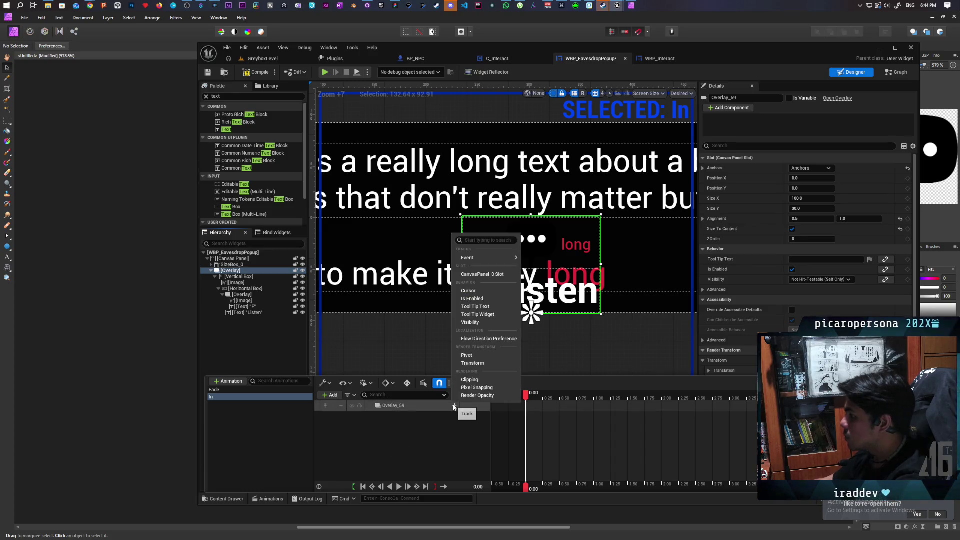
left_click(479, 362)
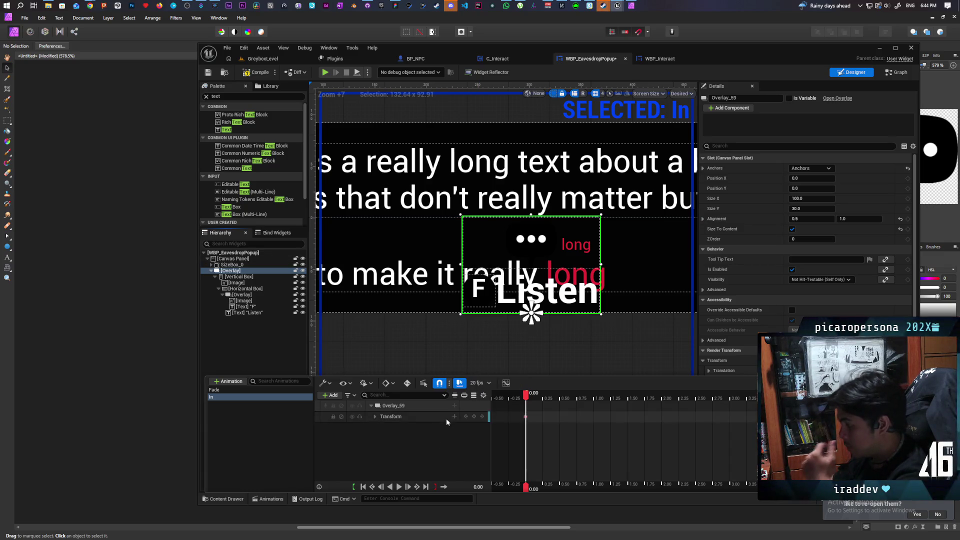
Key Overlay_59's Translation Y at 42.45 at 0.00 and 0 at 0.25.
left_click(375, 416)
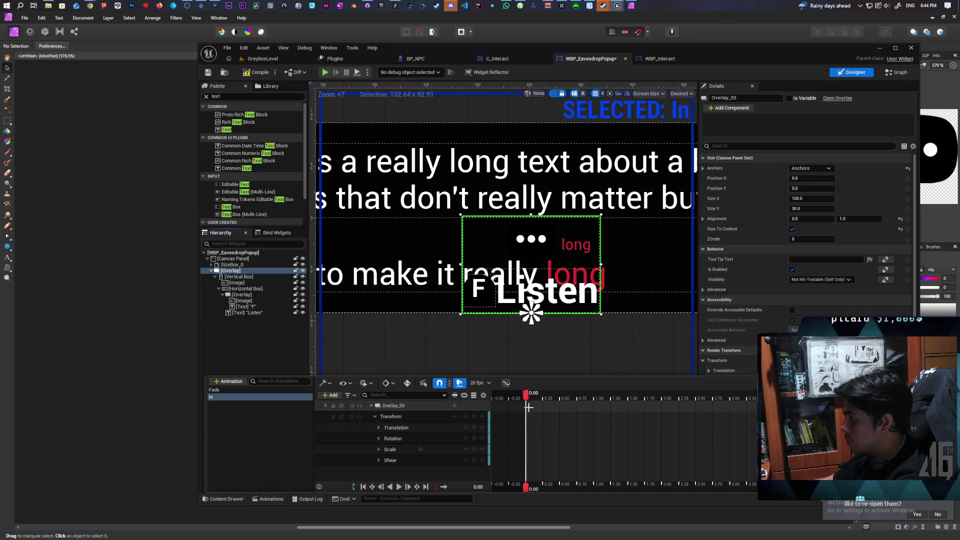
left_click_drag(528, 407, 523, 409)
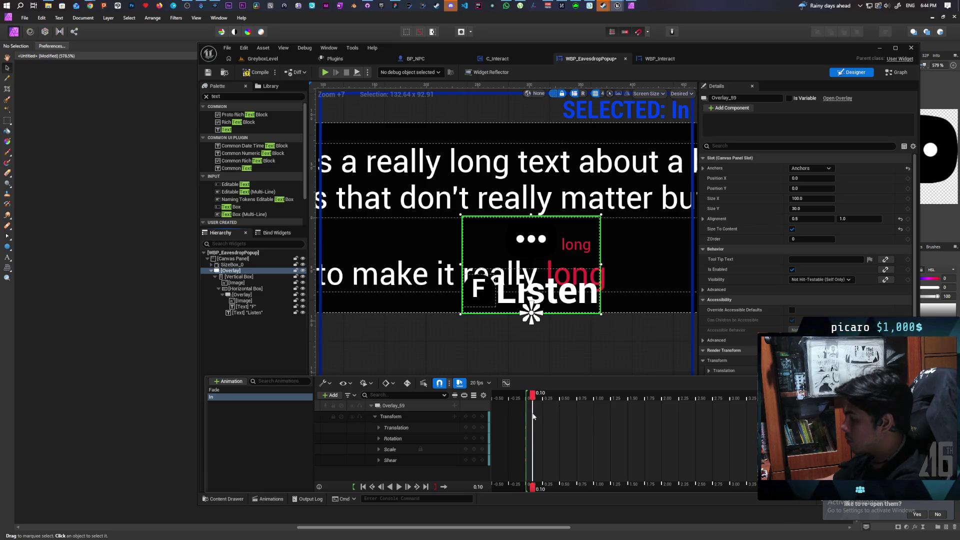
left_click_drag(523, 418, 544, 425)
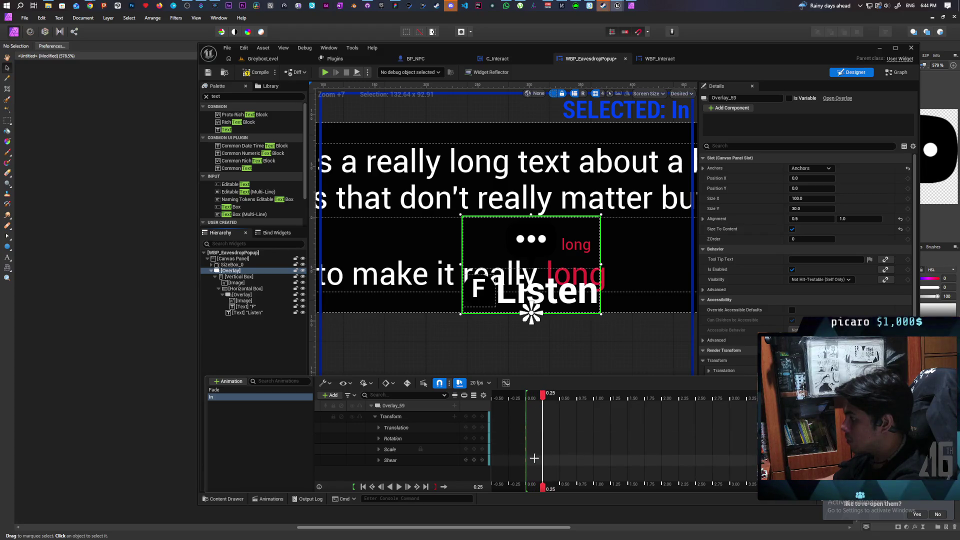
left_click(473, 427)
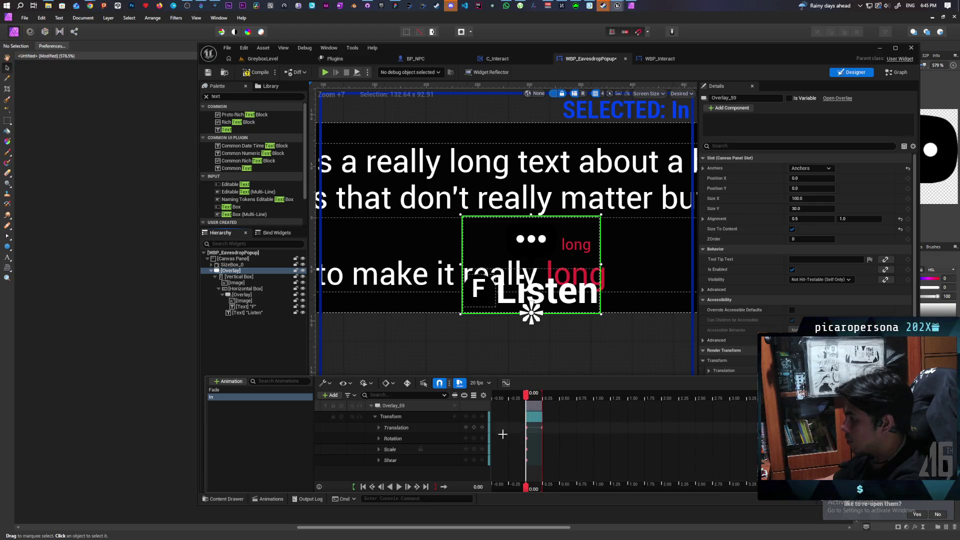
left_click(379, 427)
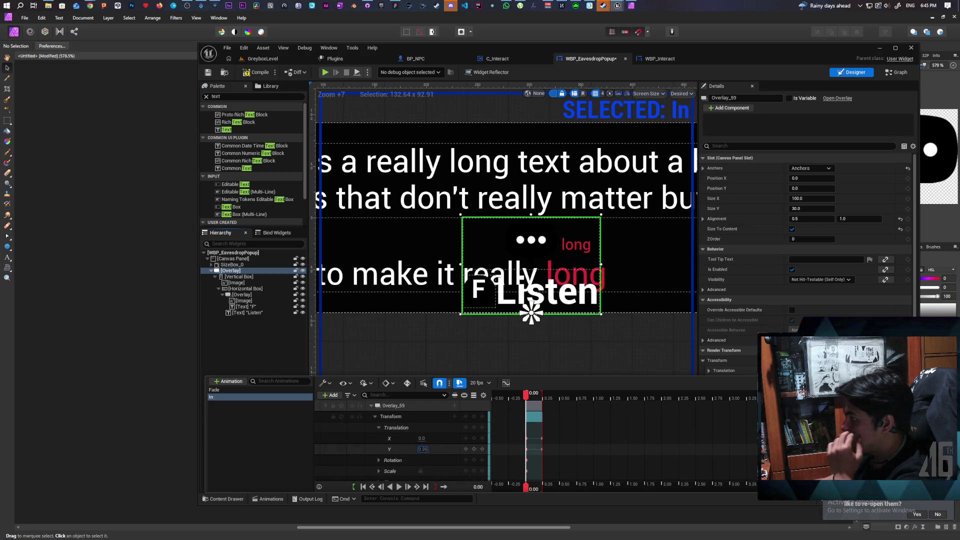
left_click_drag(419, 449, 456, 449)
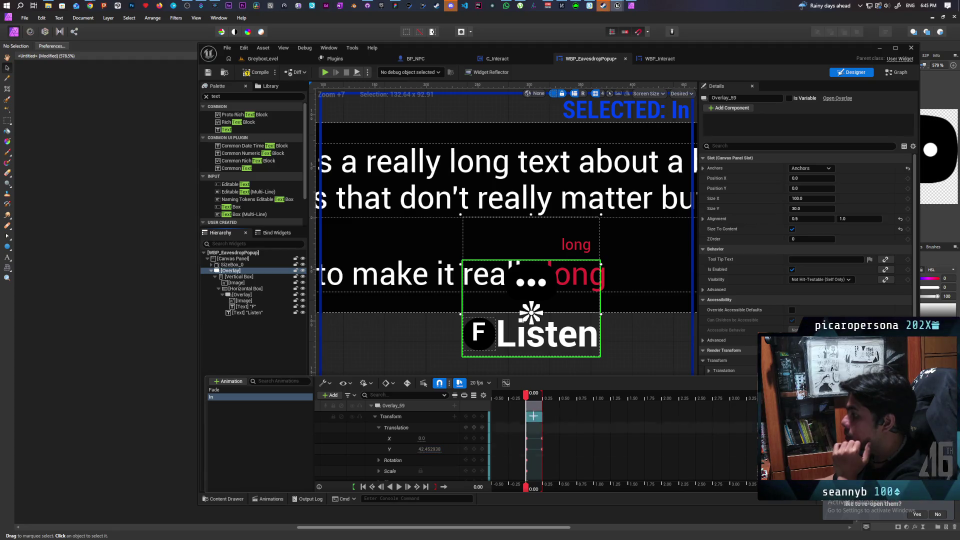
Scrub and play the In animation to check the upward slide, then hide the timeline.
mouse_move(526, 394)
left_mouse_down()
mouse_move(544, 406)
mouse_move(527, 407)
left_mouse_up()
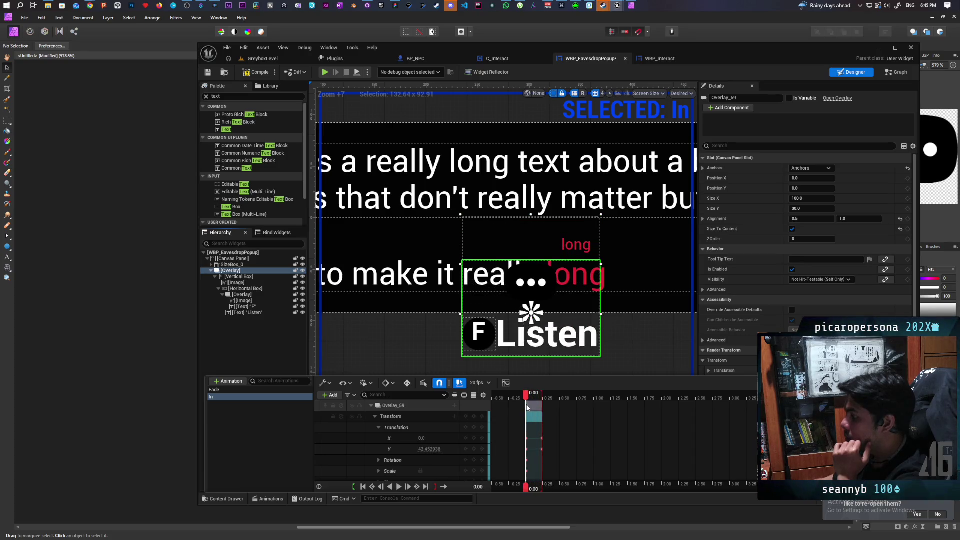
left_click(399, 487)
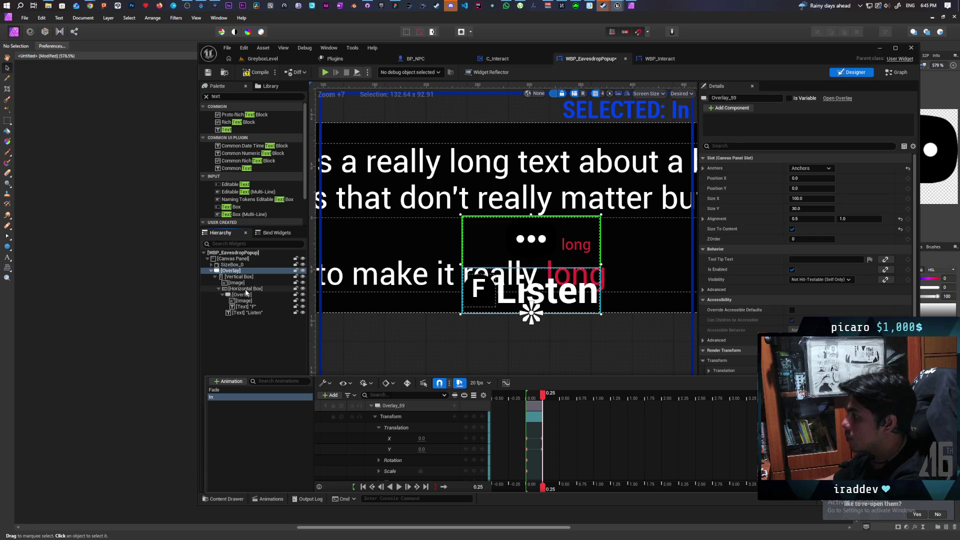
key("ctrl+shift+space")
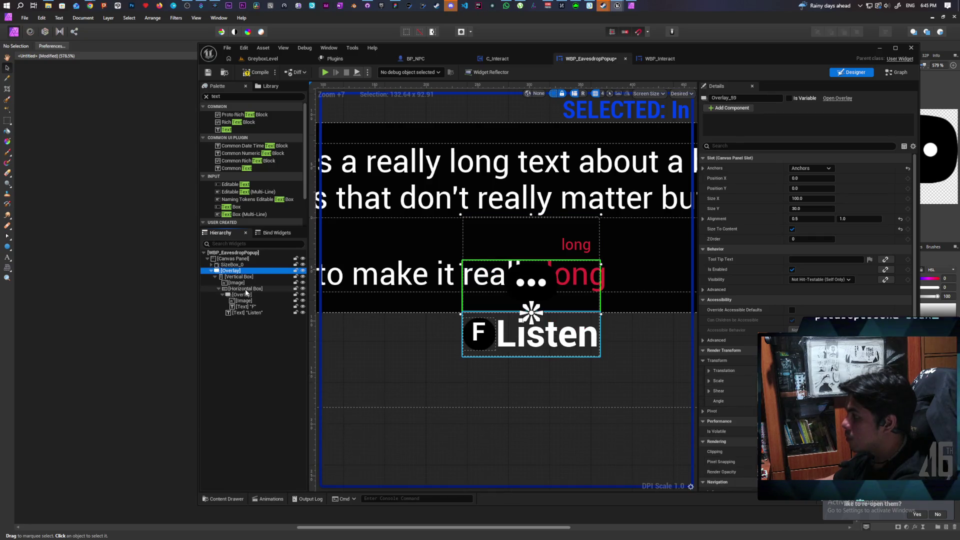
Add HorizontalBox_52 to the In animation with a Render Opacity track.
left_click(280, 498)
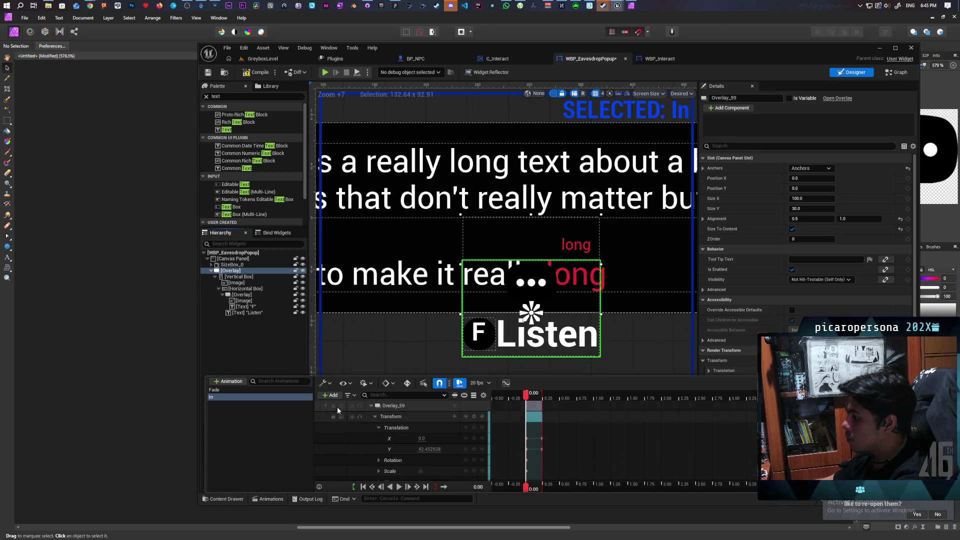
left_click(331, 395)
mouse_move(360, 430)
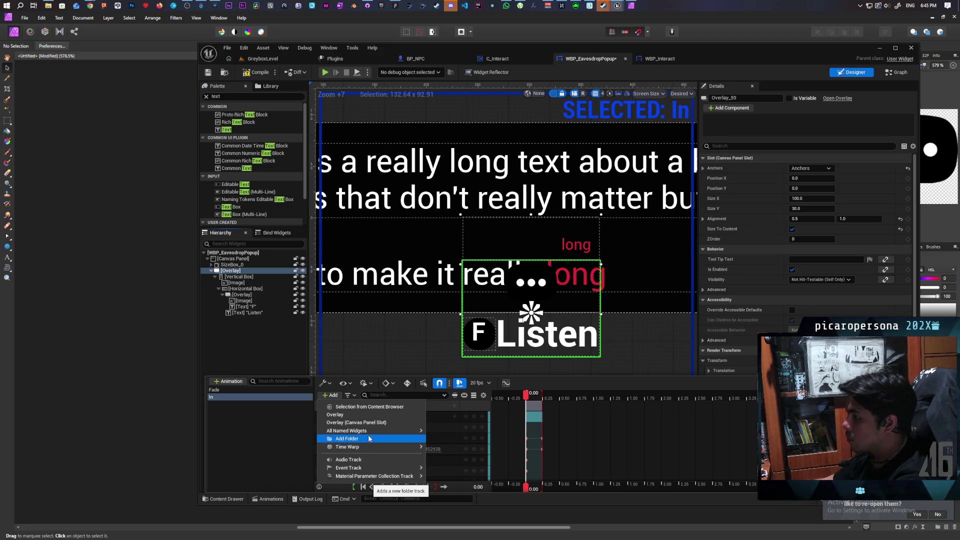
left_click(245, 289)
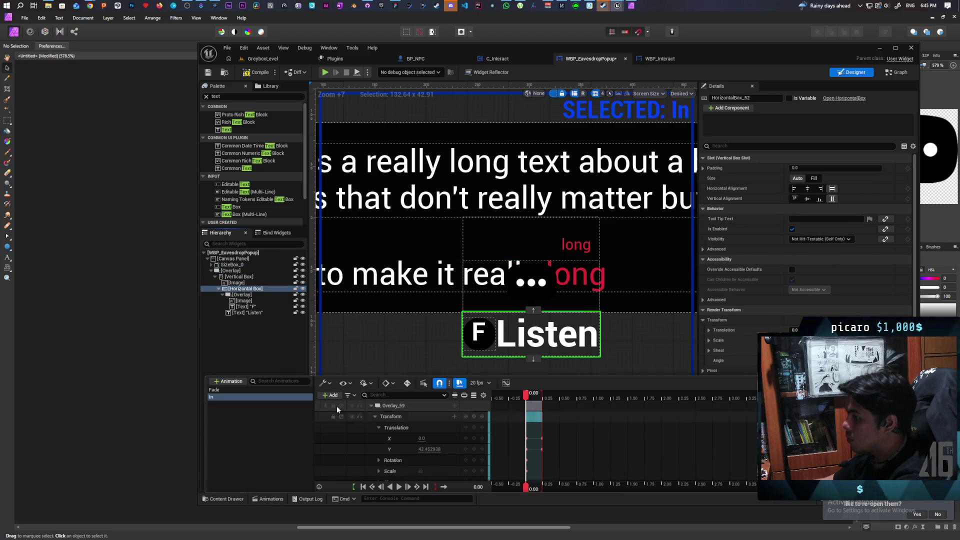
left_click(330, 395)
left_click(357, 417)
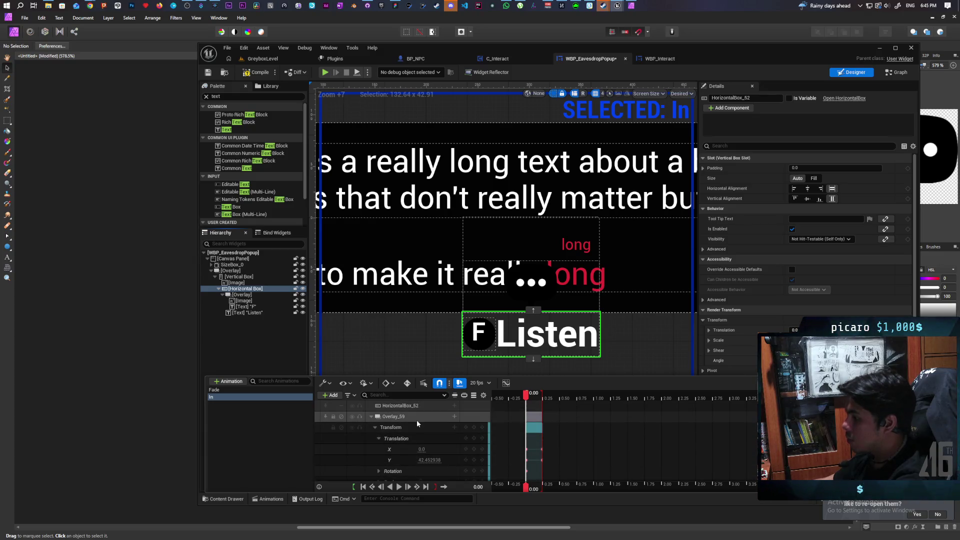
left_click(455, 407)
left_click(475, 397)
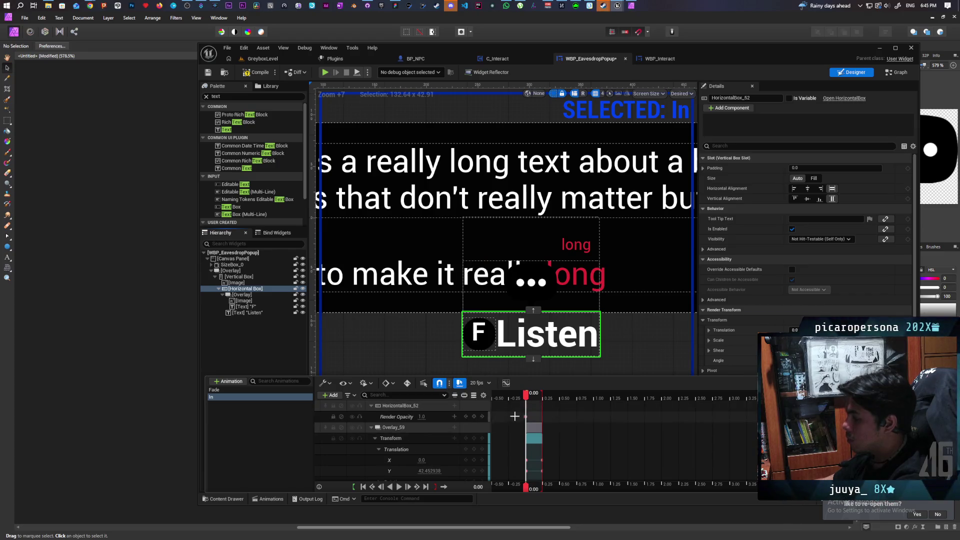
Key Render Opacity at 1.0 at 0.25 and 0 at 0.00, then hide the timeline.
left_click_drag(529, 397, 543, 405)
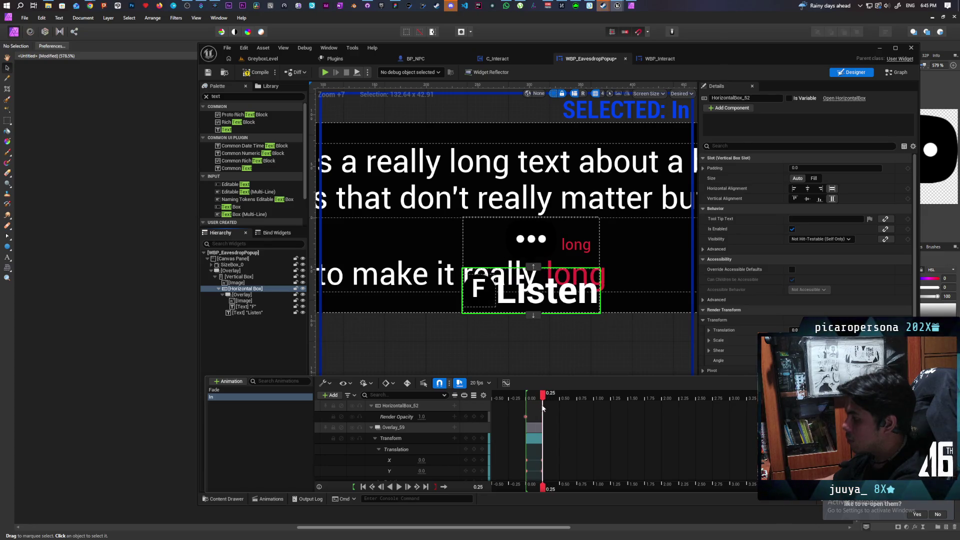
left_click(473, 417)
left_click_drag(542, 395, 525, 397)
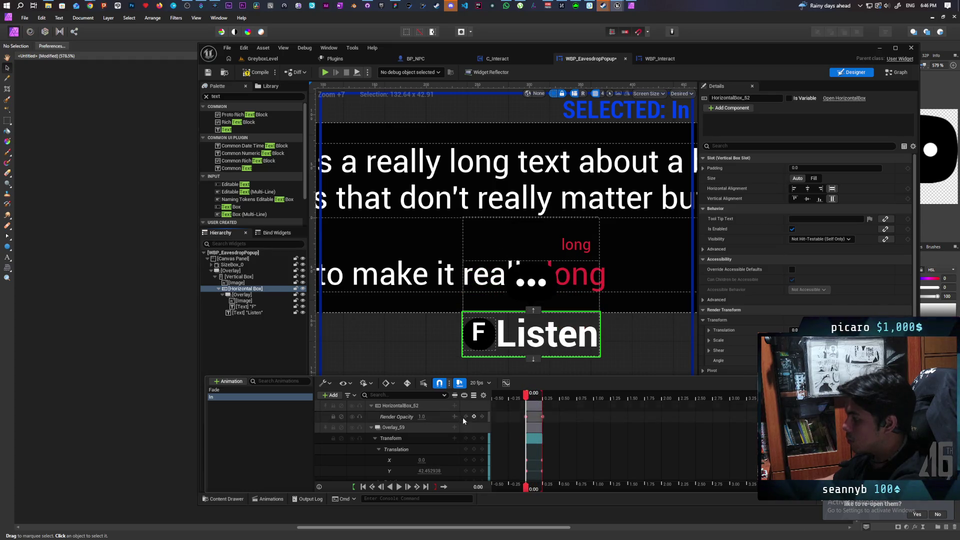
type("0")
key("Return")
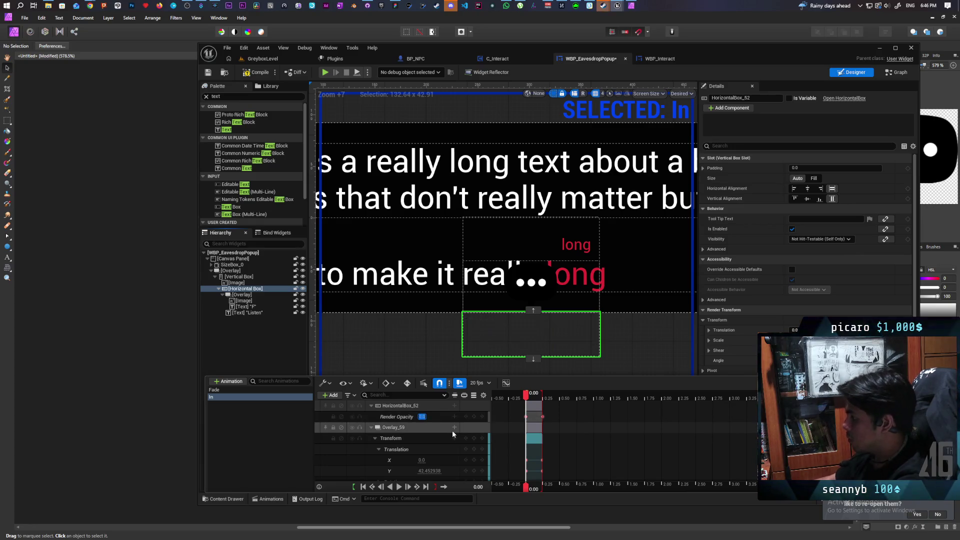
left_click(277, 499)
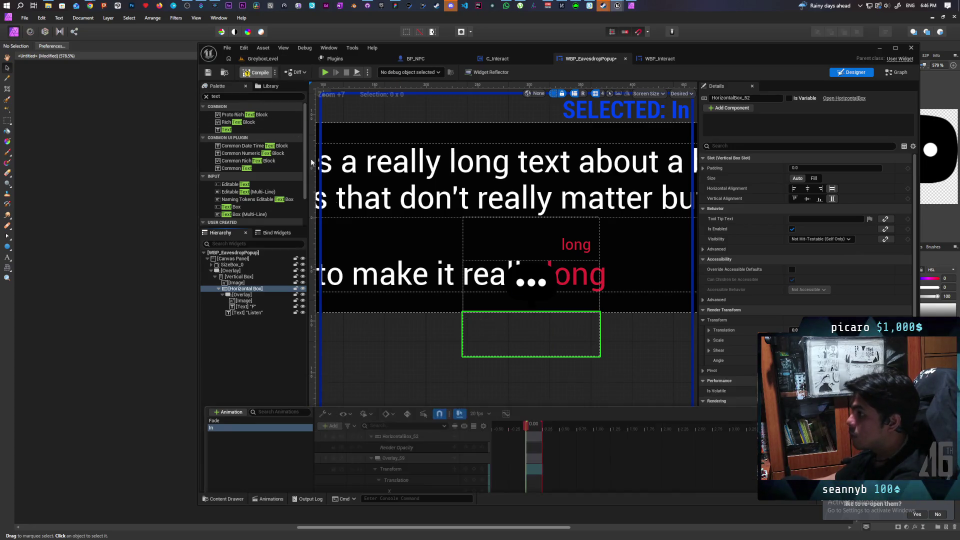
Play the In animation forward and in reverse repeatedly to check the slide and fade.
left_click(272, 499)
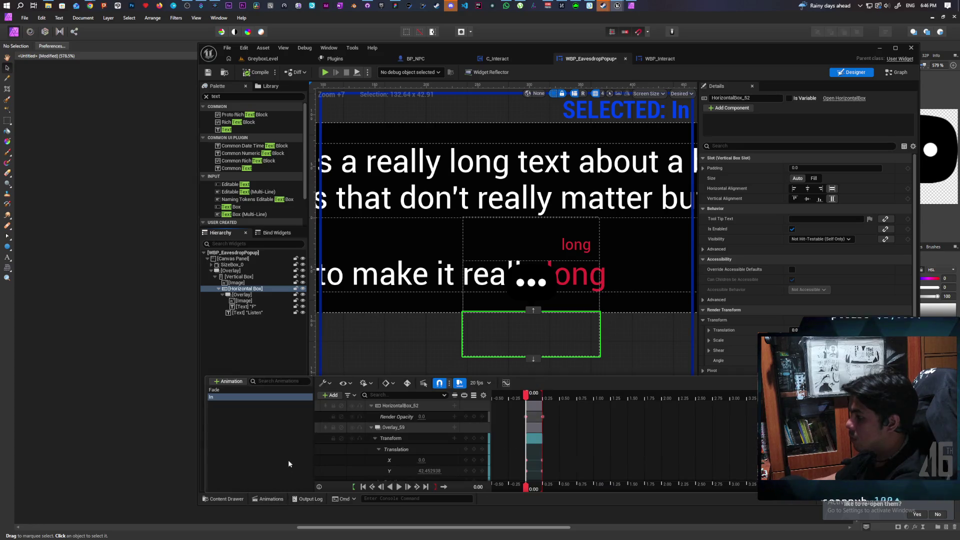
left_click(398, 487)
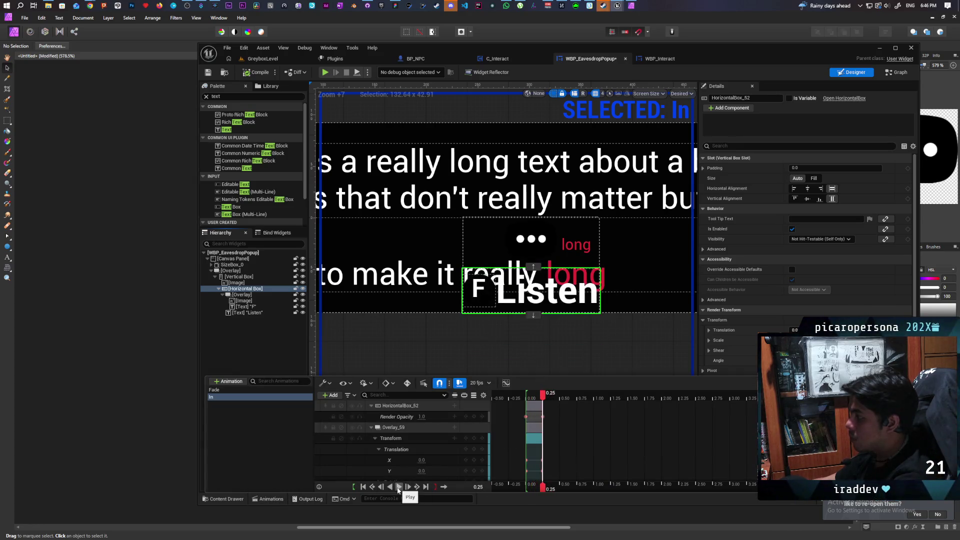
left_click(398, 488)
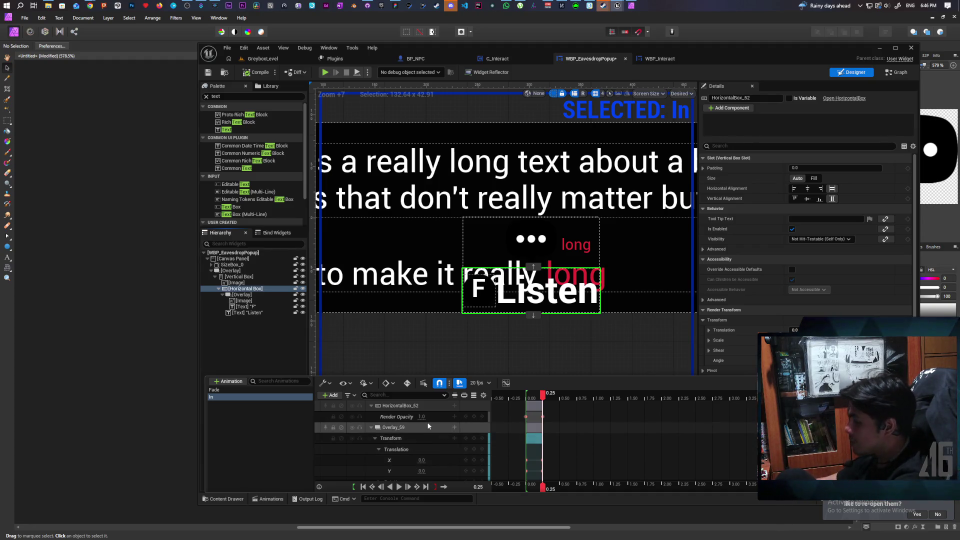
left_click(399, 487)
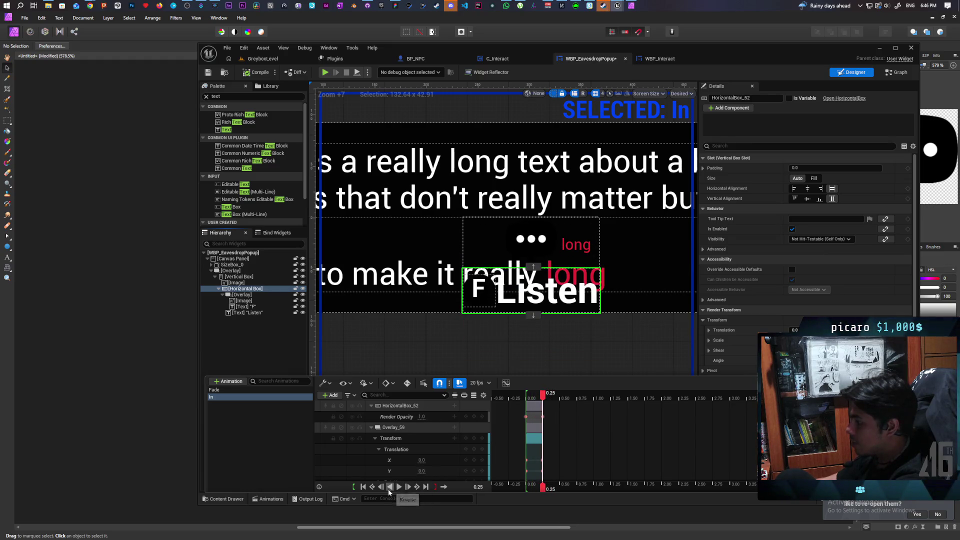
left_click(389, 487)
left_click(398, 488)
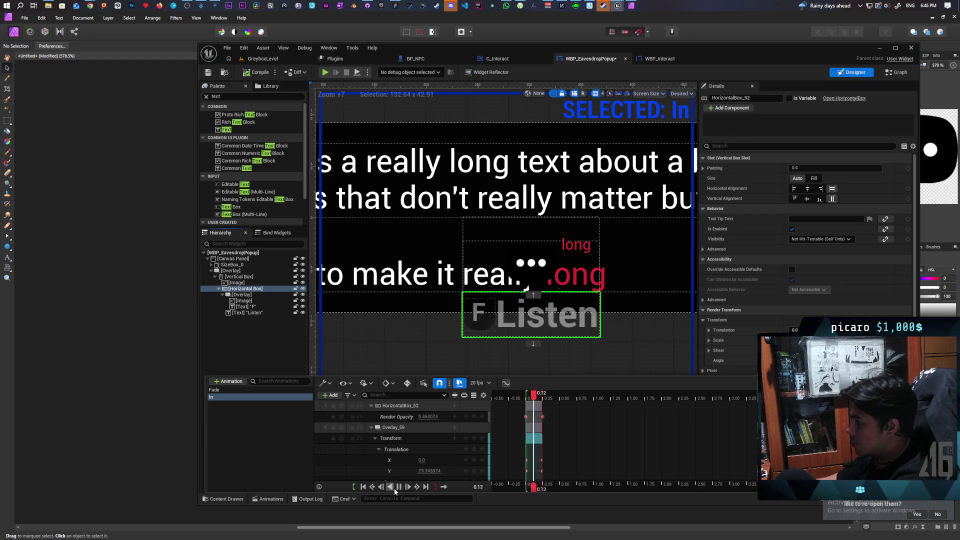
left_click(390, 487)
left_click(398, 487)
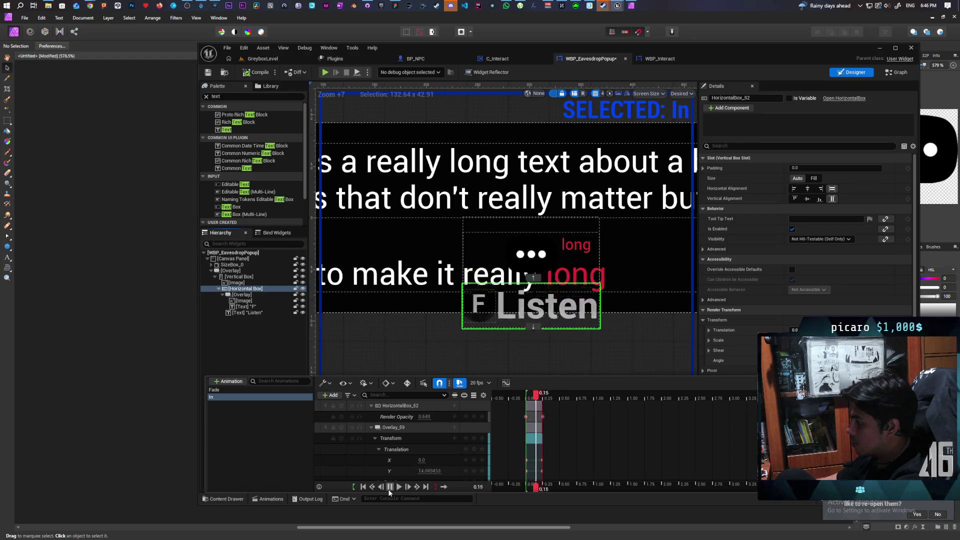
left_click(389, 488)
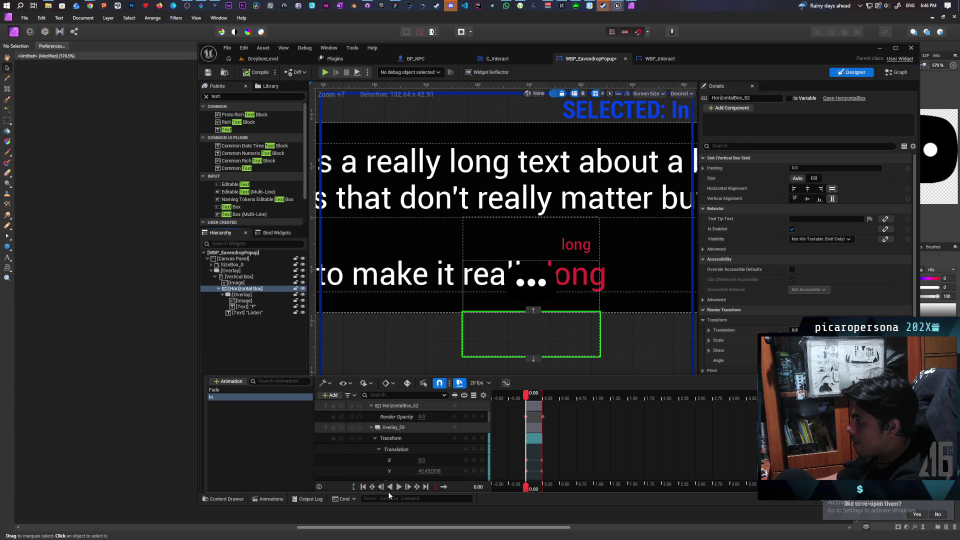
left_click(399, 487)
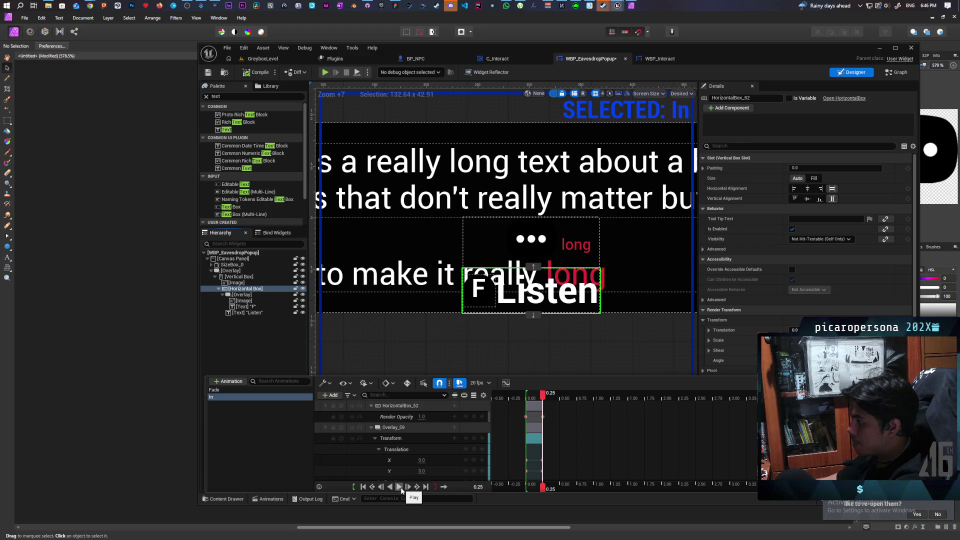
left_click(390, 487)
left_click(397, 488)
left_click(390, 486)
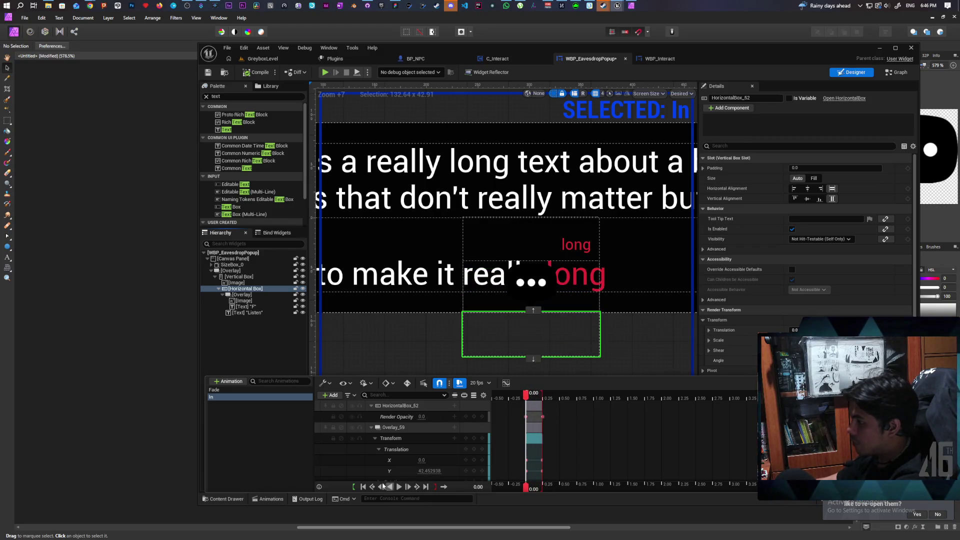
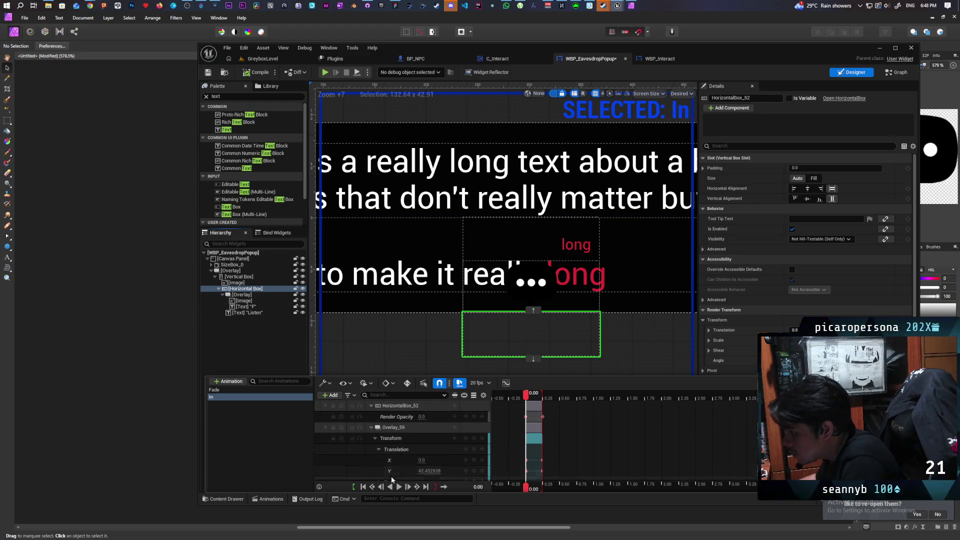
Drag the F Listen Horizontal Box down 42.45 below the text bubble and save WBP_EavesdropPopup.
left_click(430, 471)
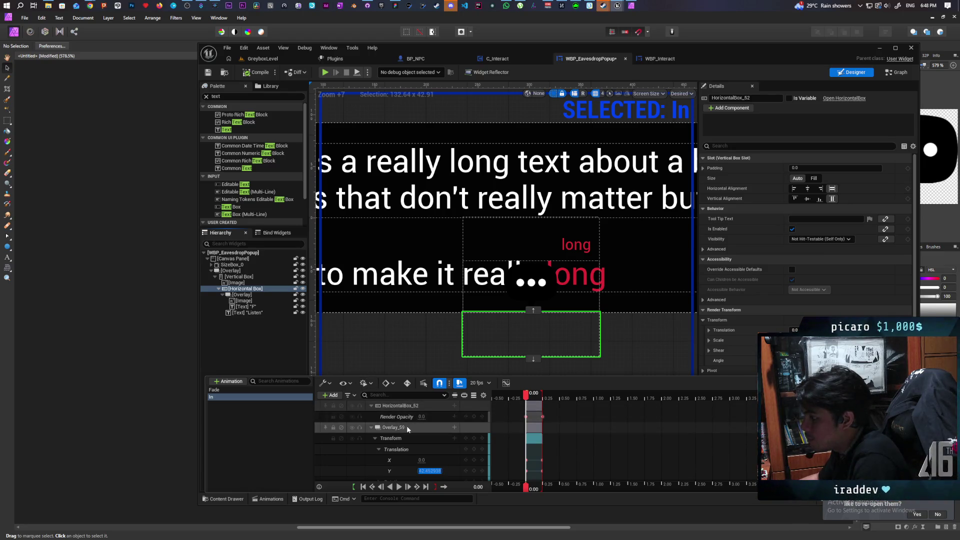
left_click(245, 289)
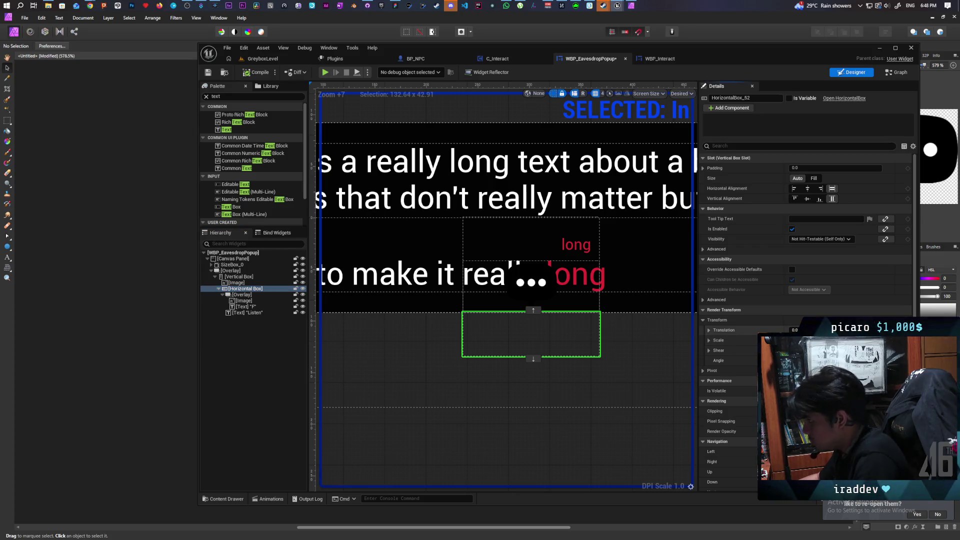
left_click_drag(840, 330, 860, 330)
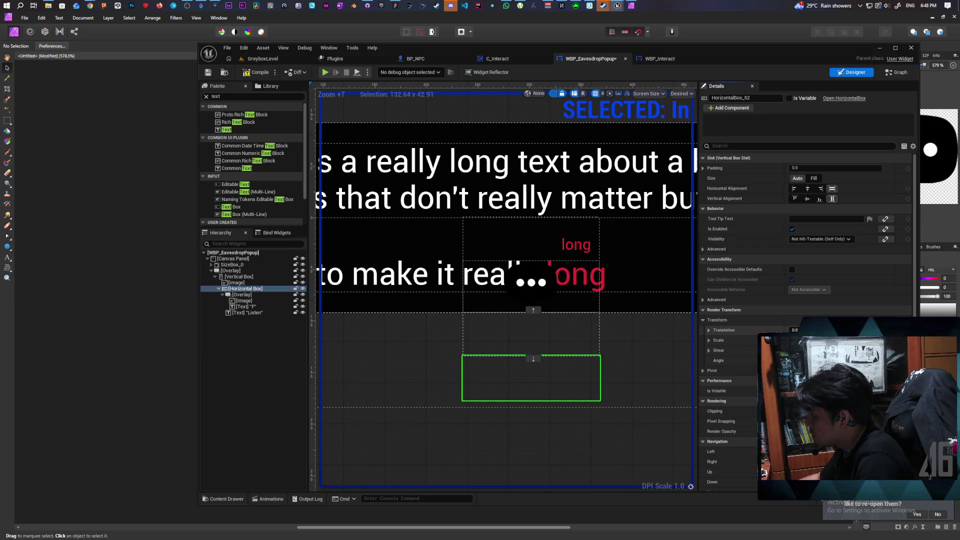
left_click(268, 499)
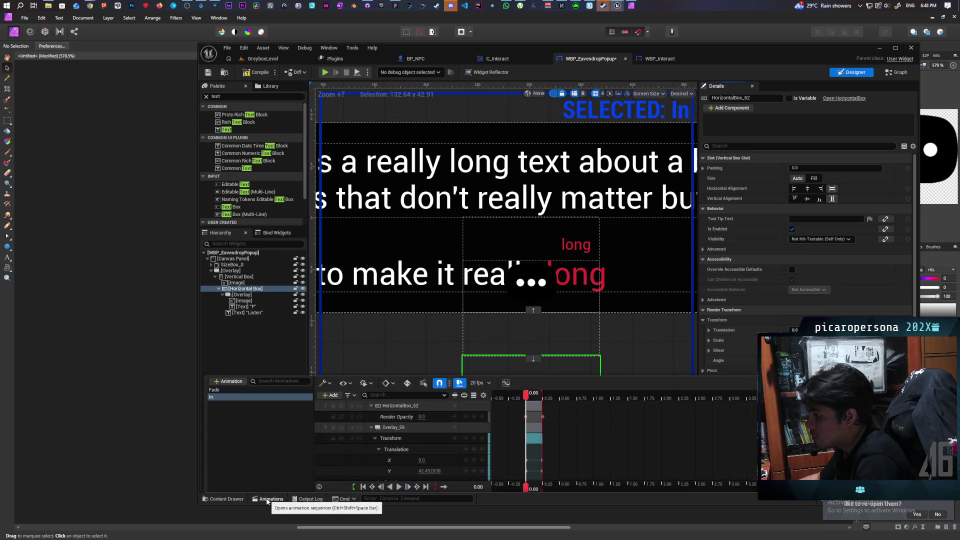
left_click(243, 452)
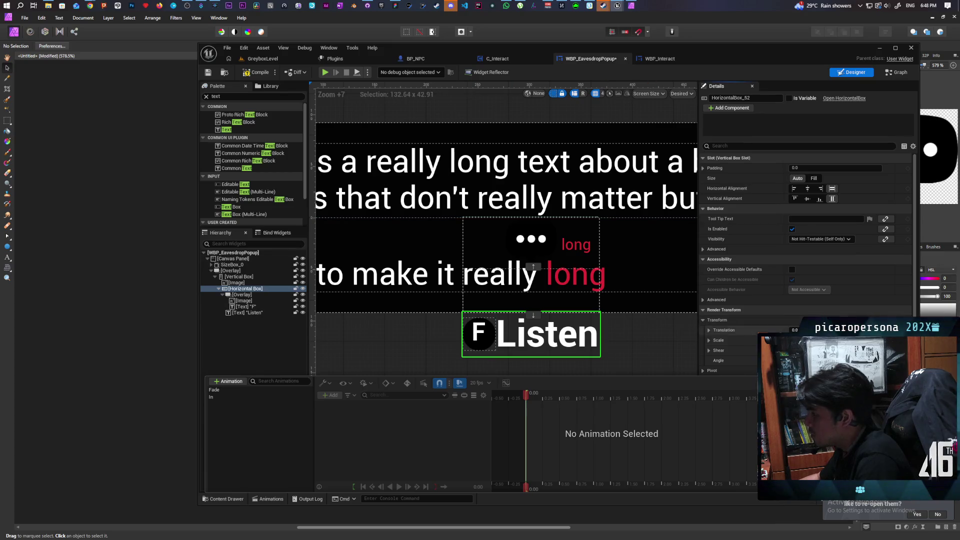
left_click(245, 289)
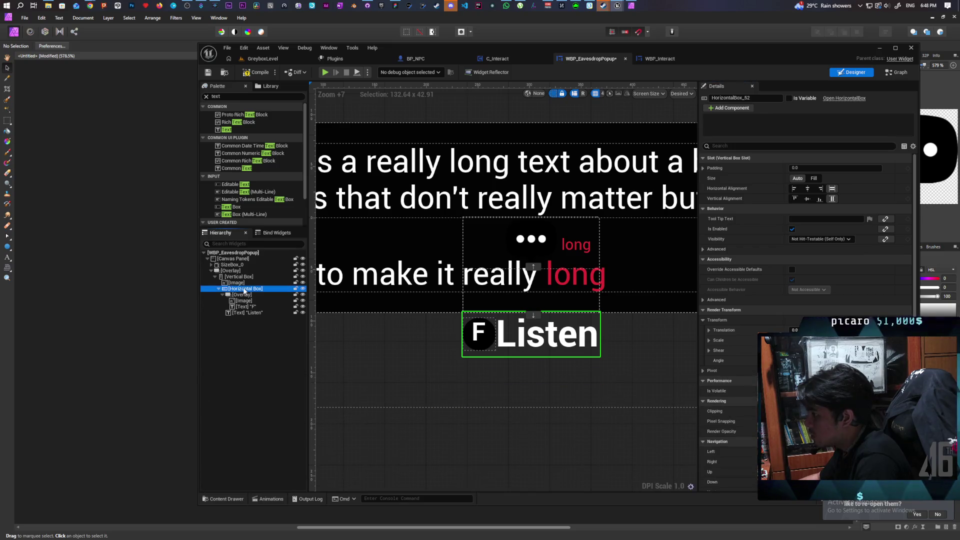
scroll(804, 300, "down", 1)
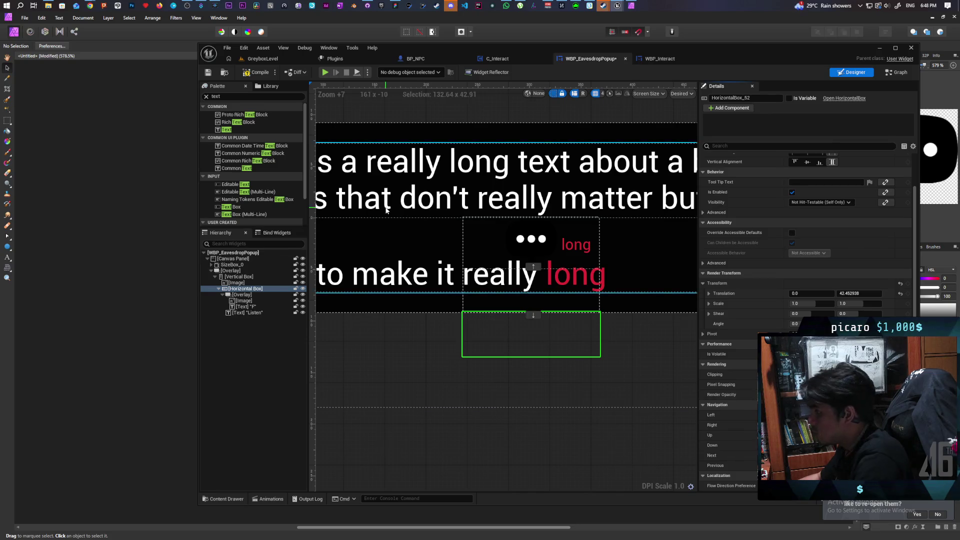
key("ctrl+s")
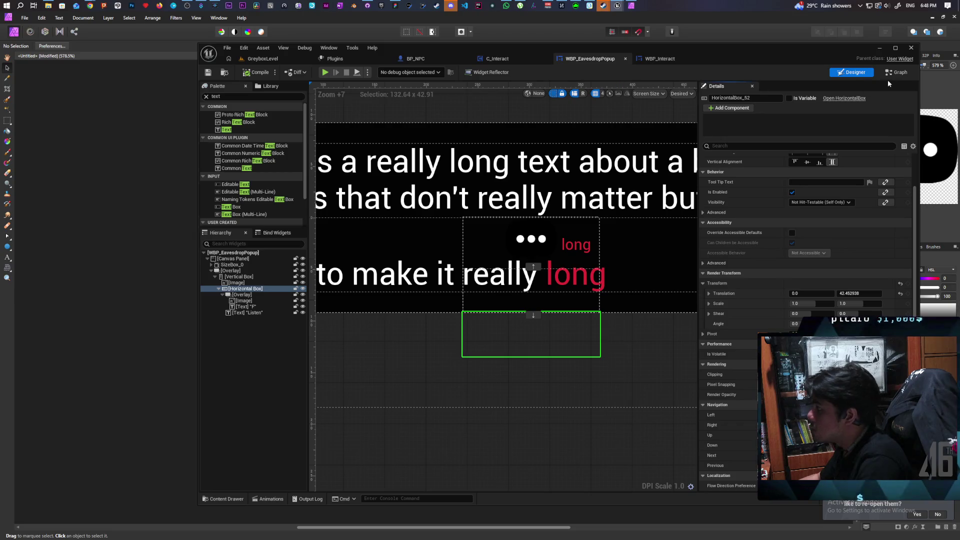
left_click(896, 73)
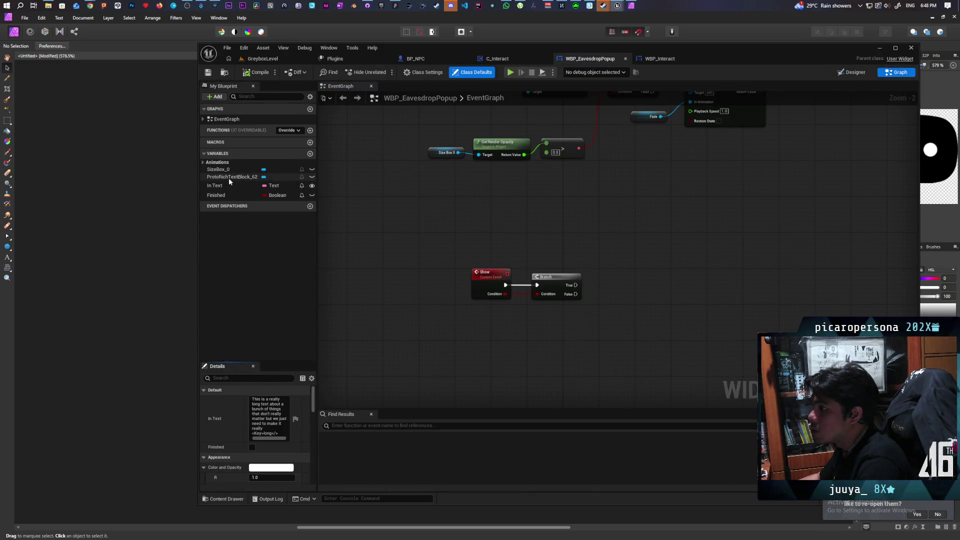
Add a Play Animation Forward node for the In animation on the Branch's True output.
left_click(203, 162)
mouse_move(213, 177)
left_mouse_down()
mouse_move(596, 342)
mouse_move(560, 328)
mouse_move(506, 223)
mouse_move(620, 223)
left_mouse_up()
left_click(569, 334)
scroll(557, 330, "up", 2)
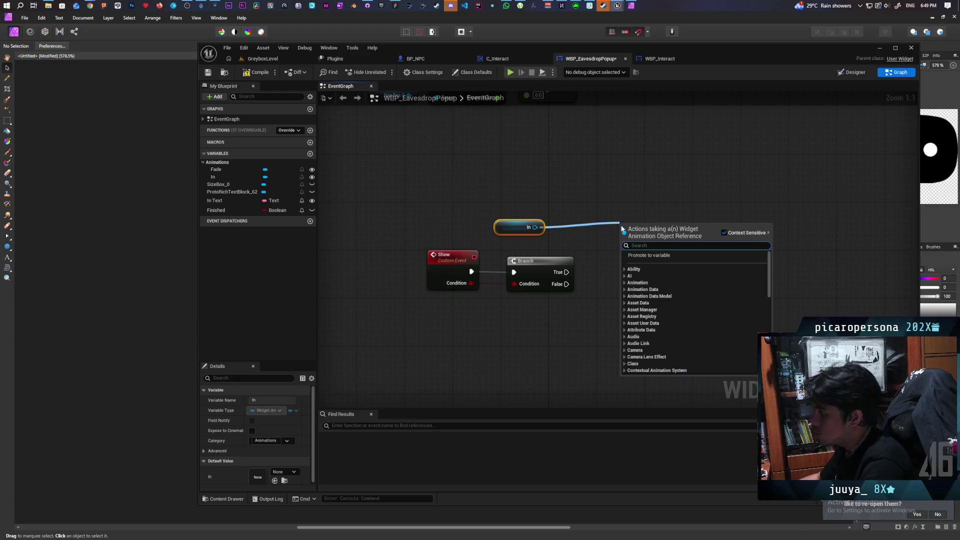
type("play for")
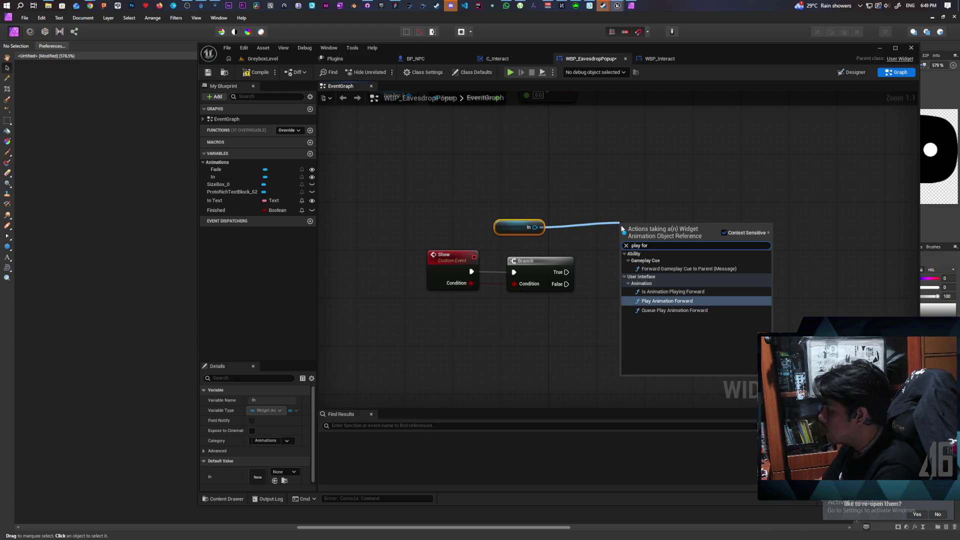
left_click(693, 302)
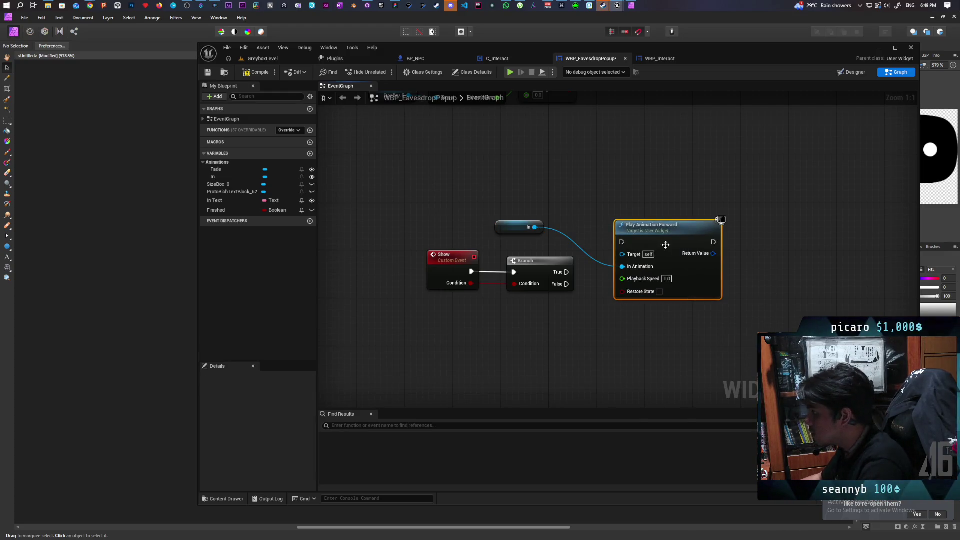
left_click_drag(564, 272, 622, 241)
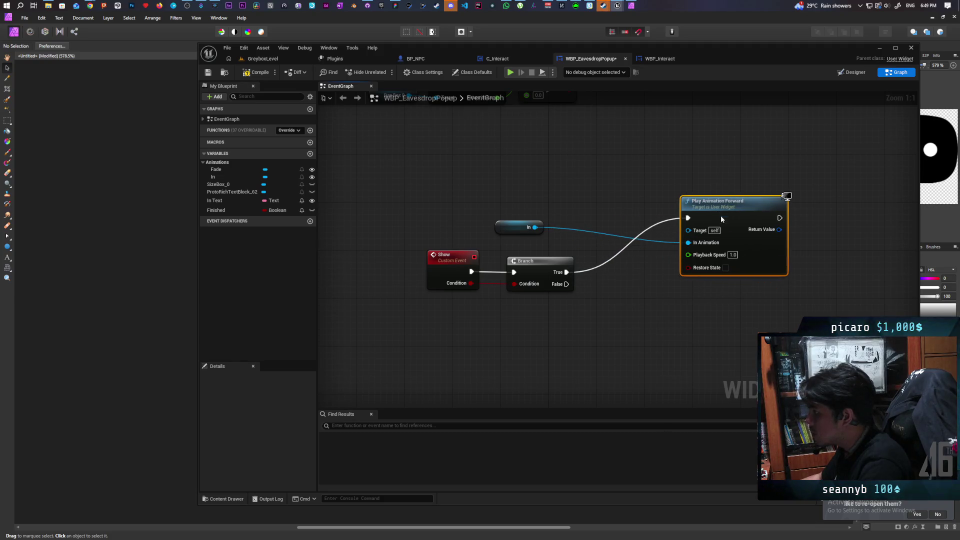
Add a Play Animation Reverse node for In on the Branch's False output.
left_click_drag(593, 321, 593, 328)
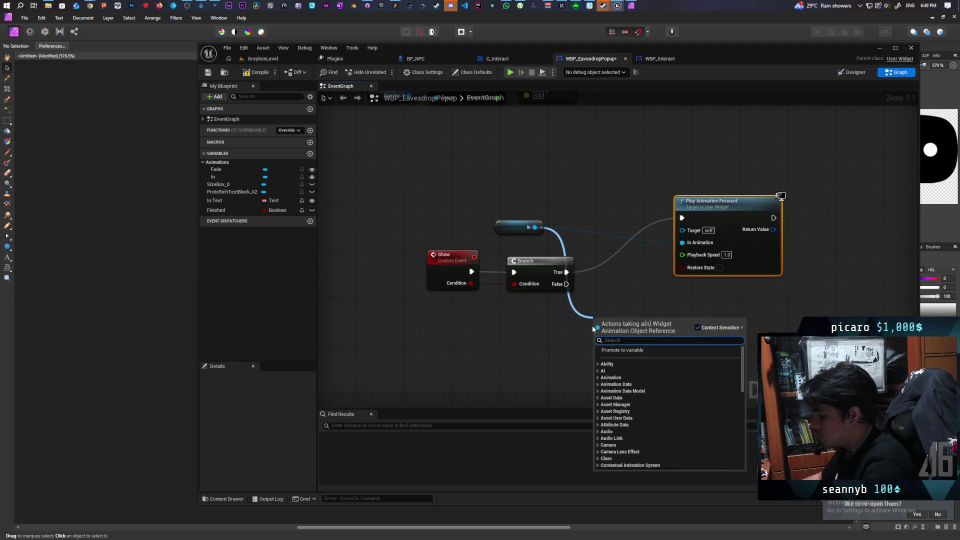
type("play rever")
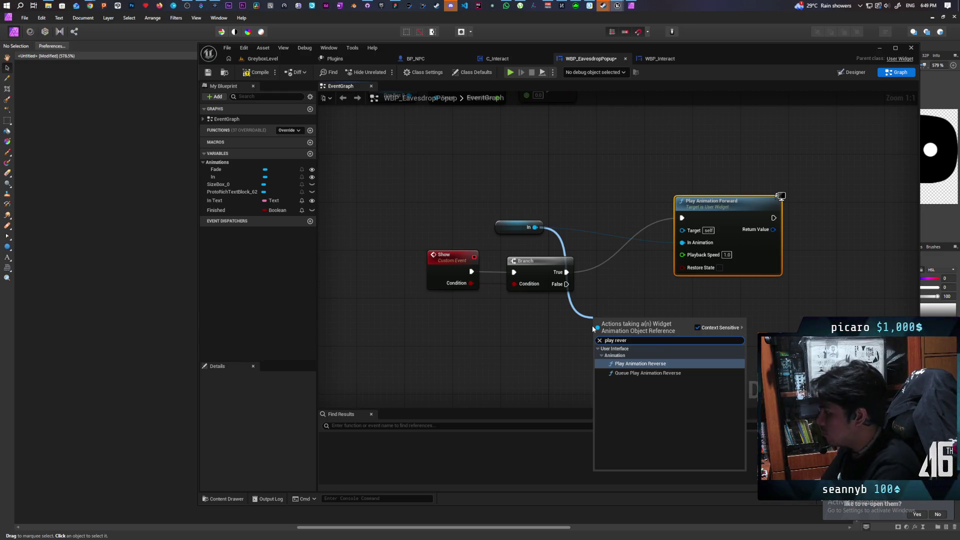
left_click(654, 363)
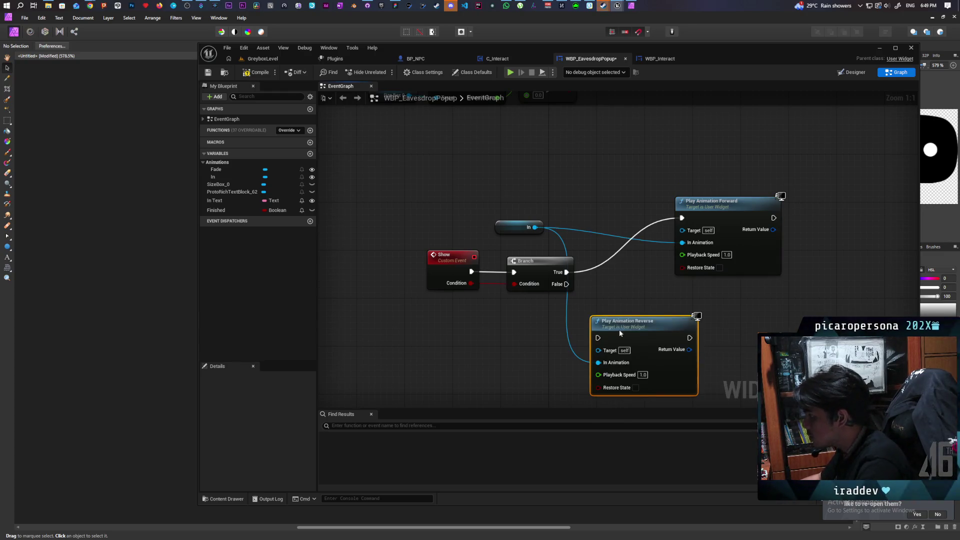
left_click_drag(620, 332, 704, 332)
left_click_drag(566, 284, 682, 338)
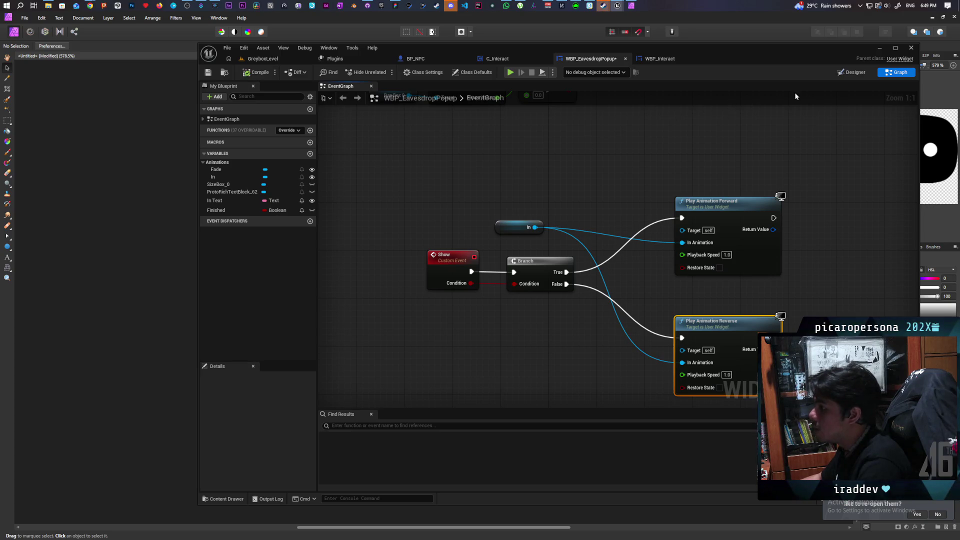
left_click(853, 73)
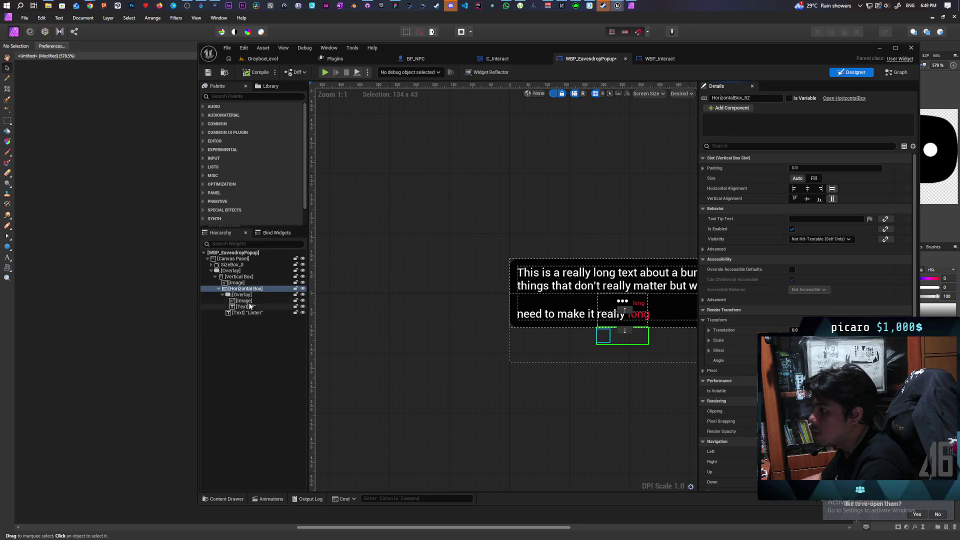
Tick Is Variable on the prompt's horizontal box and drop a HorizontalBox_52 getter on the event graph.
left_click(243, 294)
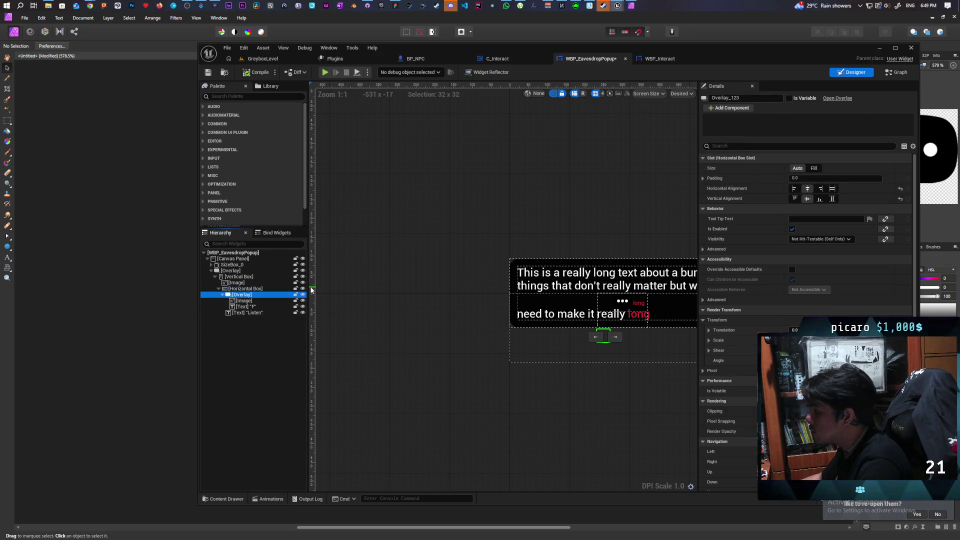
left_click(245, 289)
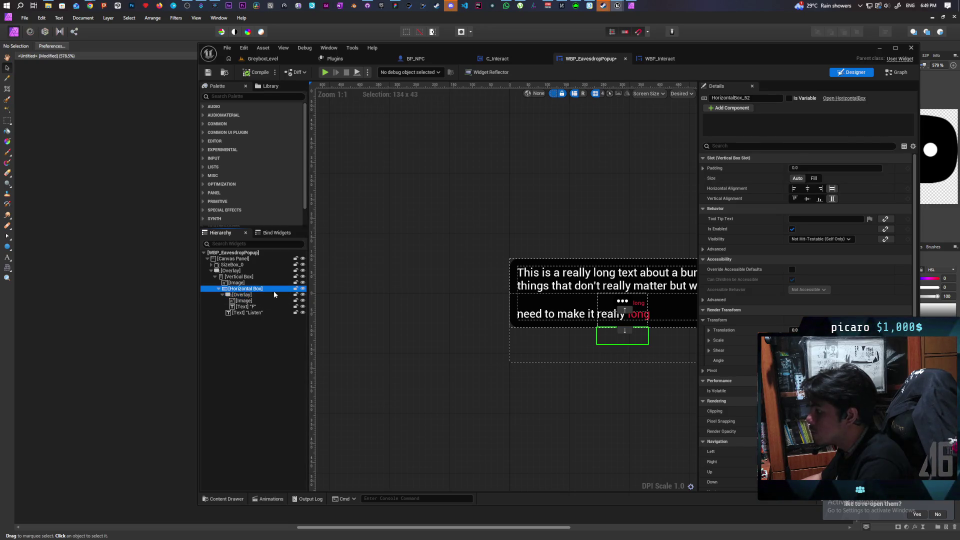
left_click(788, 98)
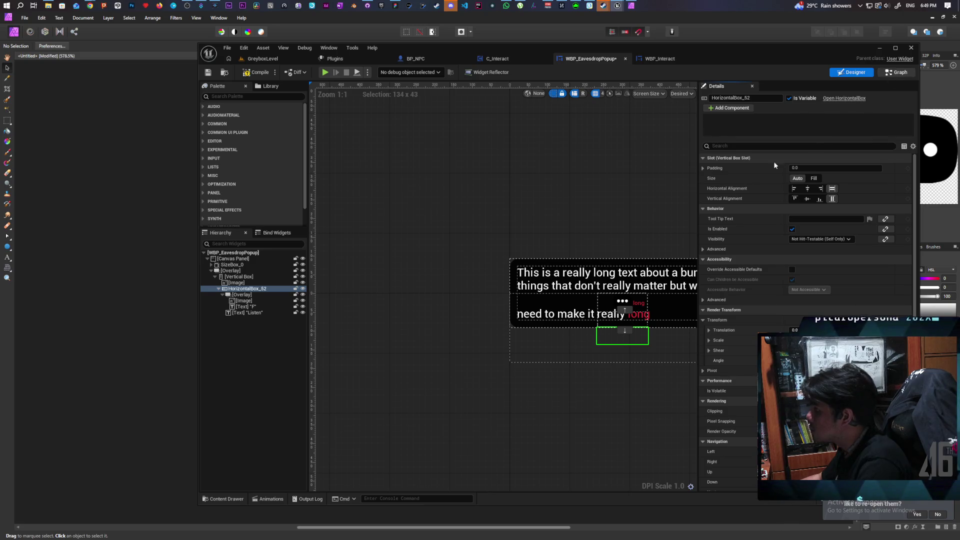
left_click(896, 73)
mouse_move(502, 316)
left_mouse_down()
mouse_move(470, 326)
mouse_move(515, 344)
left_mouse_up()
left_click(498, 340)
Gate Play Forward behind a Branch checking HorizontalBox_52's Render Opacity is less than 1.0.
type("g")
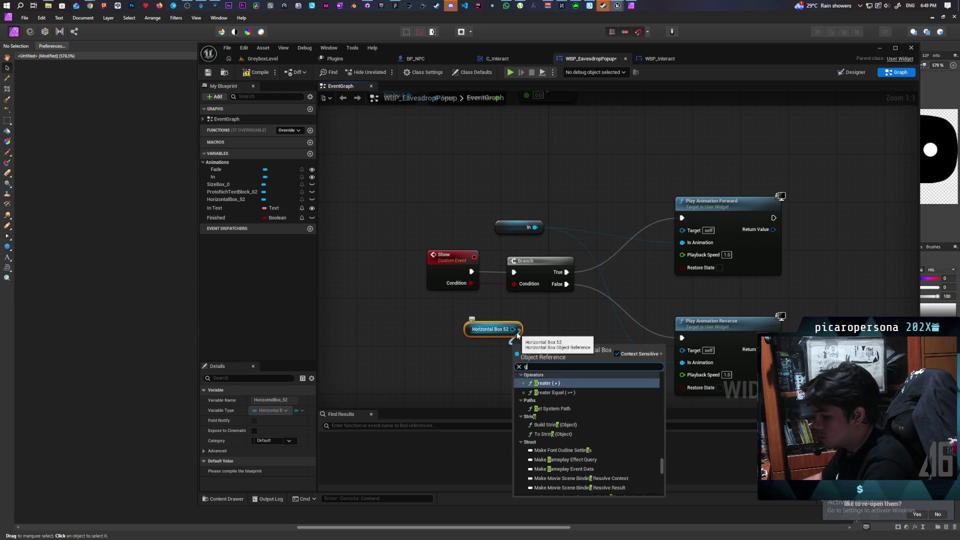
type("et render")
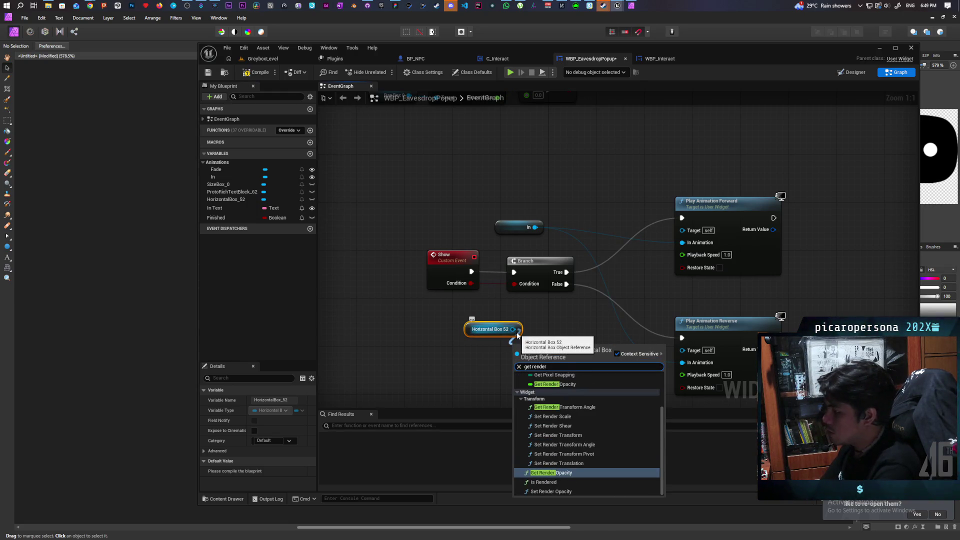
key("Return")
mouse_move(545, 352)
left_mouse_down()
mouse_move(479, 351)
mouse_move(555, 376)
mouse_move(544, 371)
left_mouse_up()
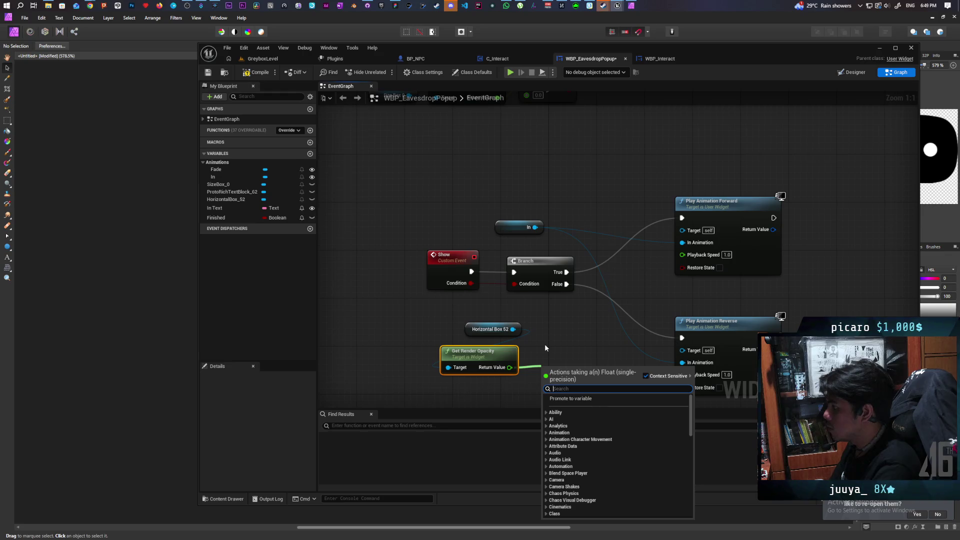
type("<")
key("Return")
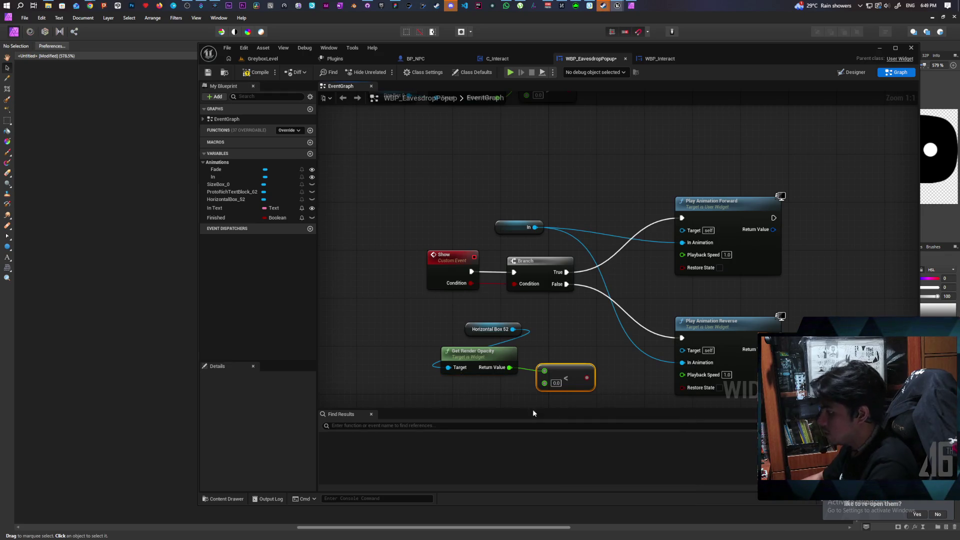
key("BackSpace")
type("1")
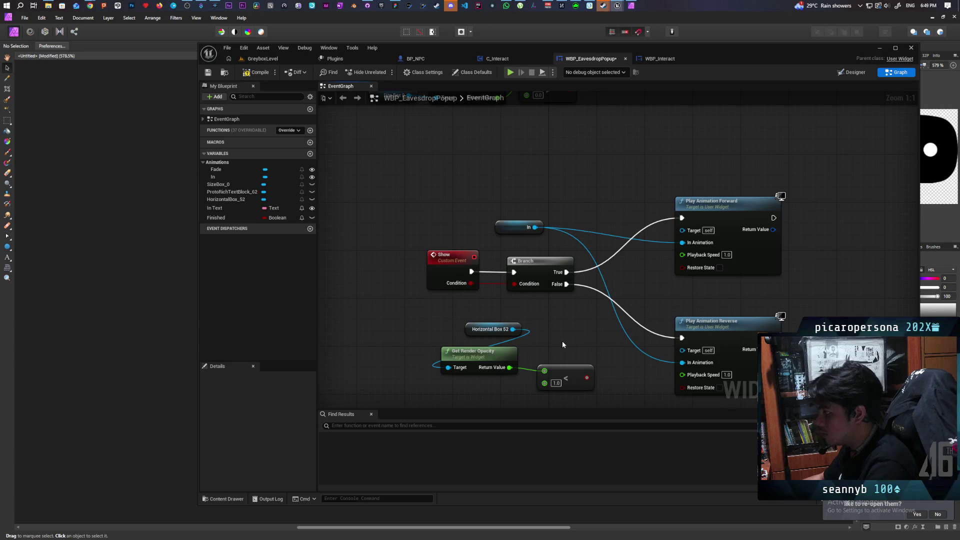
left_click(579, 331)
left_click_drag(588, 361, 645, 210)
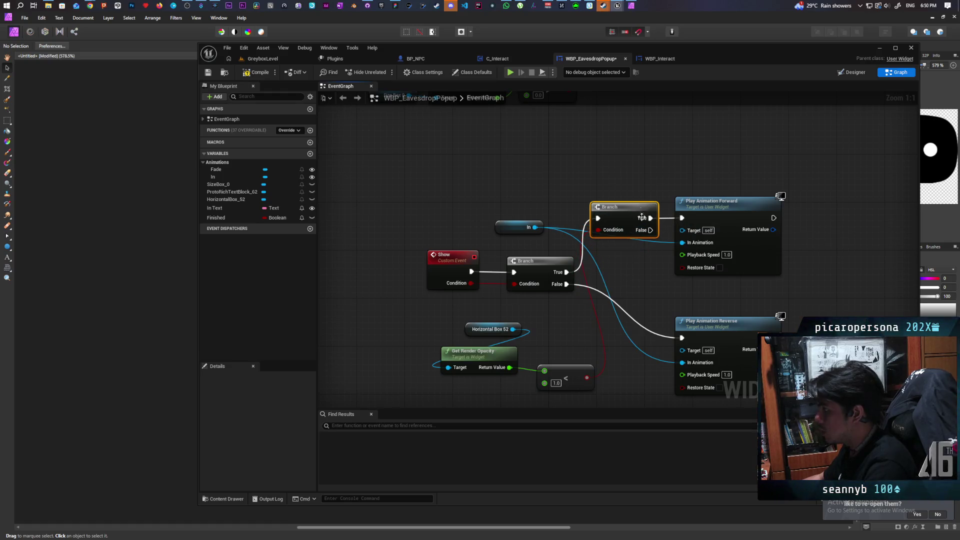
mouse_move(564, 378)
left_mouse_down()
mouse_move(551, 371)
mouse_move(563, 340)
left_mouse_up()
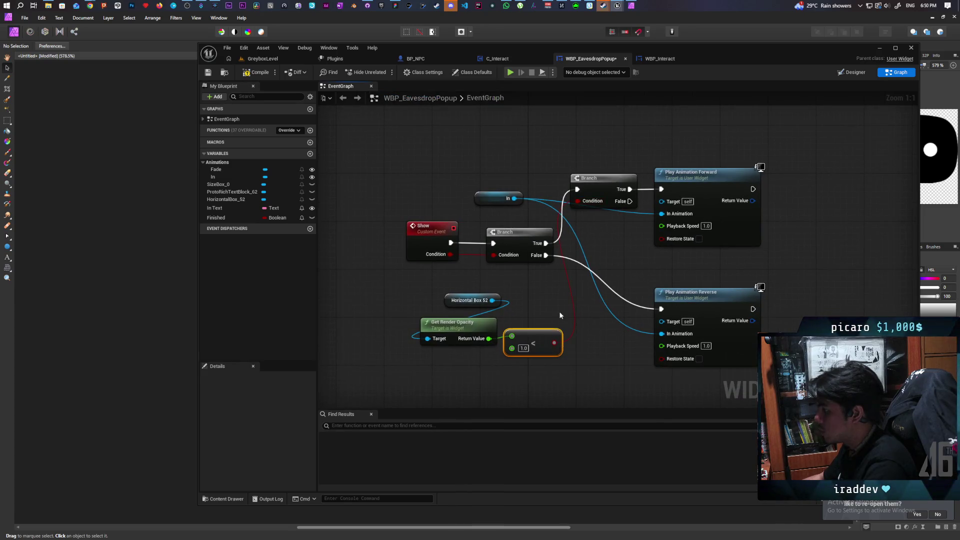
Gate Play Reverse behind a second Branch and add a greater-than 0.0 opacity check.
left_click(591, 330)
mouse_move(600, 334)
left_mouse_down()
mouse_move(561, 266)
mouse_move(628, 307)
mouse_move(661, 309)
left_mouse_up()
left_click_drag(699, 292, 742, 286)
left_click_drag(590, 292, 608, 292)
mouse_move(492, 344)
left_mouse_down()
mouse_move(500, 365)
mouse_move(591, 315)
left_mouse_up()
type(">")
key("Return")
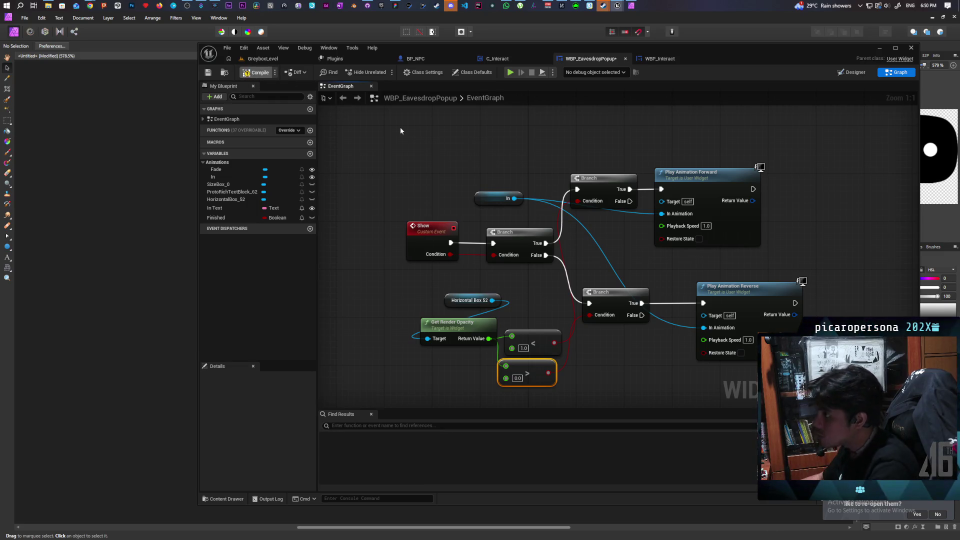
left_click(283, 59)
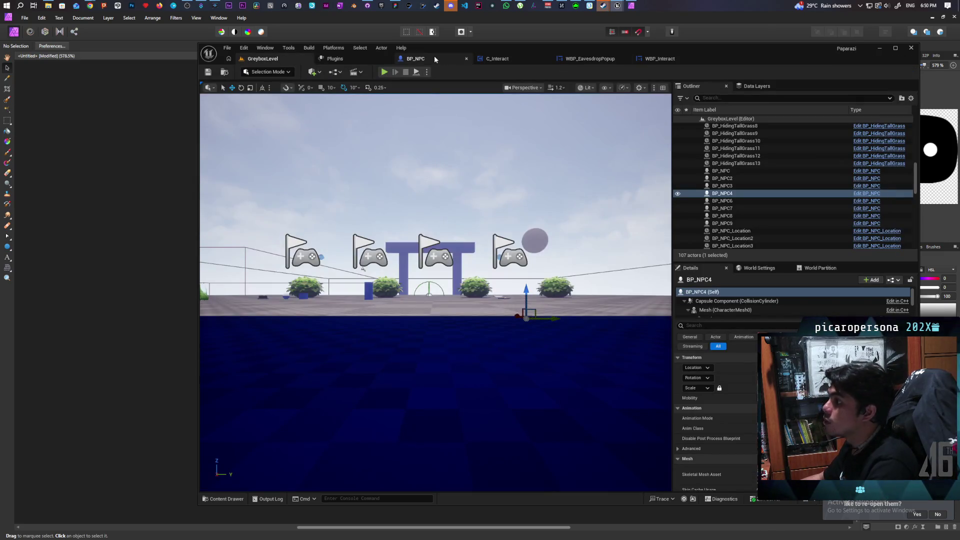
Go back to GreyboxLevel and start a play-in-editor session with Alt+P.
left_click(434, 57)
left_click(497, 59)
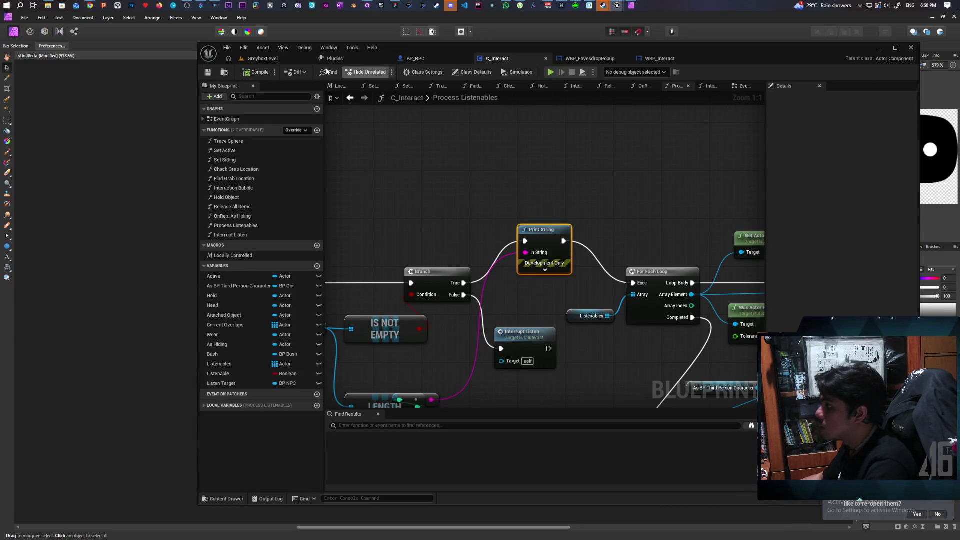
left_click(262, 59)
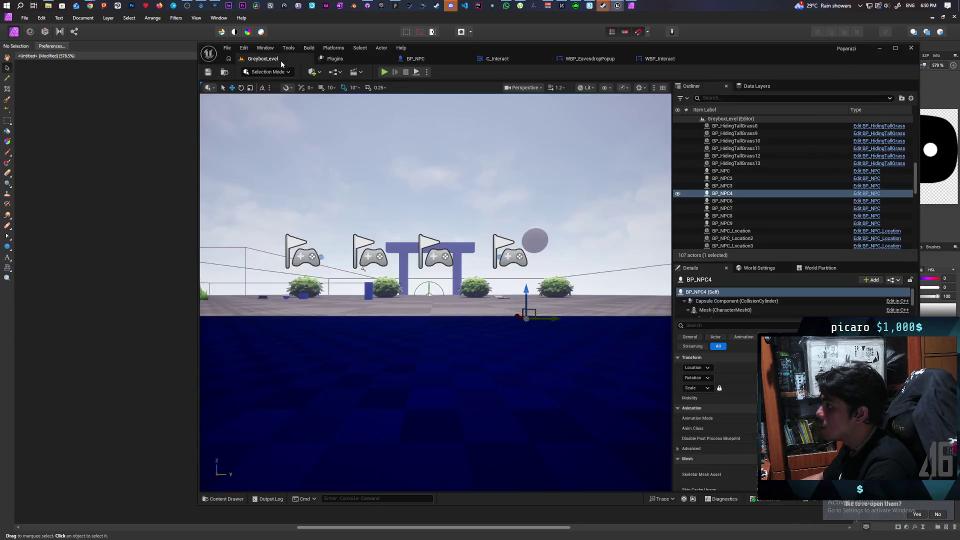
key("alt+p")
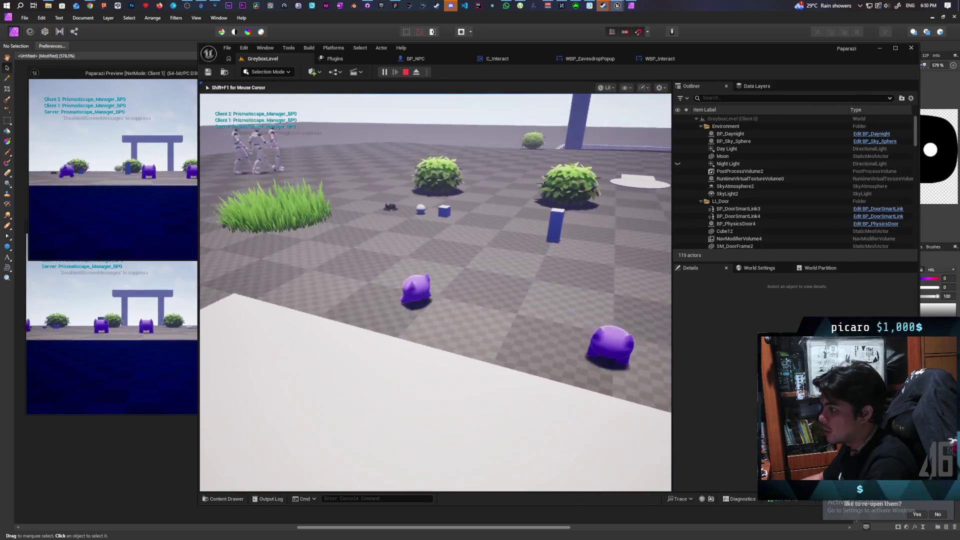
Walk up to the seated NPCs until the F Listen prompt shows, back away, then stop the session.
key("w")
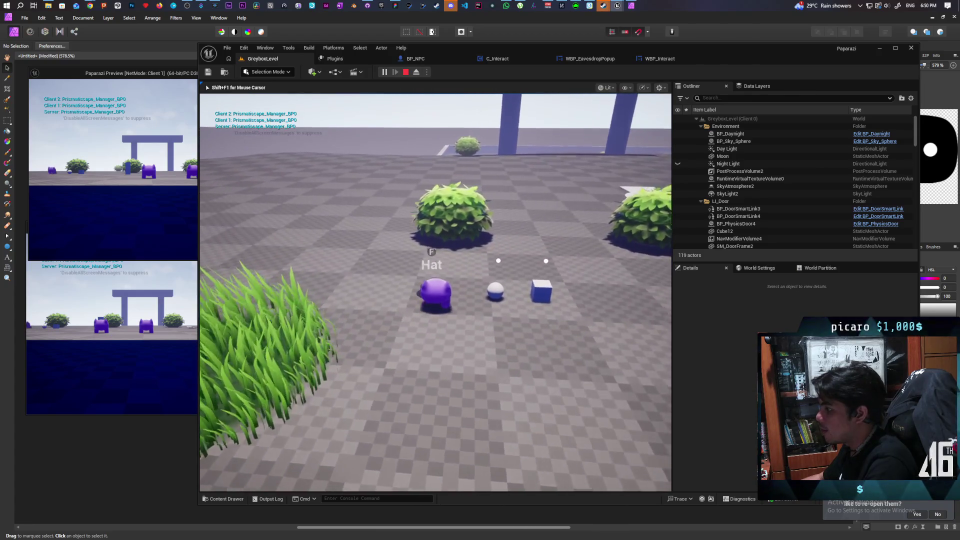
key("w")
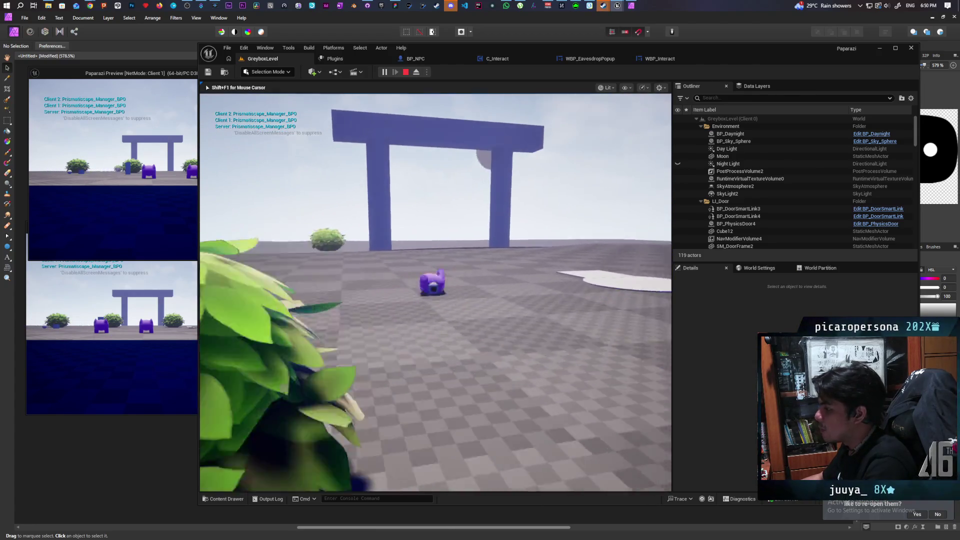
key("a")
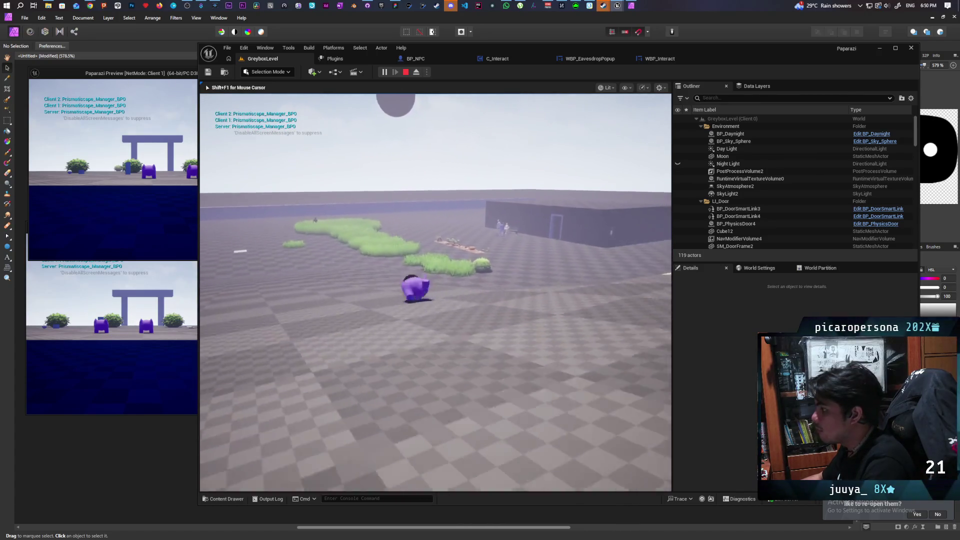
key("w")
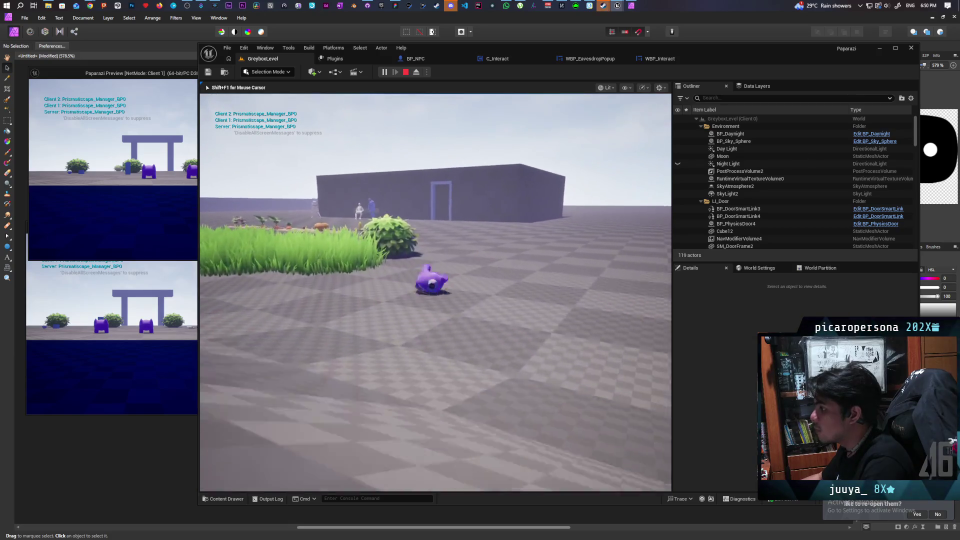
key("w")
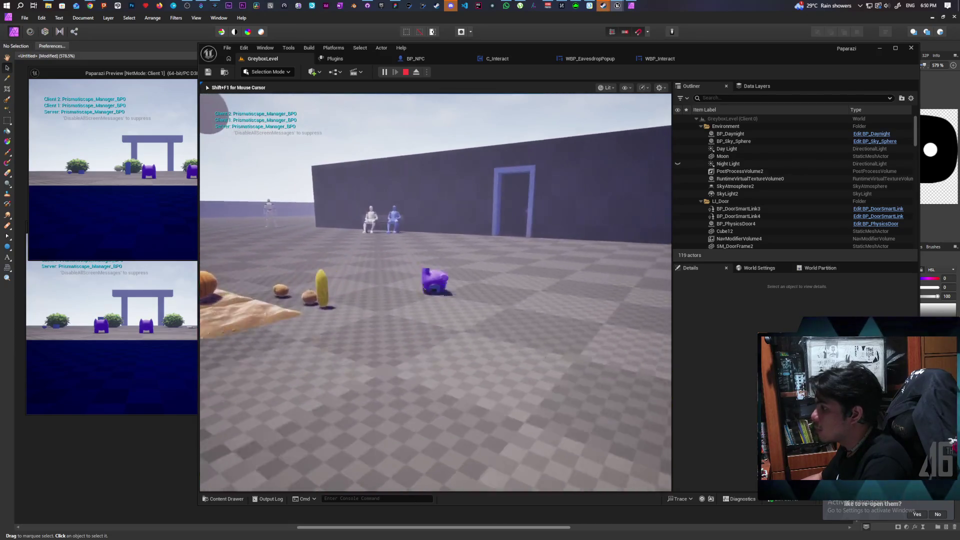
key("w")
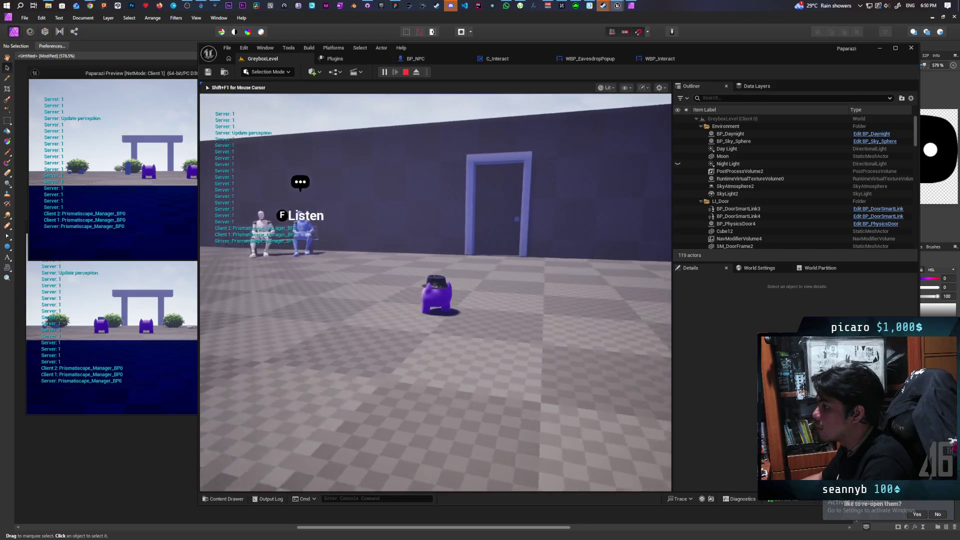
key("w")
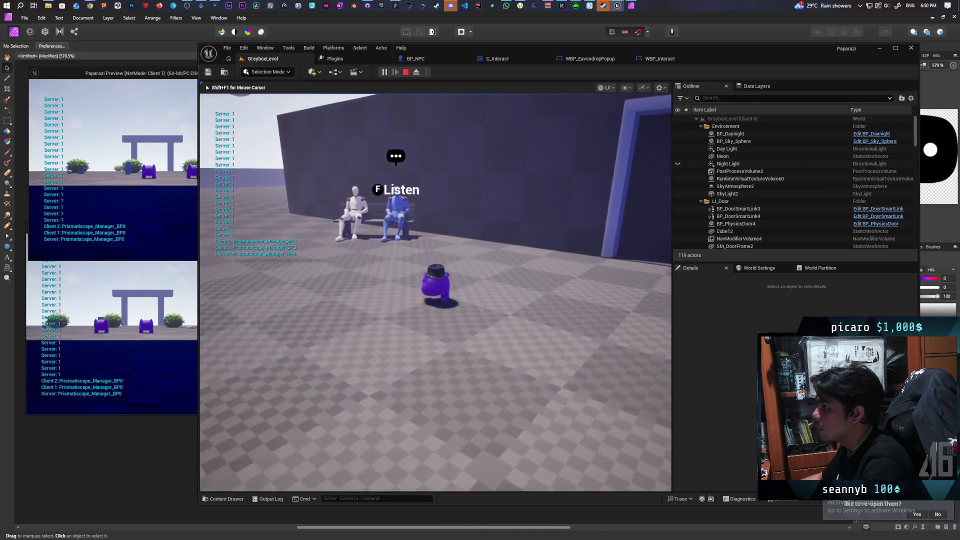
key("w")
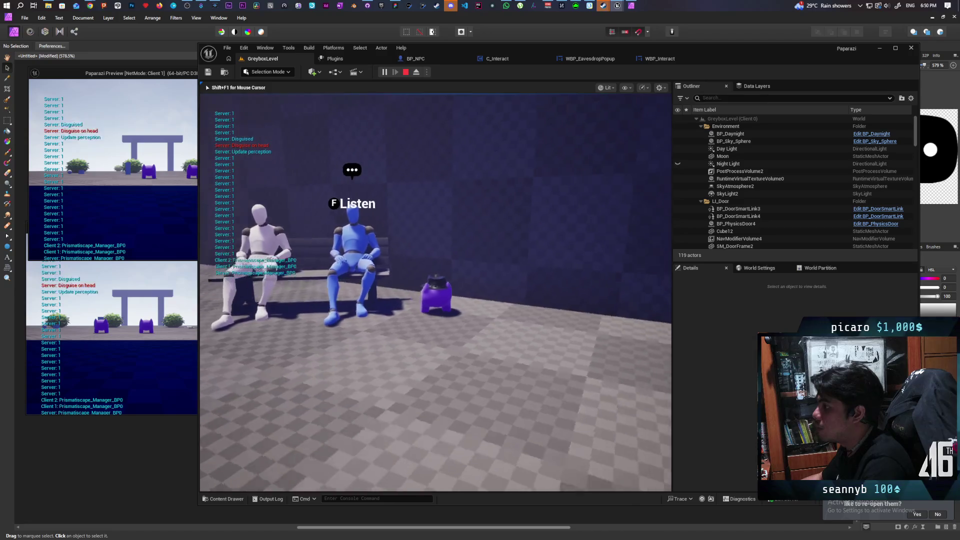
key("s")
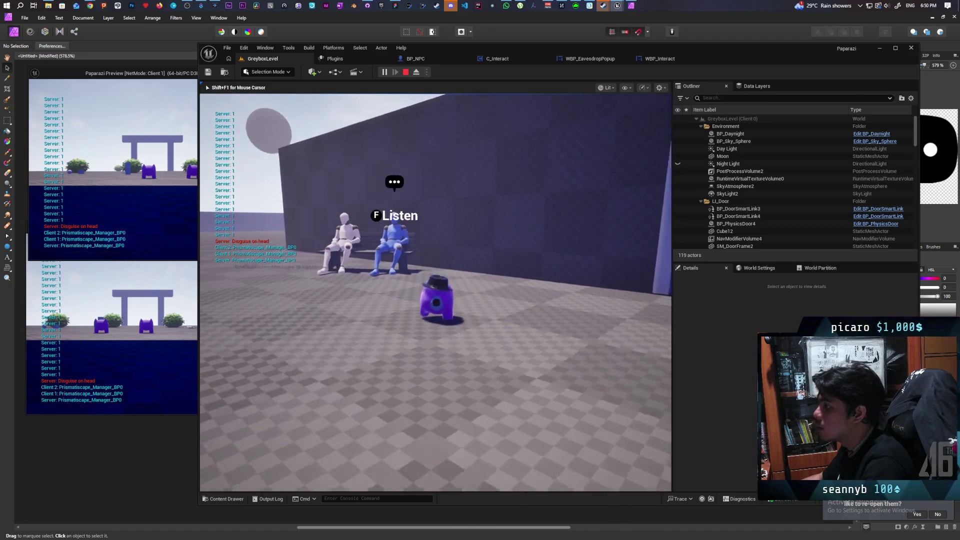
key("s")
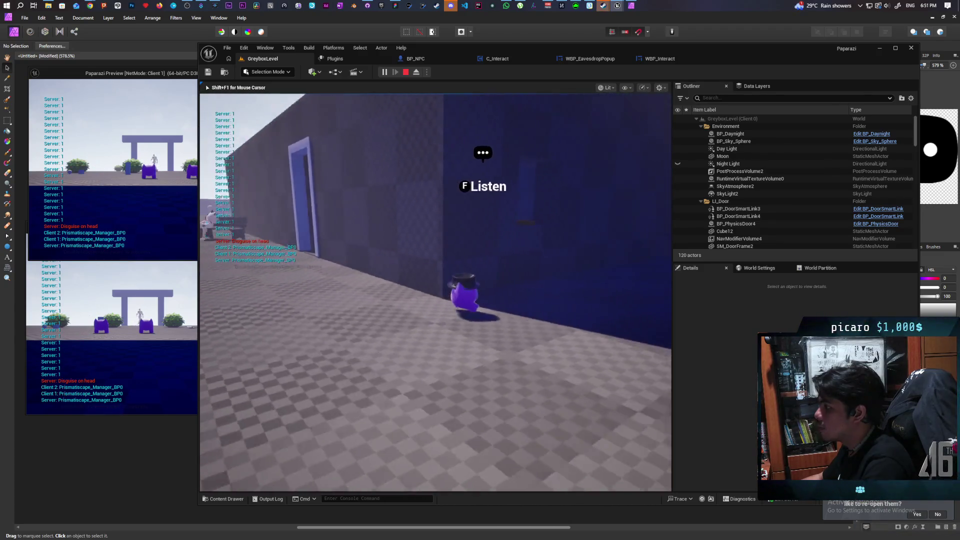
key("f")
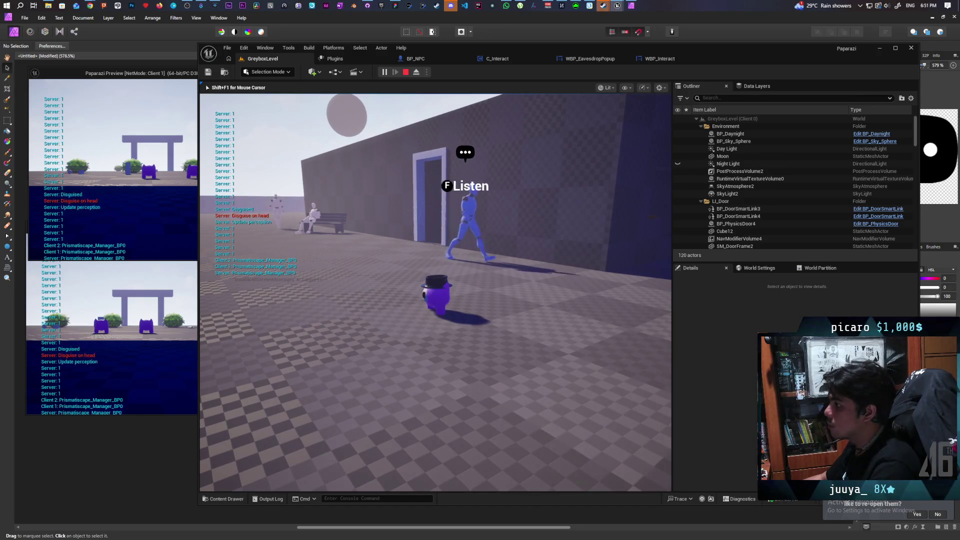
key("Escape")
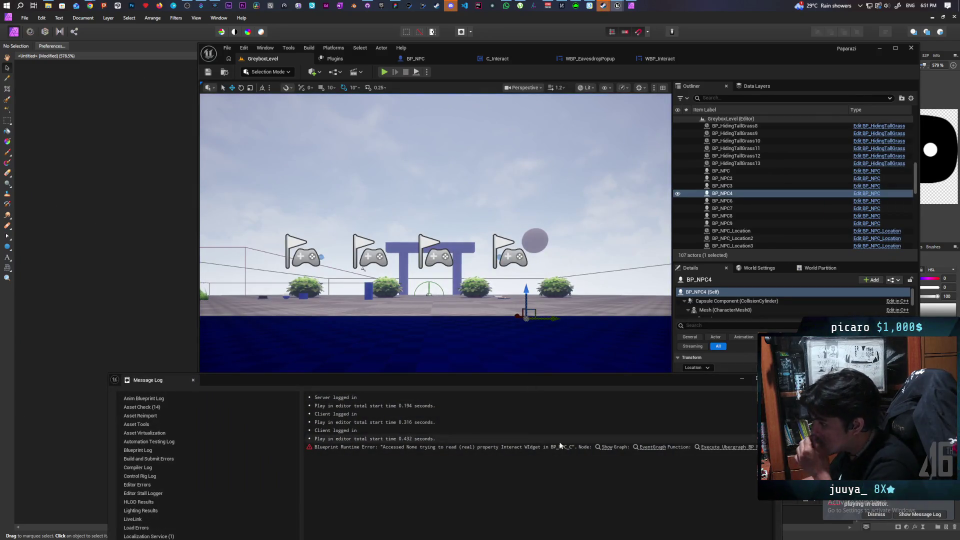
Jump to the erroring node in BP_NPC and paste in the As WBP Eavesdrop Popup and Show nodes.
left_click(603, 447)
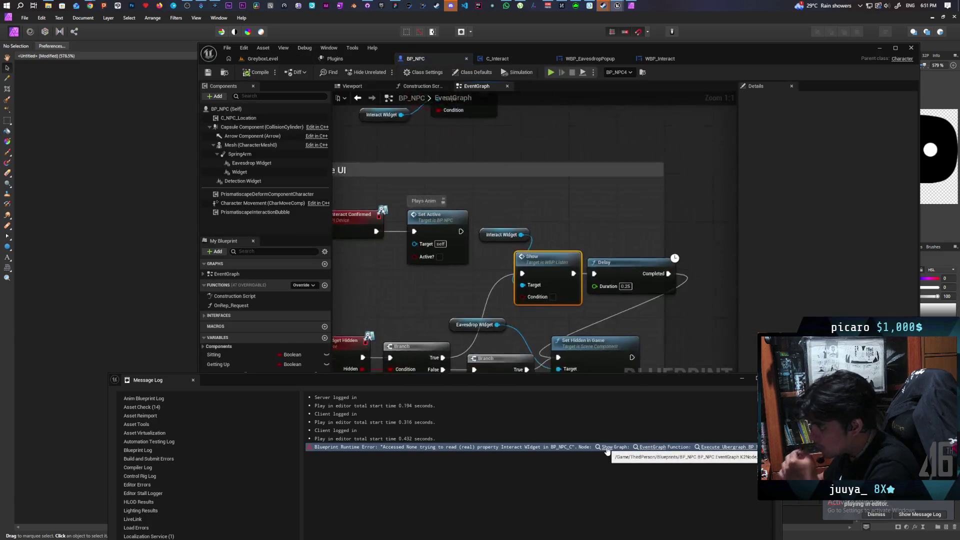
scroll(566, 349, "down", 4)
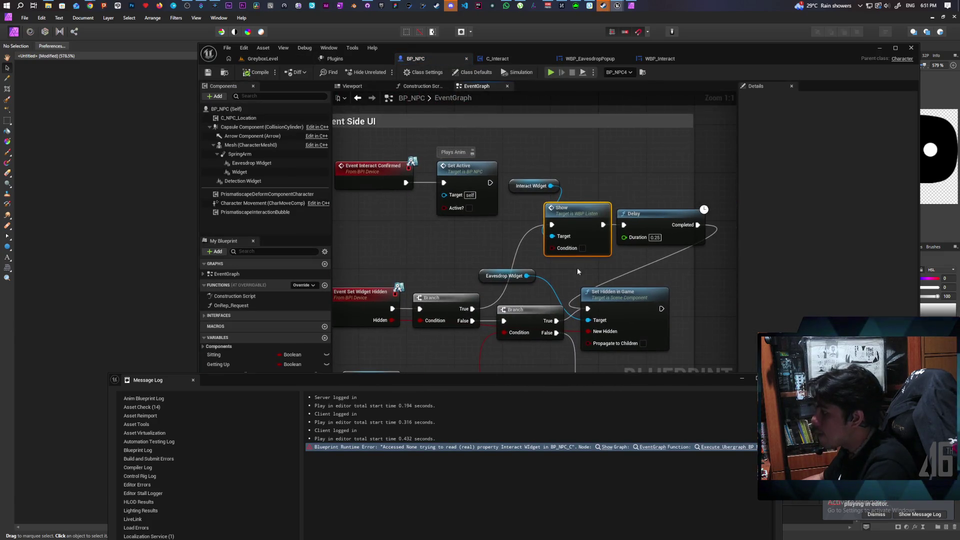
scroll(564, 244, "up", 2)
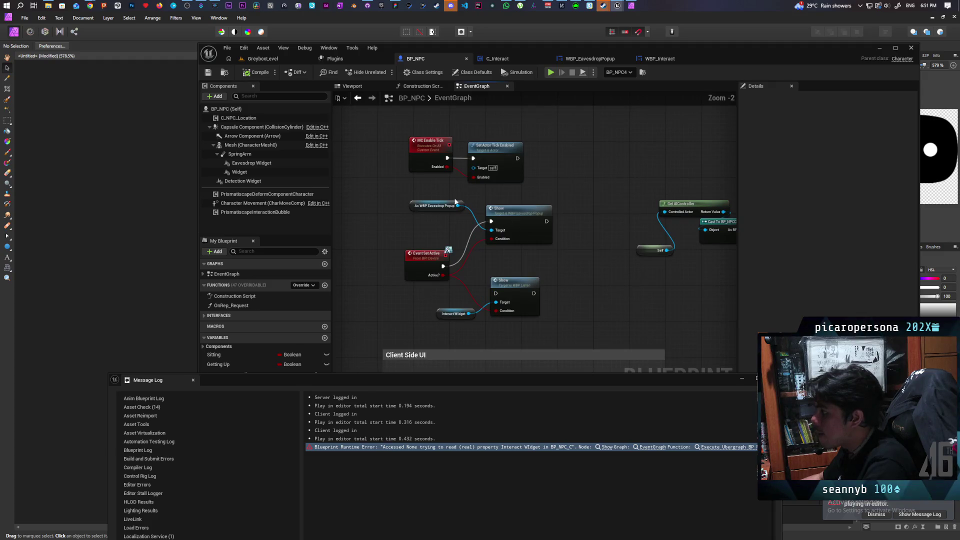
left_click_drag(494, 217, 521, 239)
left_click_drag(580, 286, 571, 128)
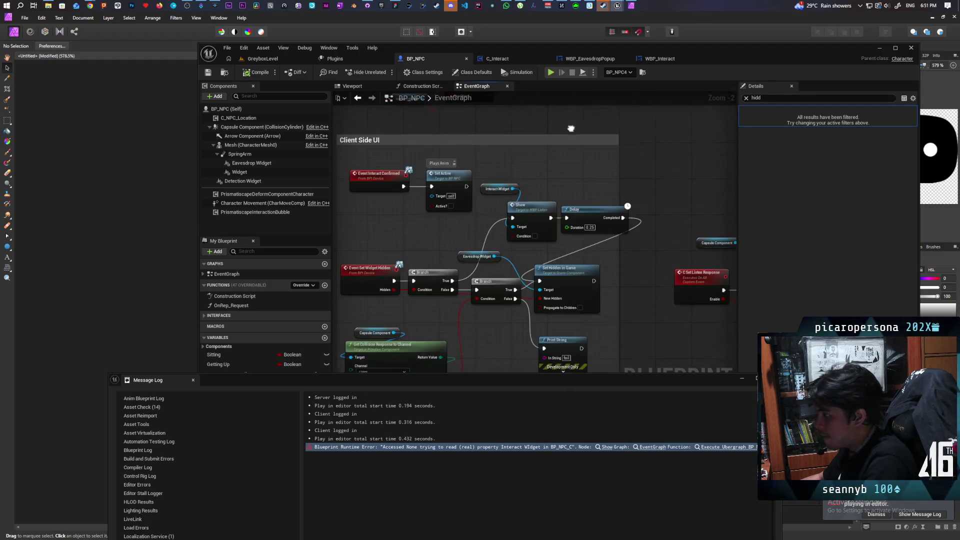
key("ctrl+v")
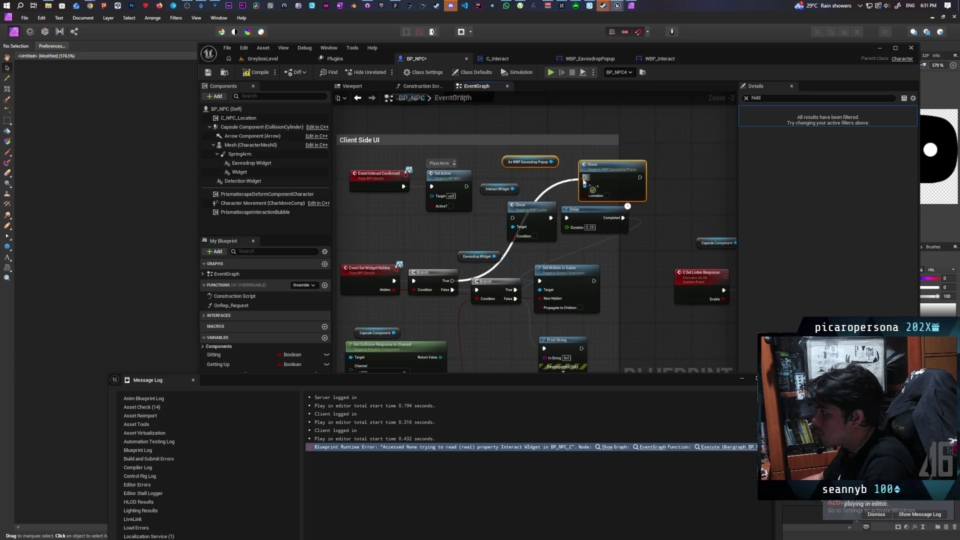
left_click_drag(640, 178, 513, 218)
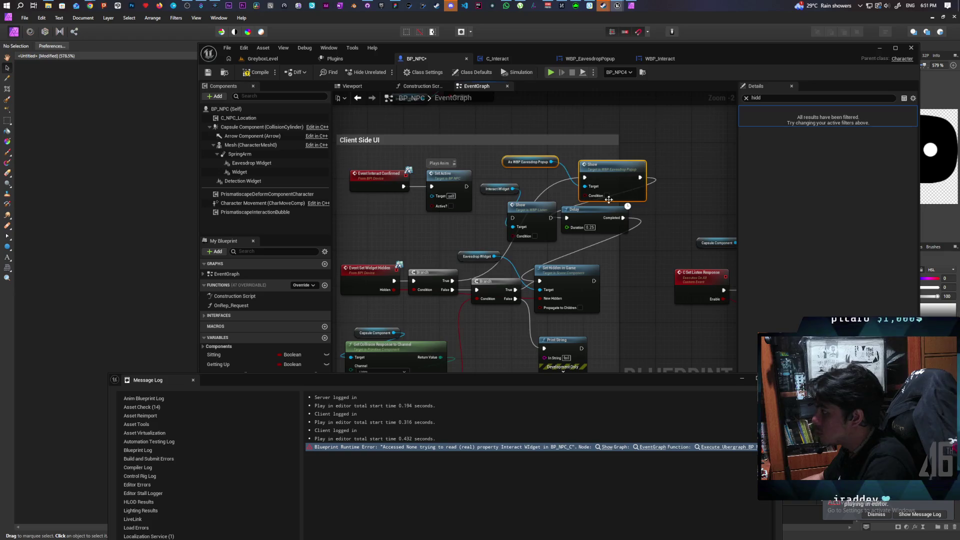
Delete the old Show and Interact Widget getter, arrange the popup nodes, and save BP_NPC.
left_click(537, 218)
key("Delete")
left_click(497, 189)
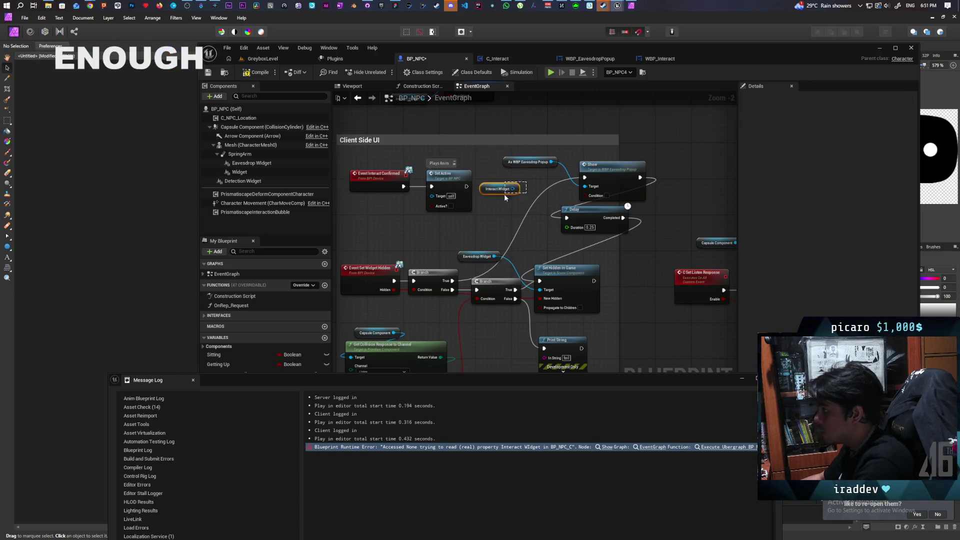
key("Delete")
left_click_drag(623, 155, 534, 195)
left_click(419, 206)
left_click_drag(414, 203, 487, 190)
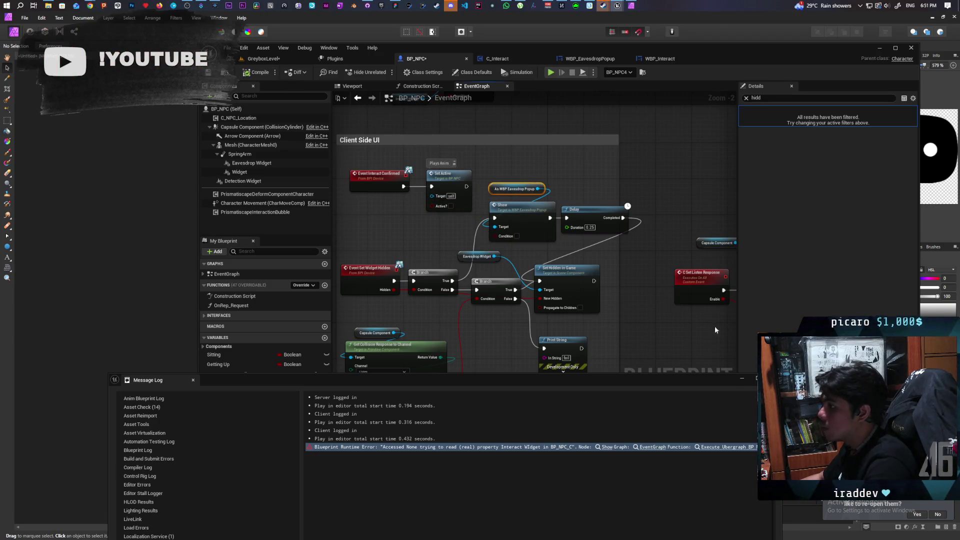
key("ctrl+s")
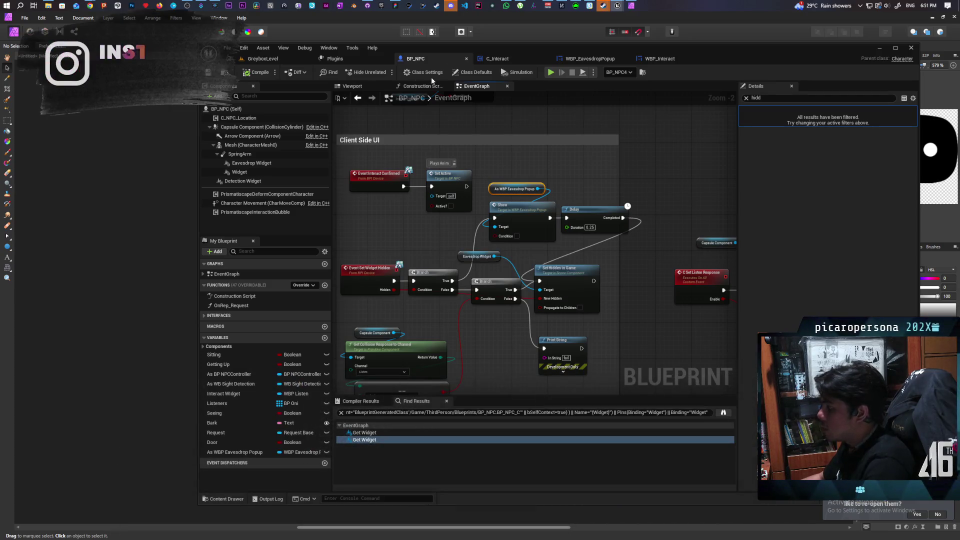
left_click(262, 59)
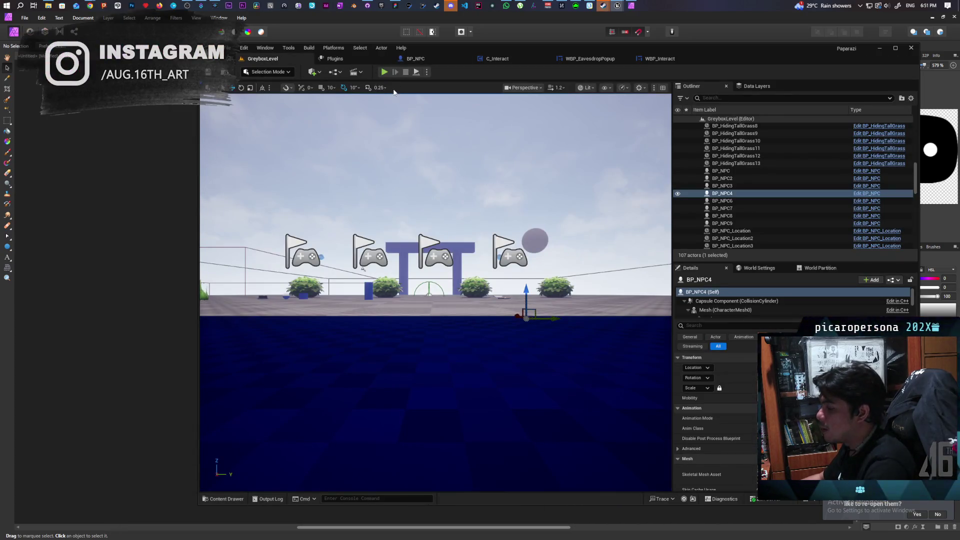
Open WBP_EavesdropPopup's Designer, select the Fade In animation, and frame the 50×50 speech-bubble image.
left_click(659, 58)
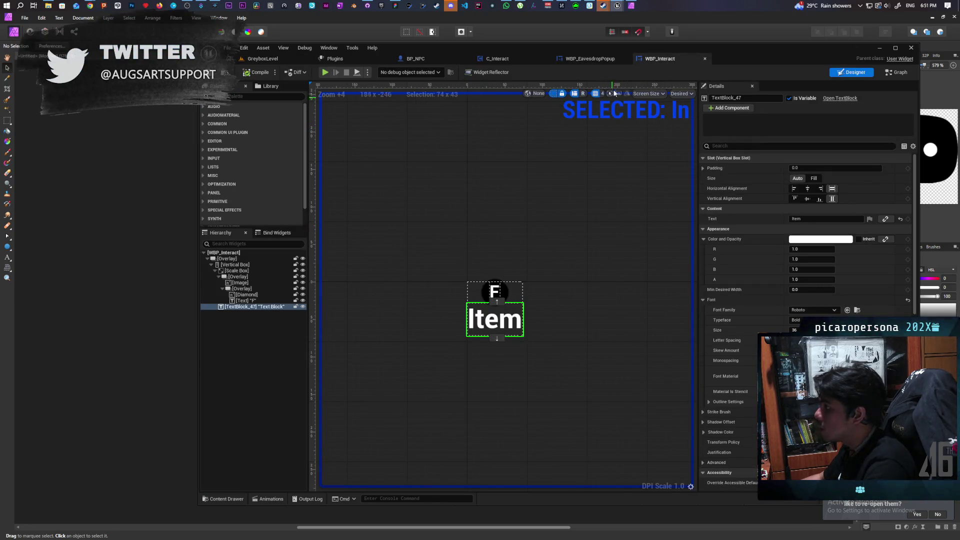
left_click(588, 59)
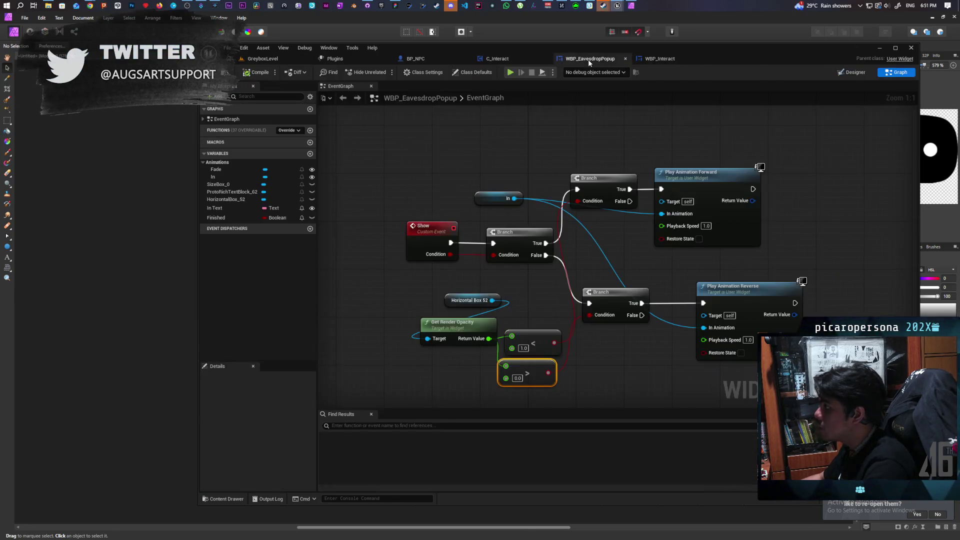
left_click(834, 73)
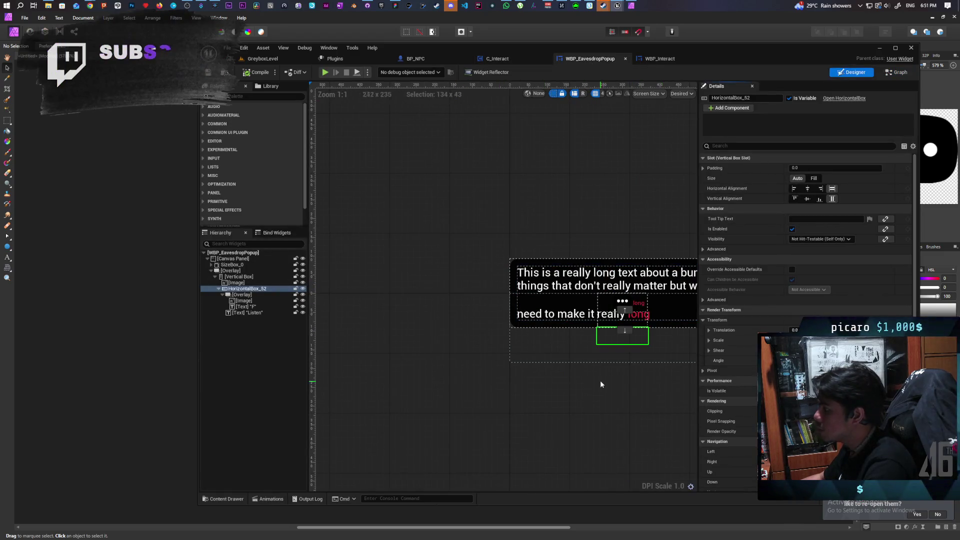
scroll(600, 382, "up", 3)
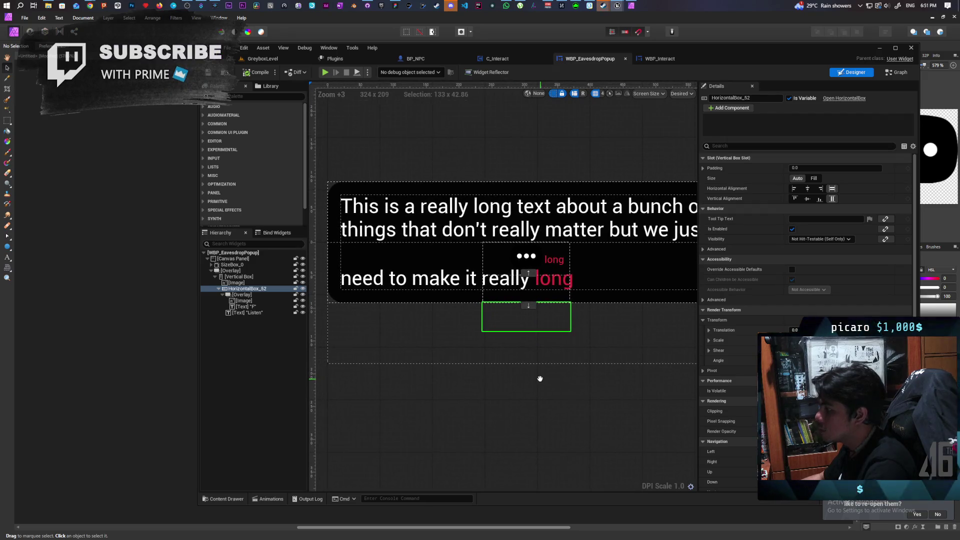
scroll(548, 376, "down", 1)
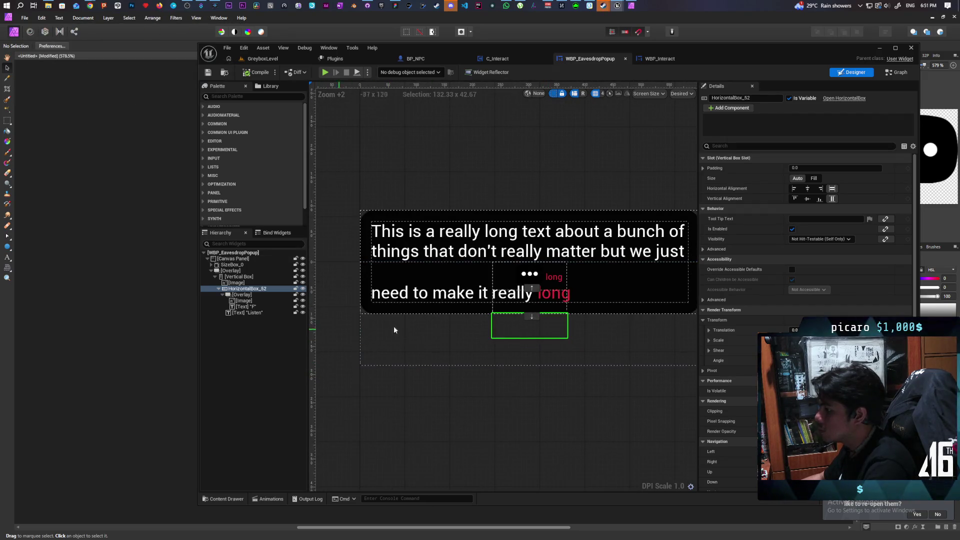
left_click(265, 499)
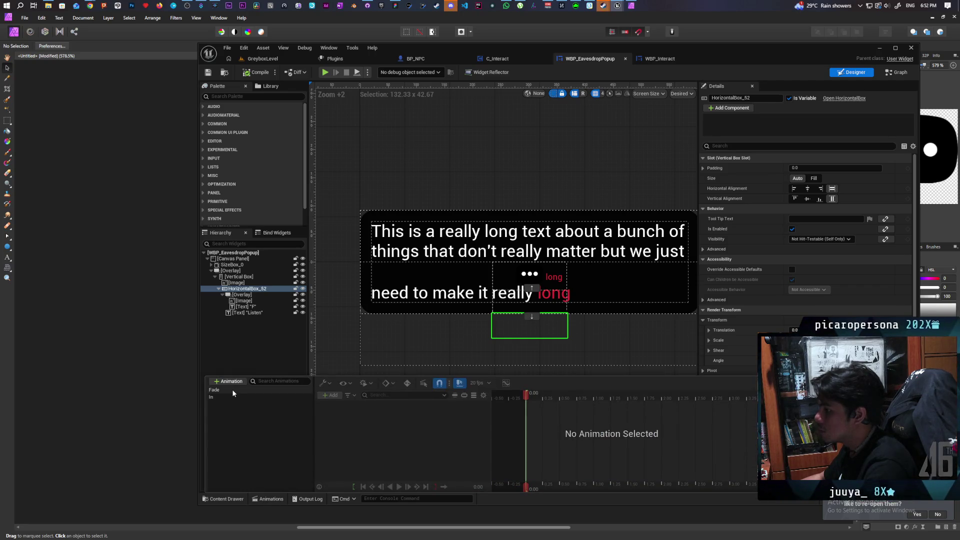
left_click(219, 397)
double_click(237, 283)
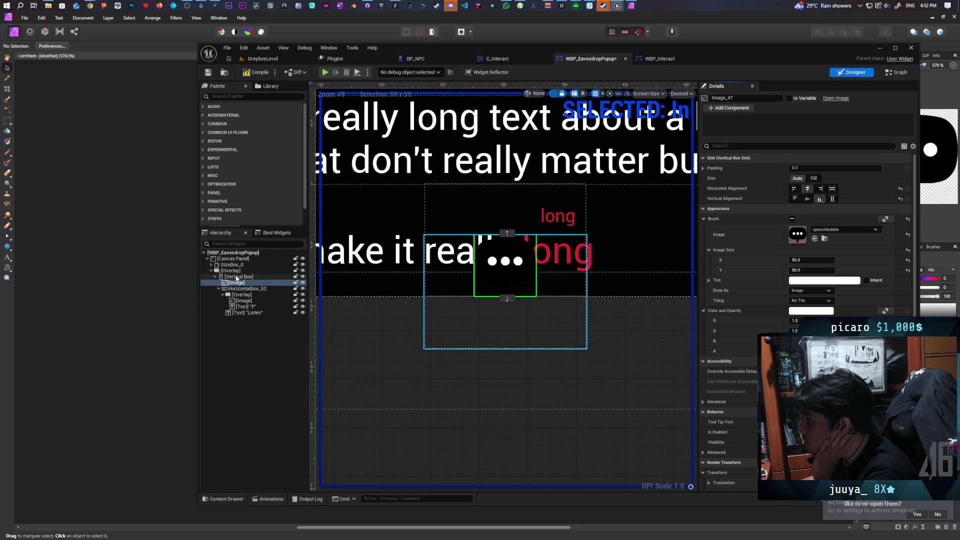
Inspect the Overlay, Vertical Box, speech-bubble Image and HorizontalBox_52 in the Hierarchy, keeping their names.
left_click(232, 271)
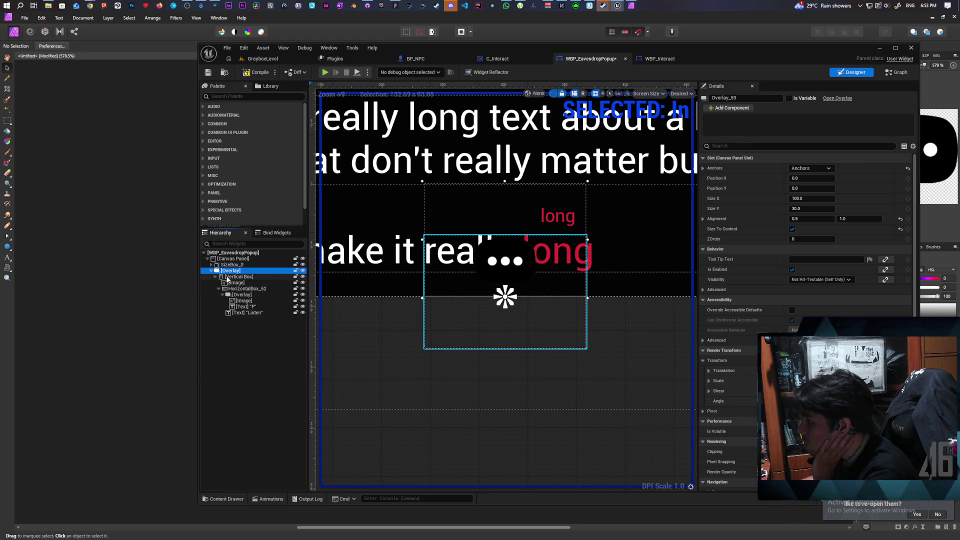
left_click(227, 278)
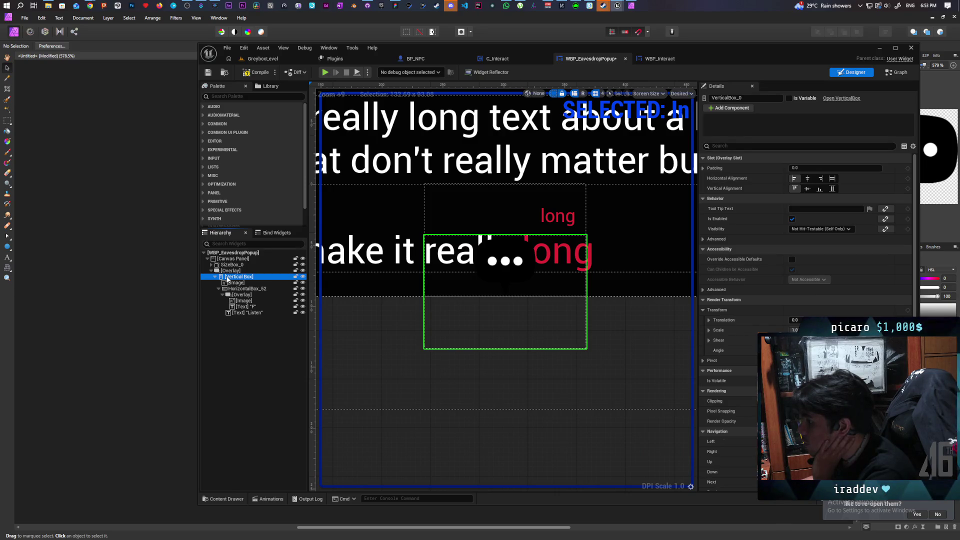
left_click(219, 289)
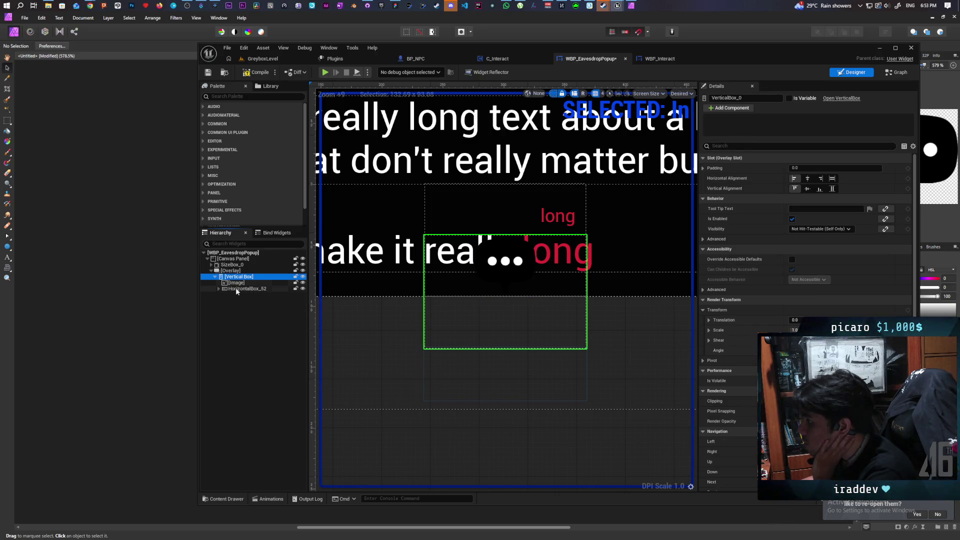
left_click(234, 284)
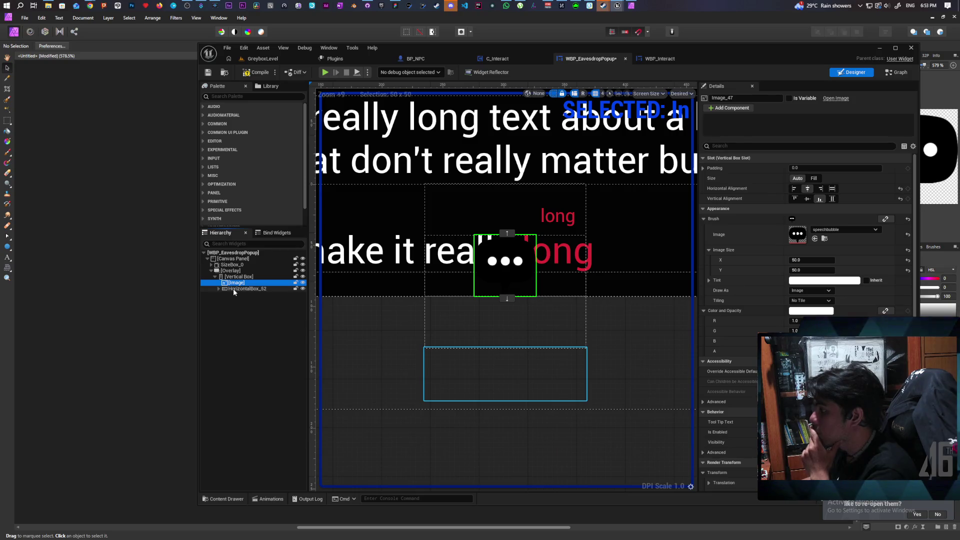
left_click(233, 289)
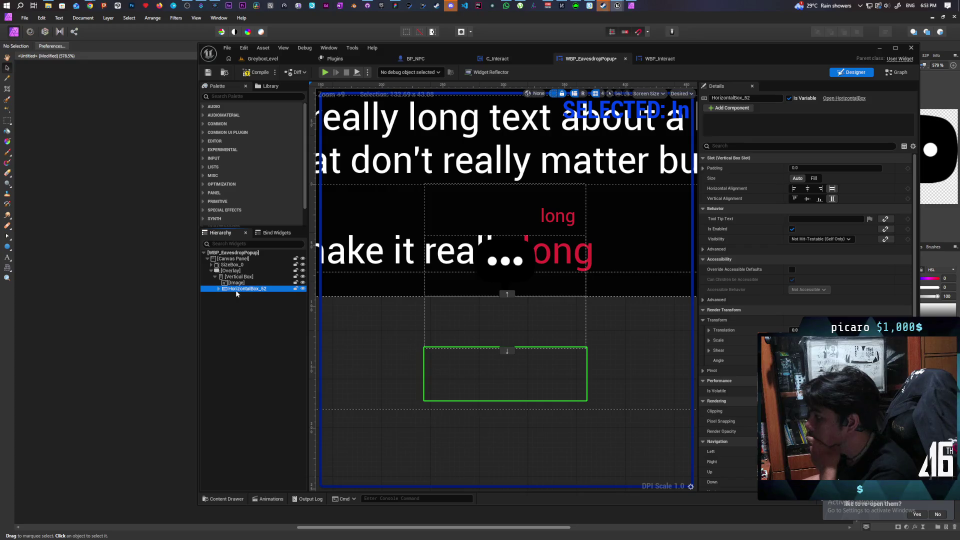
left_click(236, 283)
left_click(237, 290)
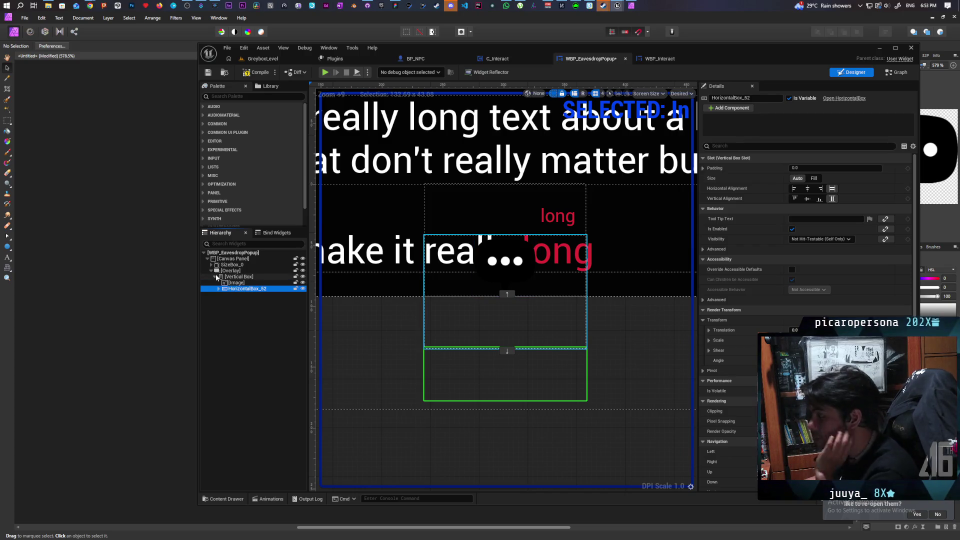
left_click(235, 290)
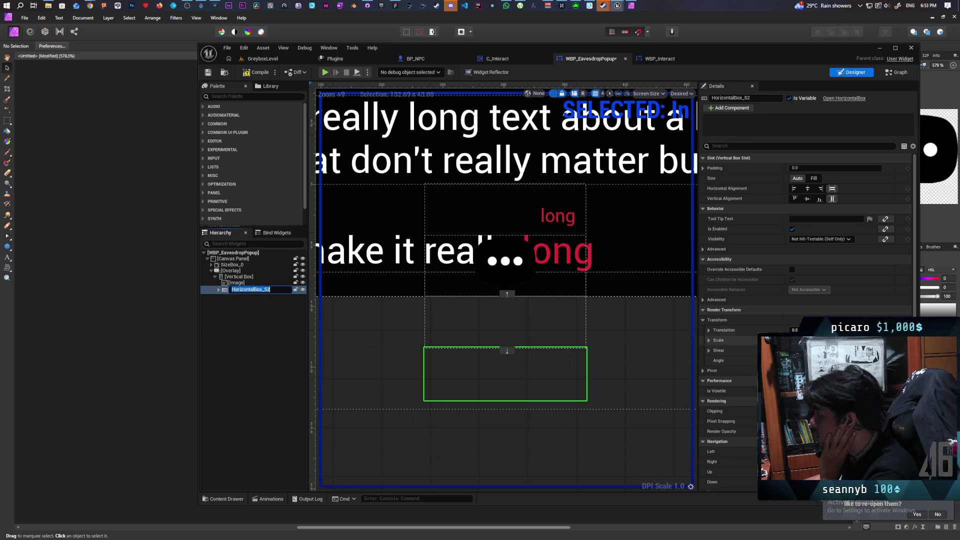
key("Return")
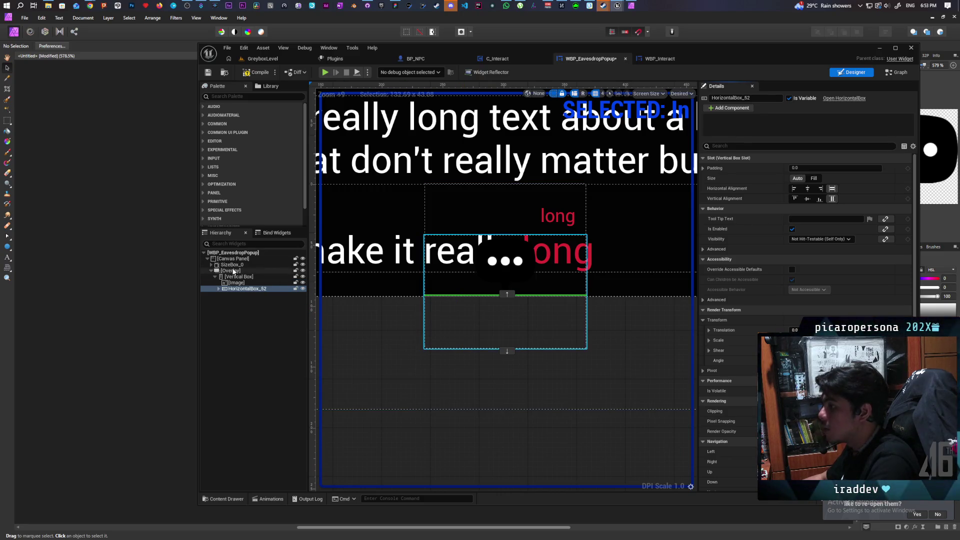
Clear the Fade In animation selection, close the timeline, and reselect the outer Overlay.
left_click(233, 272)
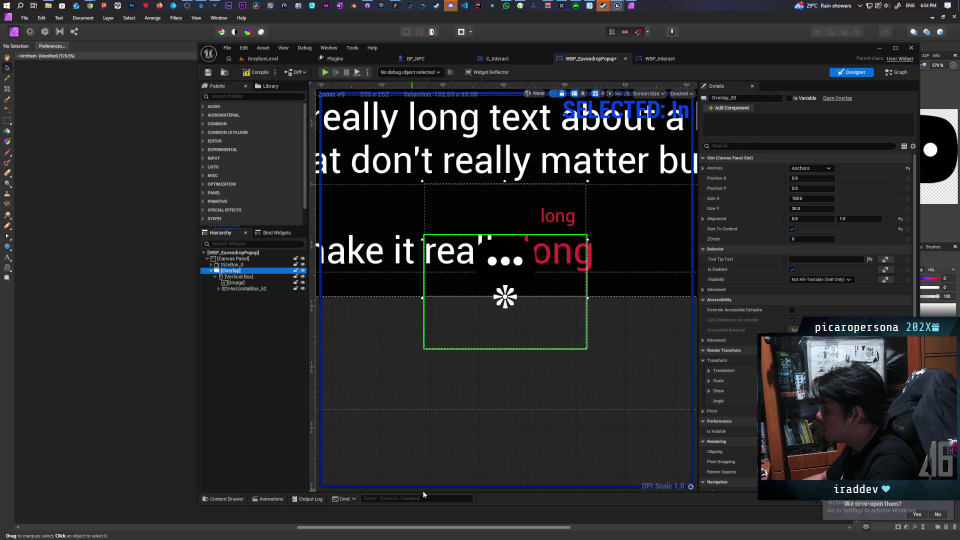
left_click(273, 498)
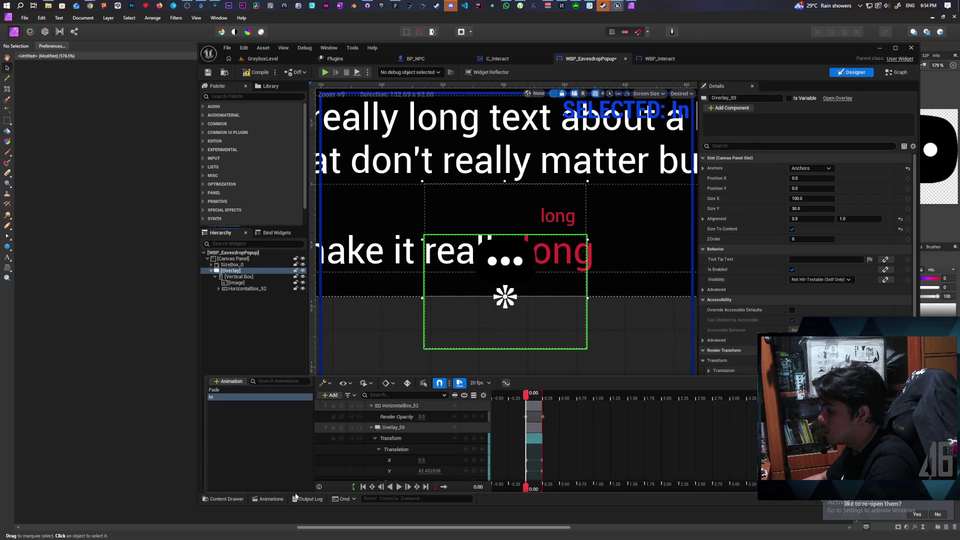
left_click(260, 470)
left_click(259, 354)
left_click(242, 271)
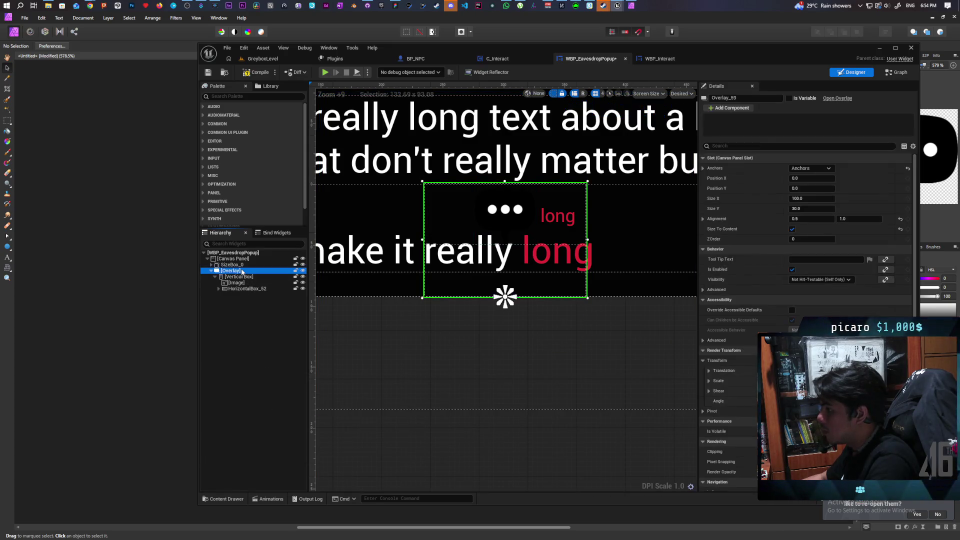
left_click(730, 370)
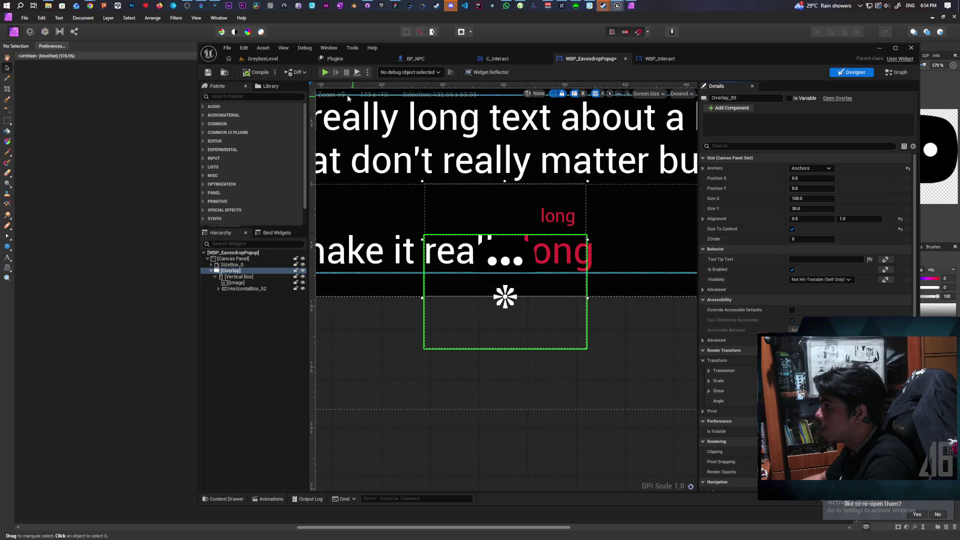
left_click(262, 59)
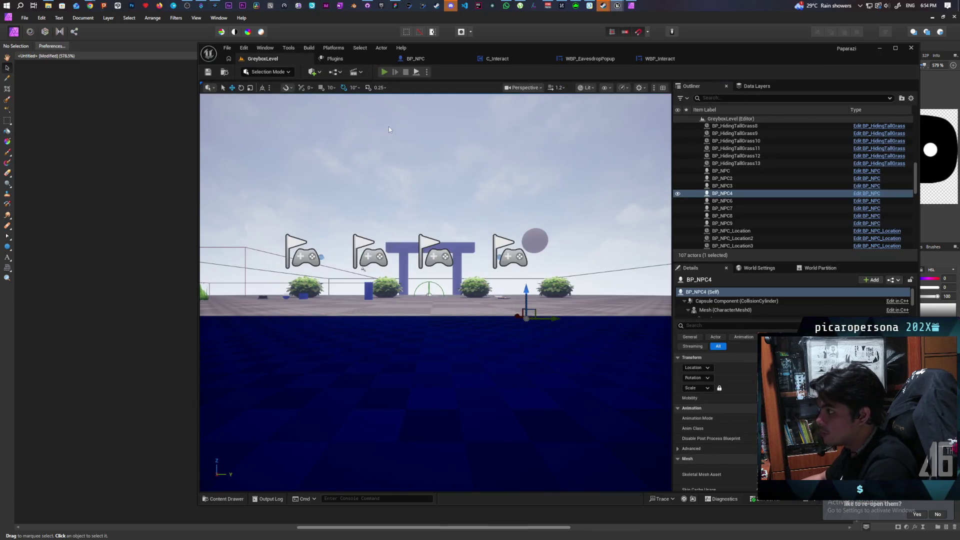
Launch Play In Editor for GreyboxLevel from the toolbar Play button.
left_click(384, 71)
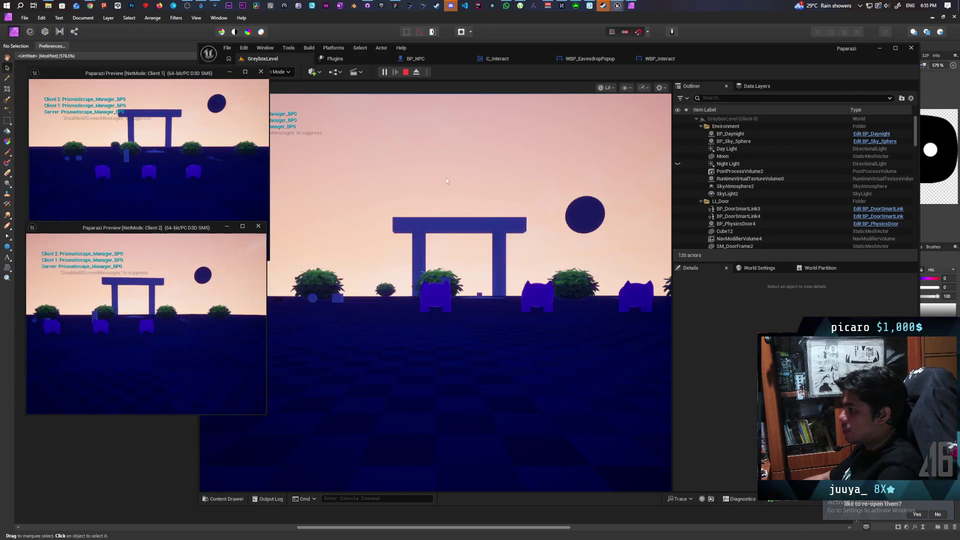
Walk the character through the gate toward the NPCs, watching the Listen prompt appear and fade.
left_click(435, 290)
key("w")
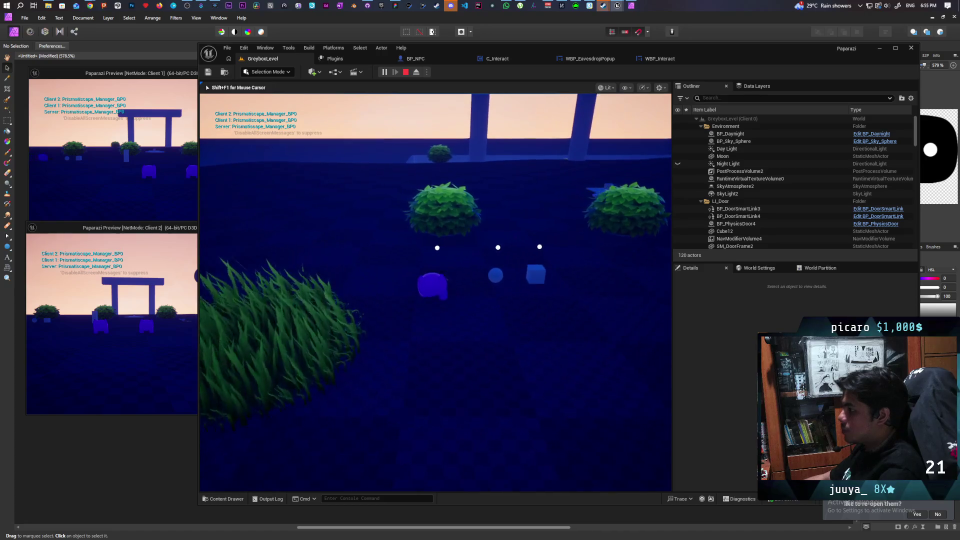
key("w")
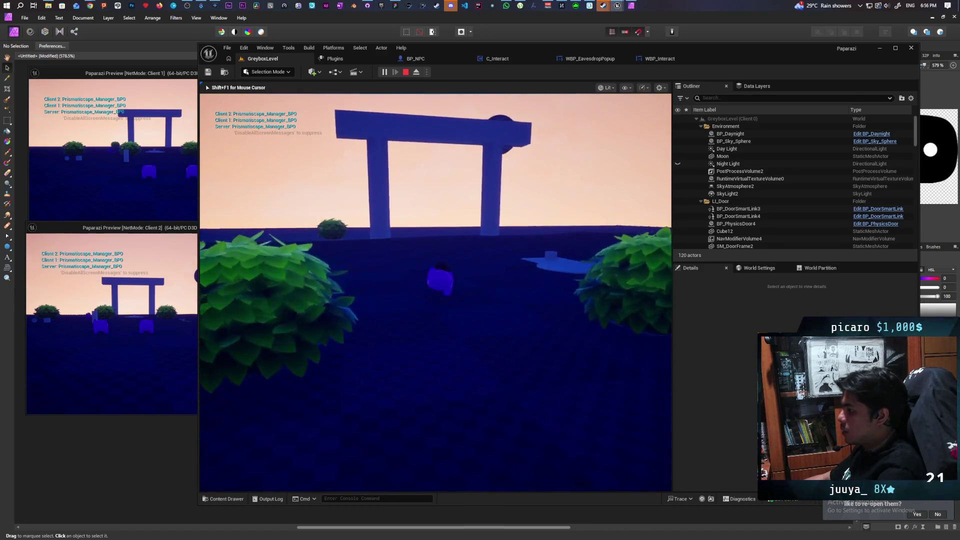
key("w")
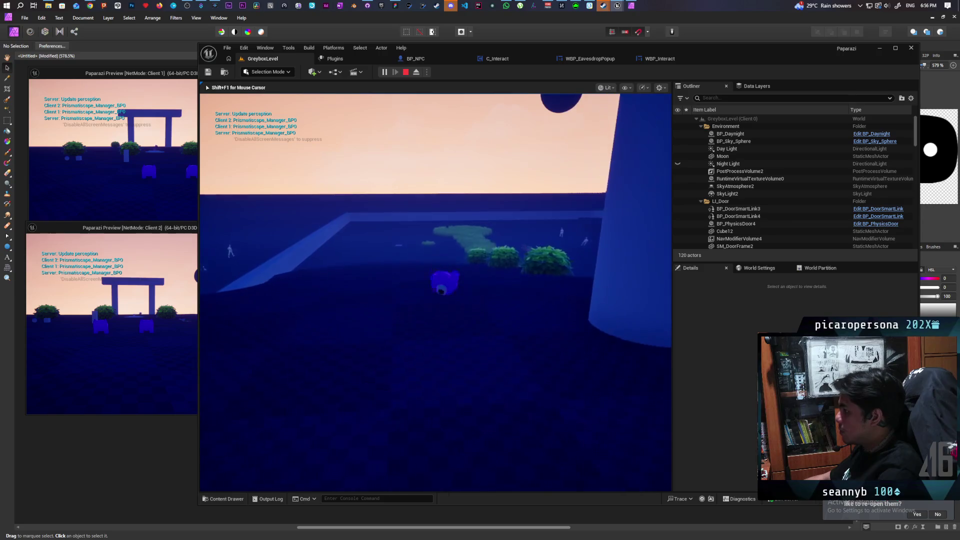
key("w")
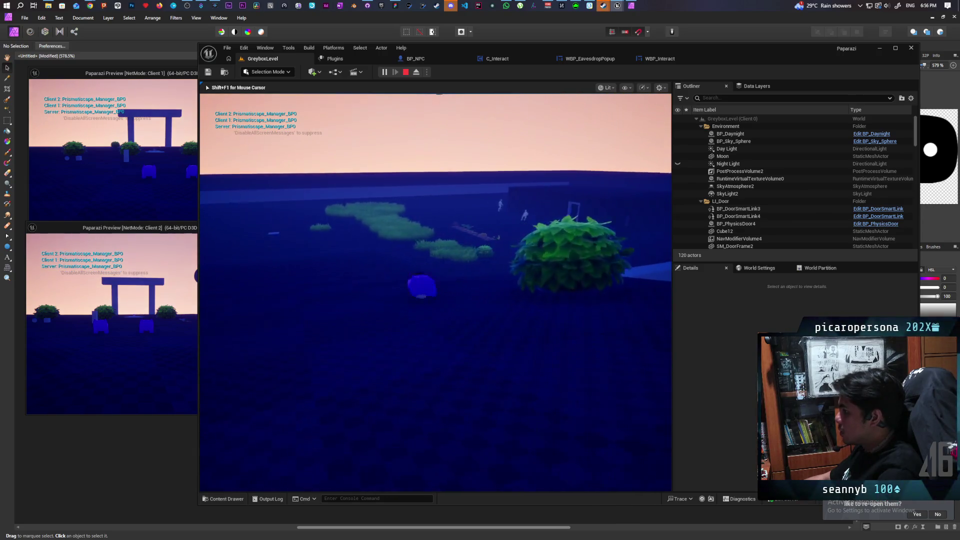
key("w")
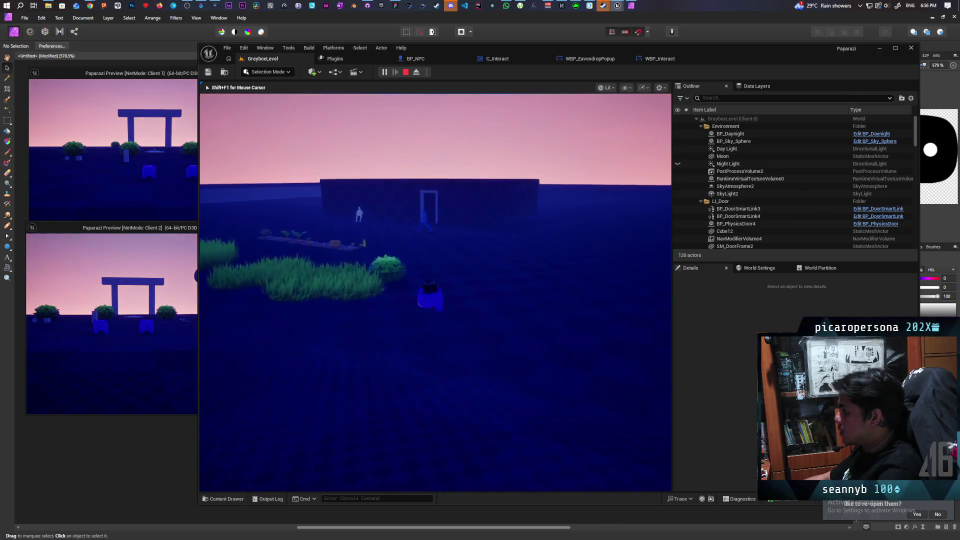
key("w")
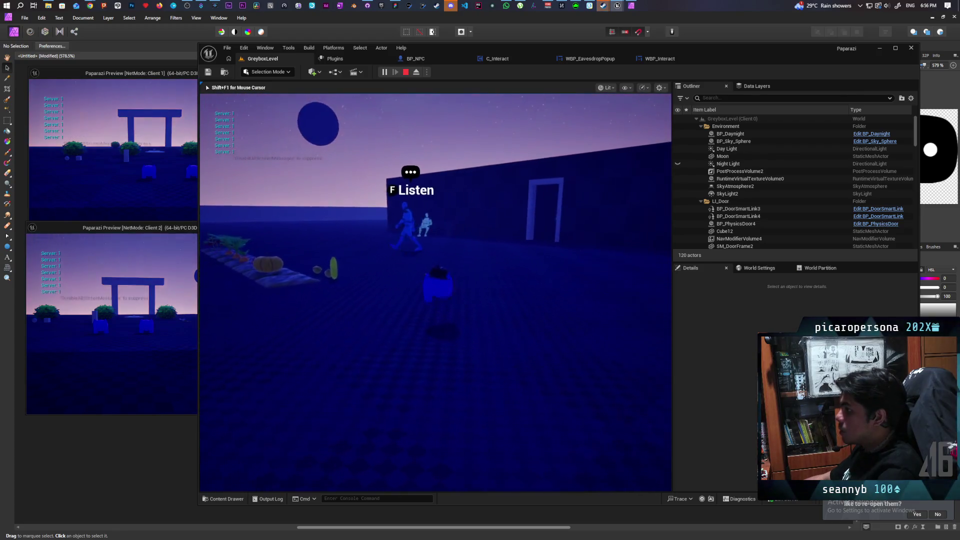
key("w")
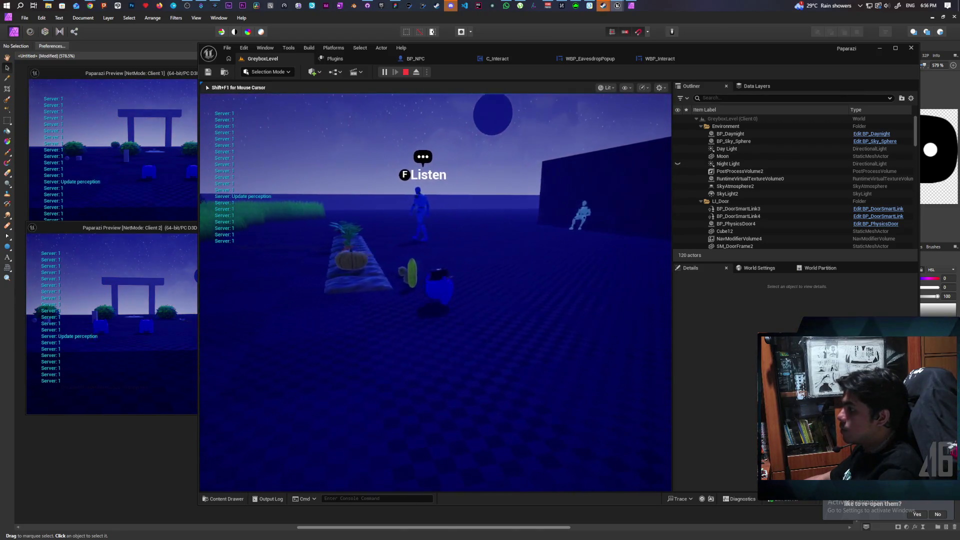
key("w")
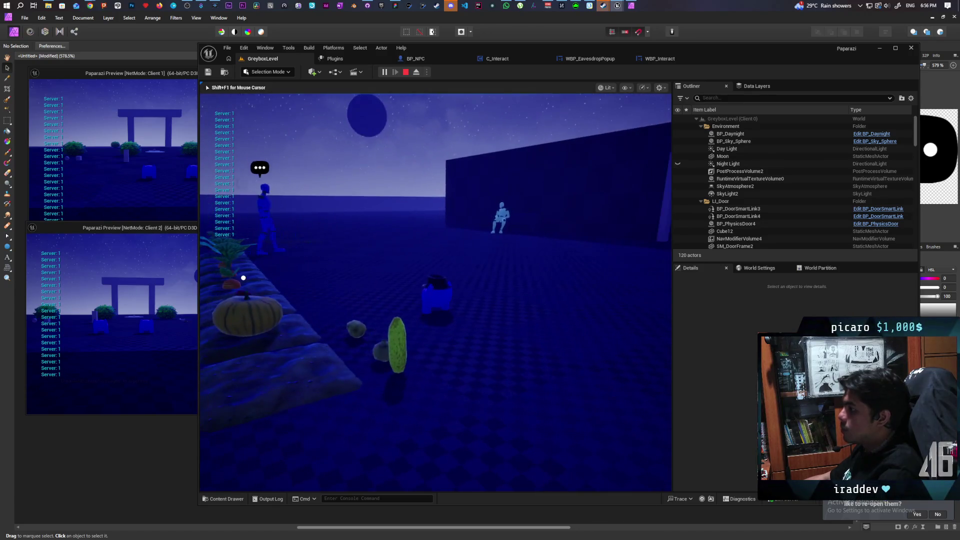
key("w")
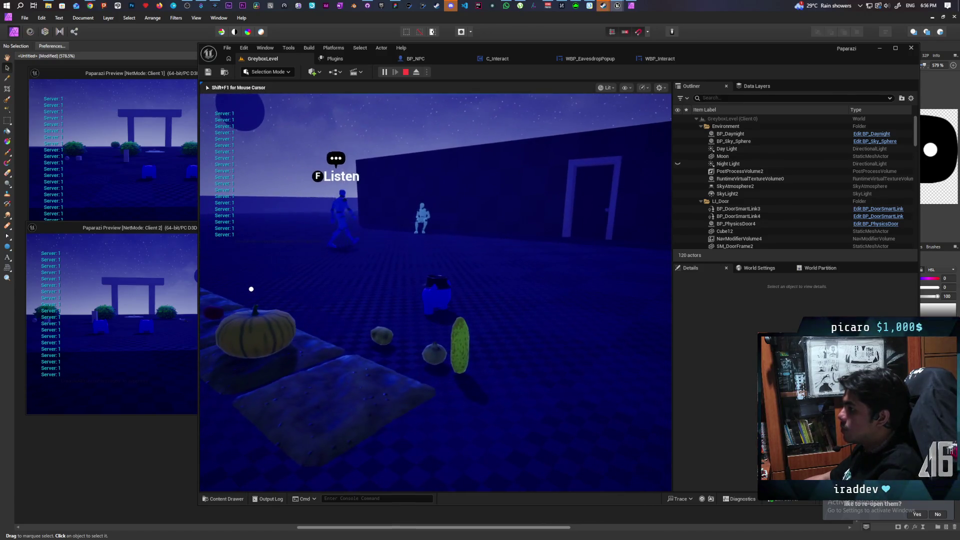
key("w")
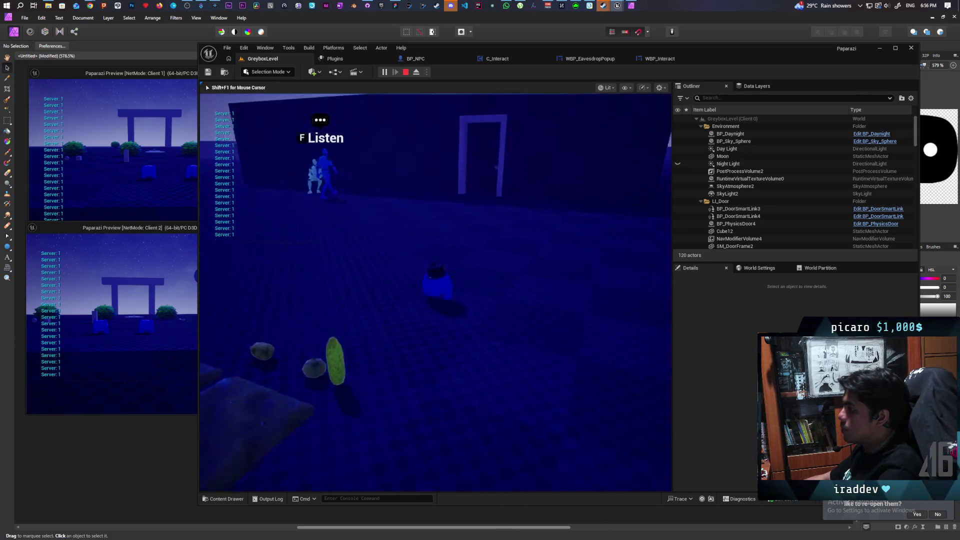
key("w")
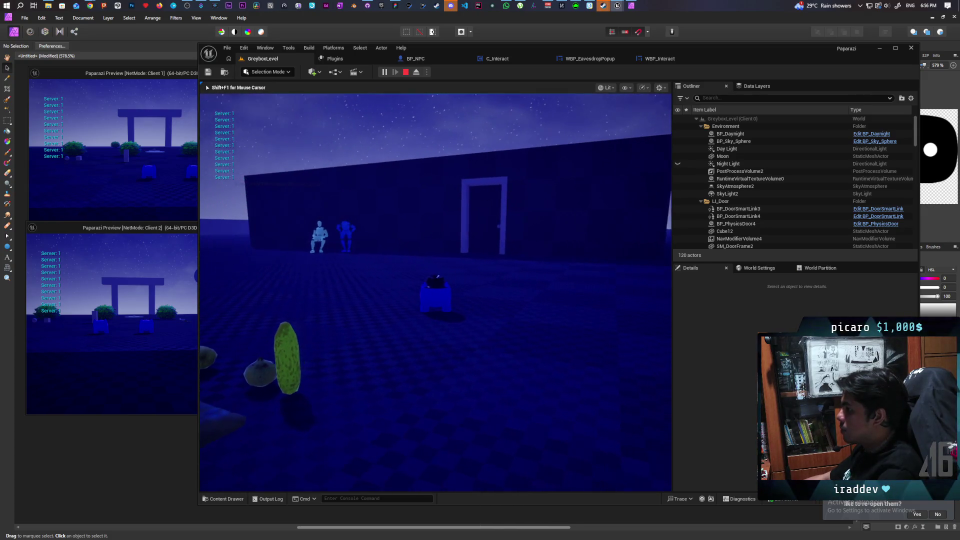
key("w")
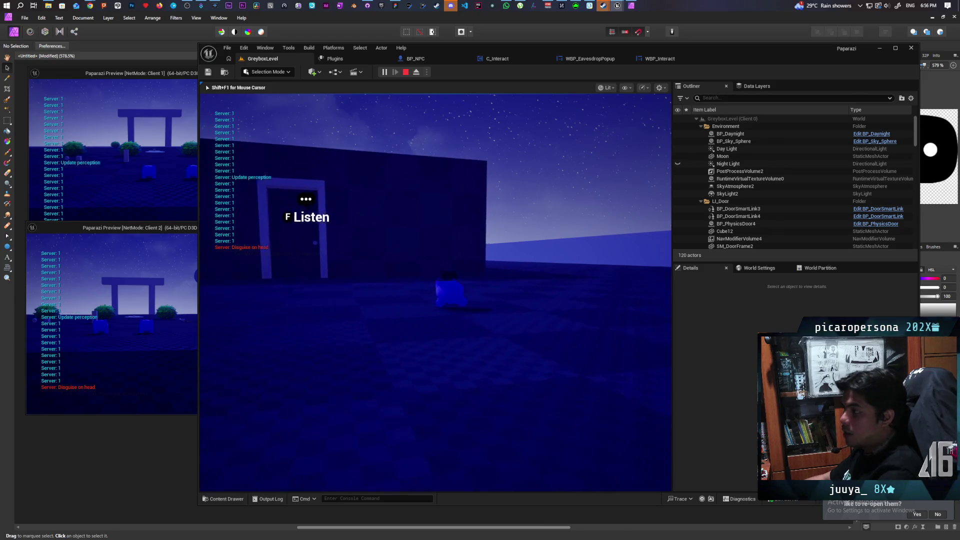
Step back into range of the doorway NPC and press F to bring up the long eavesdrop popup.
key("w")
key("w")
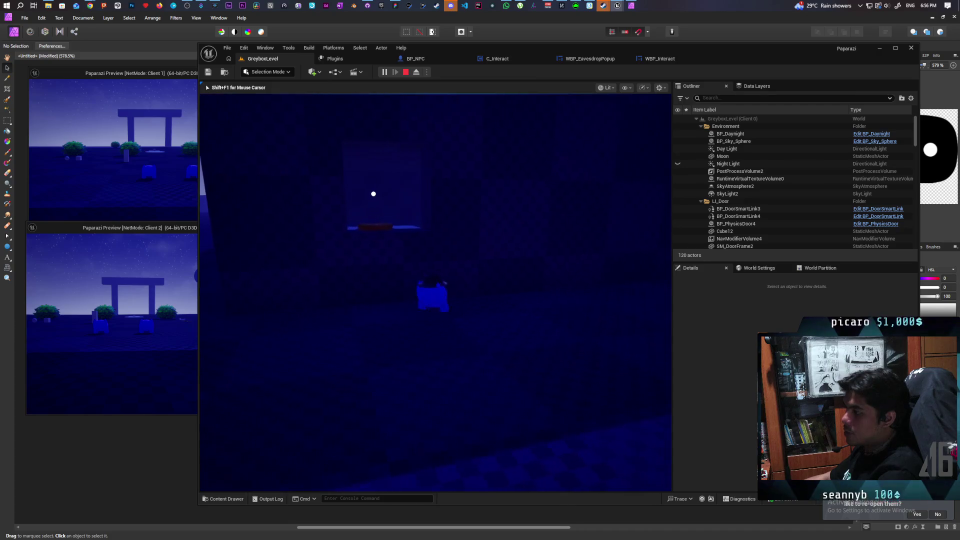
key("a")
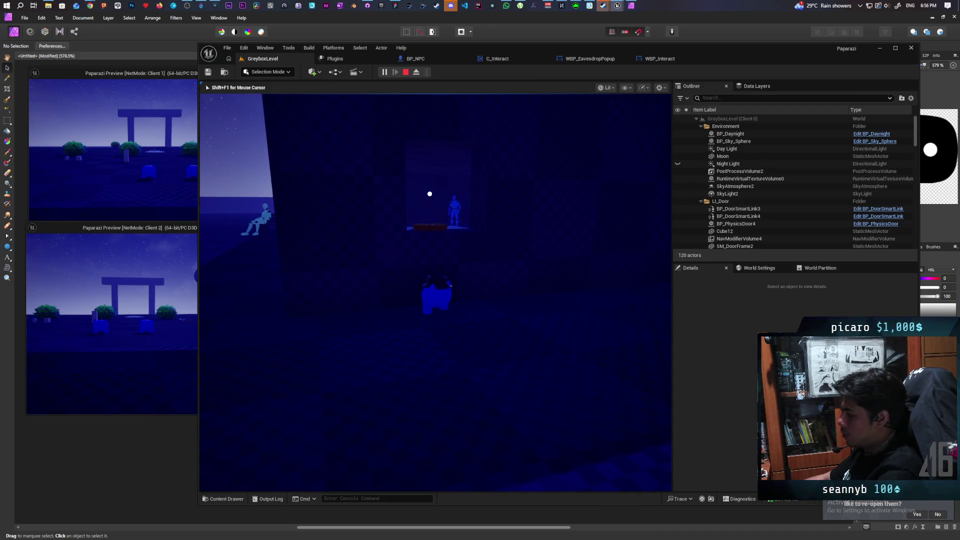
key("d")
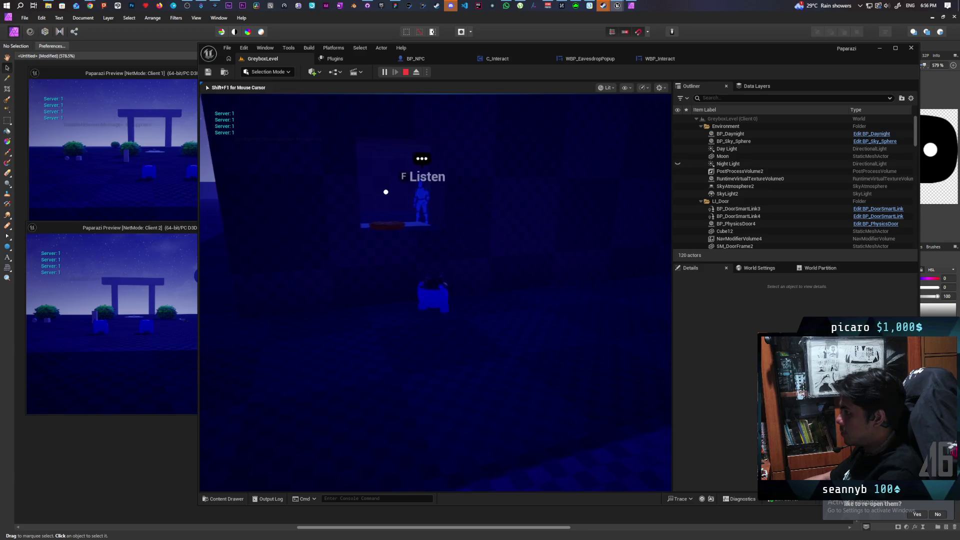
key("f")
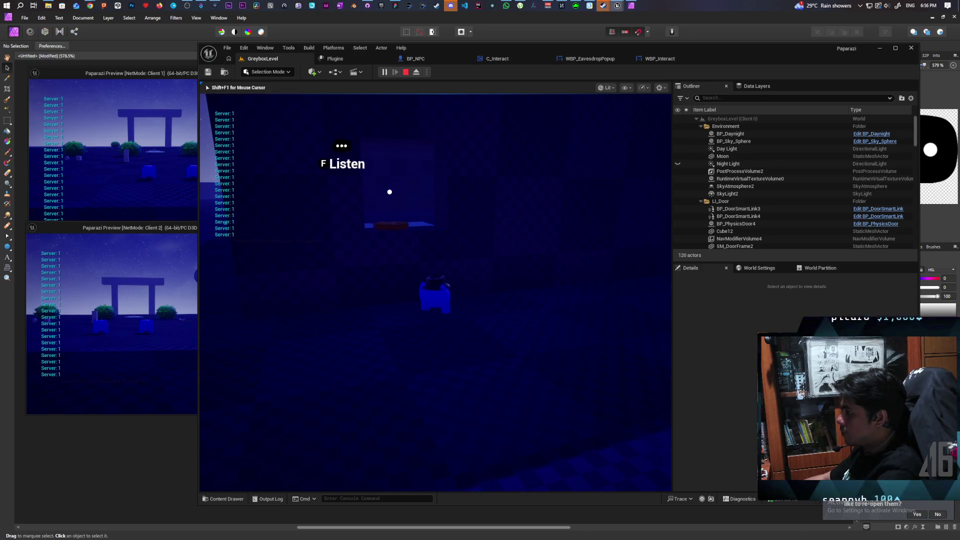
key("e")
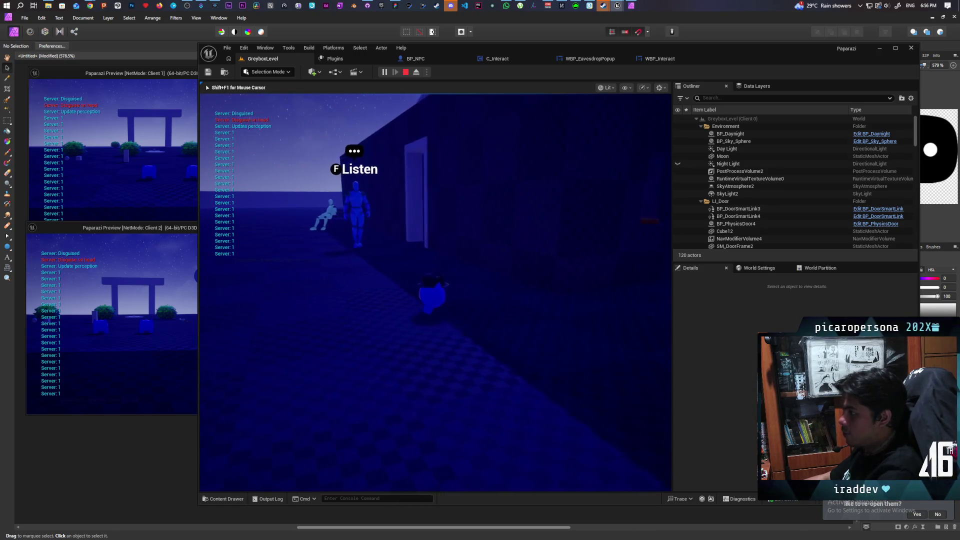
key("e")
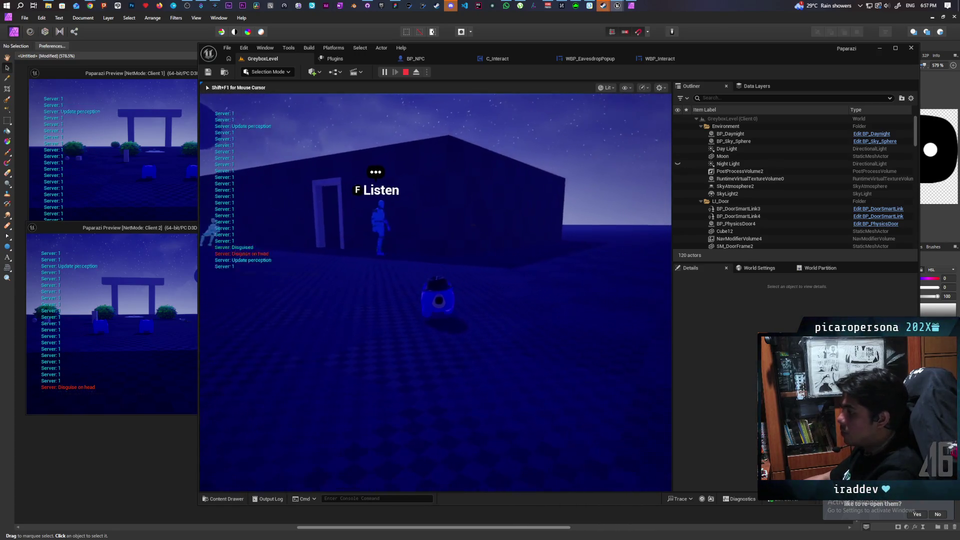
Listen to the NPC once more to show and close its popup text, then end the play session.
key("f")
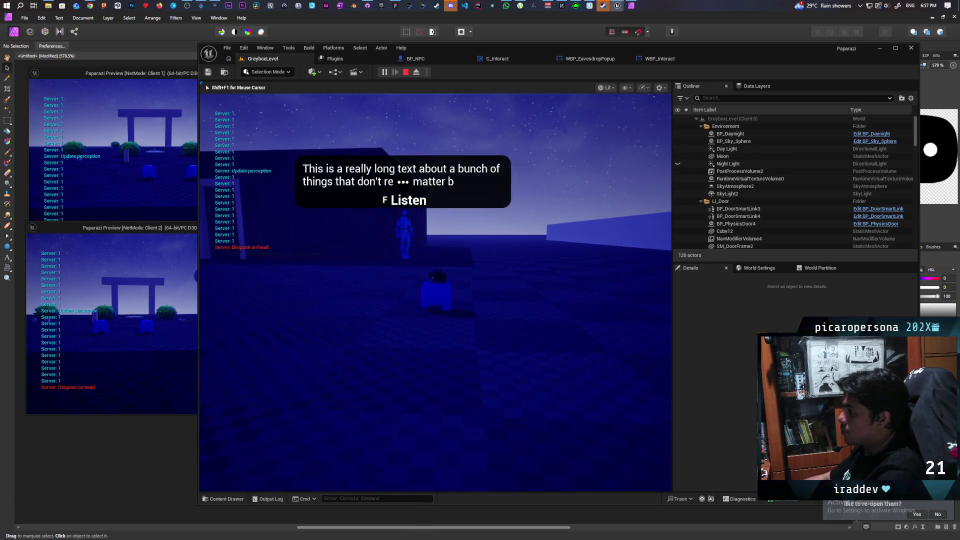
key("f")
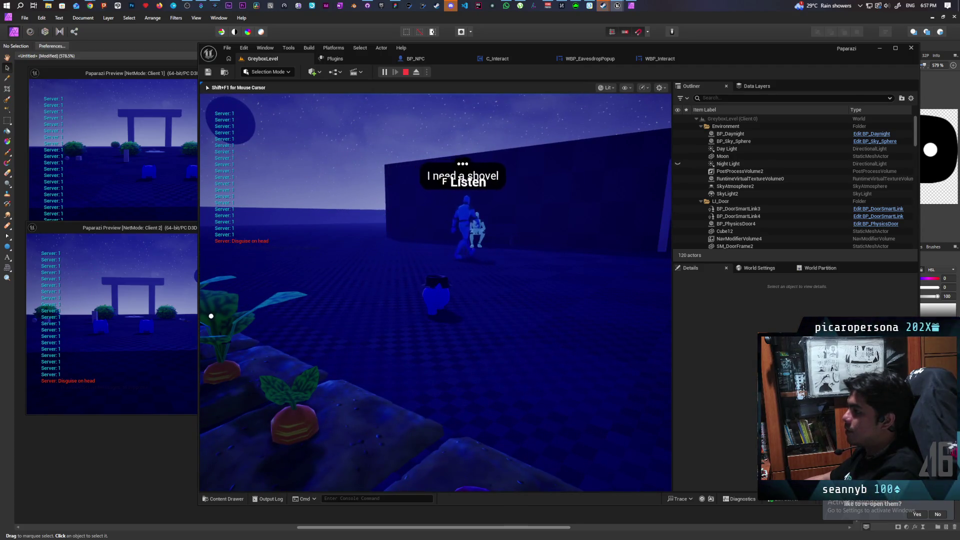
key("Escape")
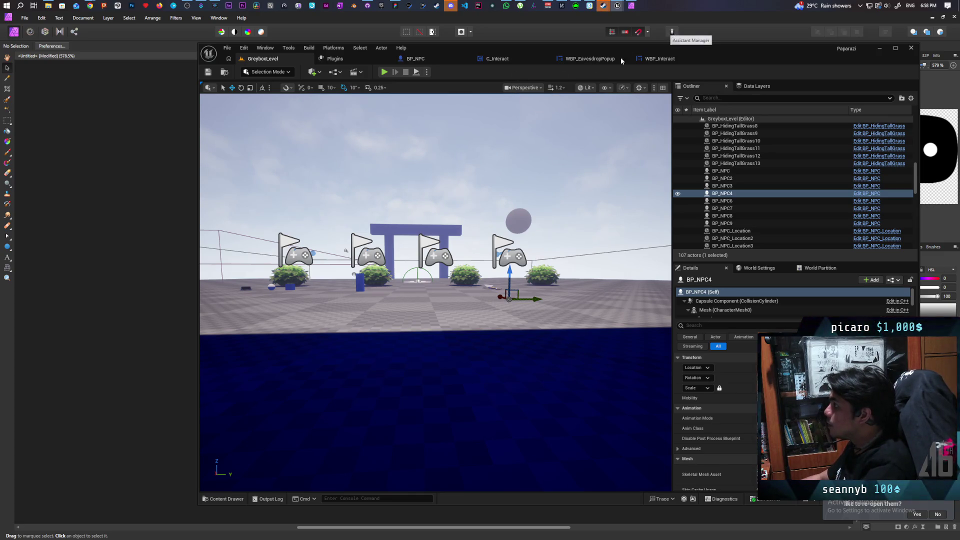
Switch to the WBP_EavesdropPopup widget blueprint and show its Fade and In animations list.
left_click(655, 58)
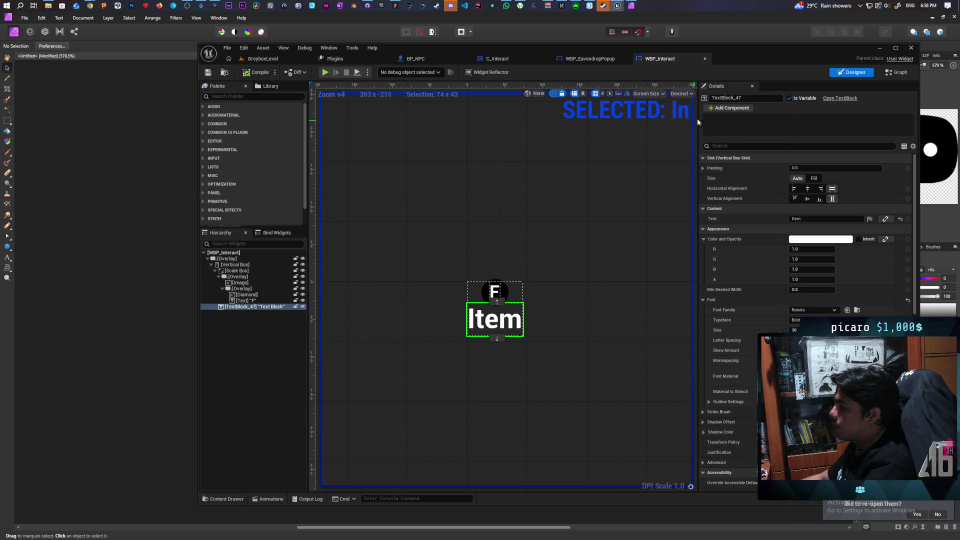
left_click(590, 58)
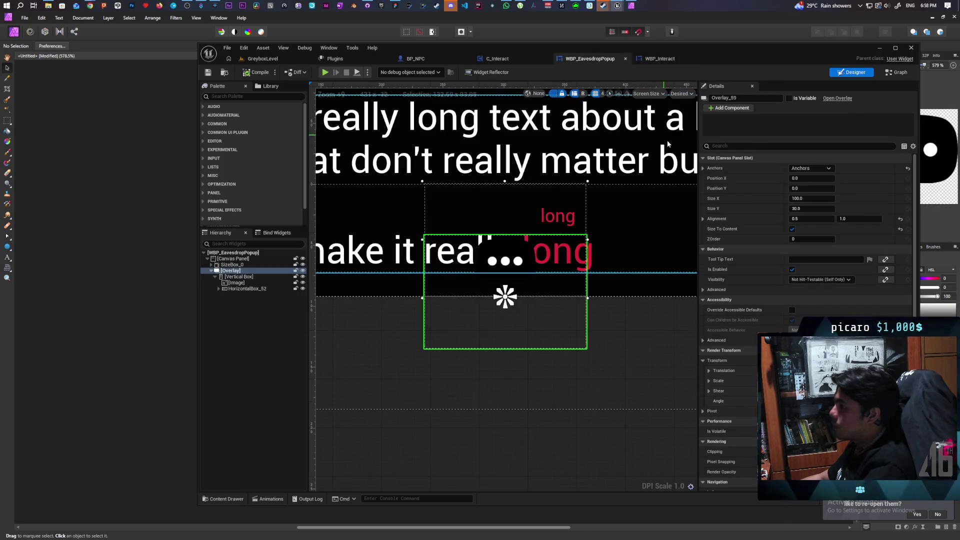
left_click(225, 499)
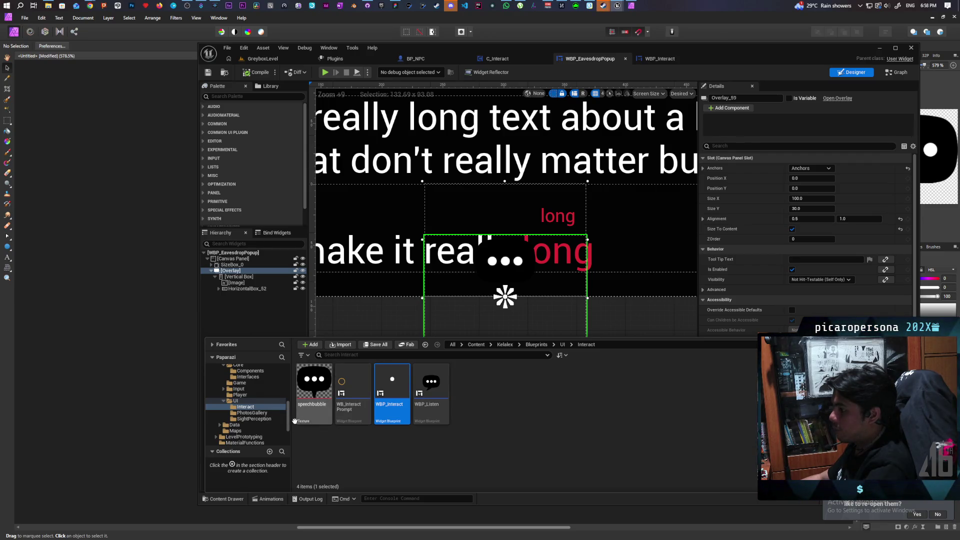
left_click(273, 490)
left_click(271, 498)
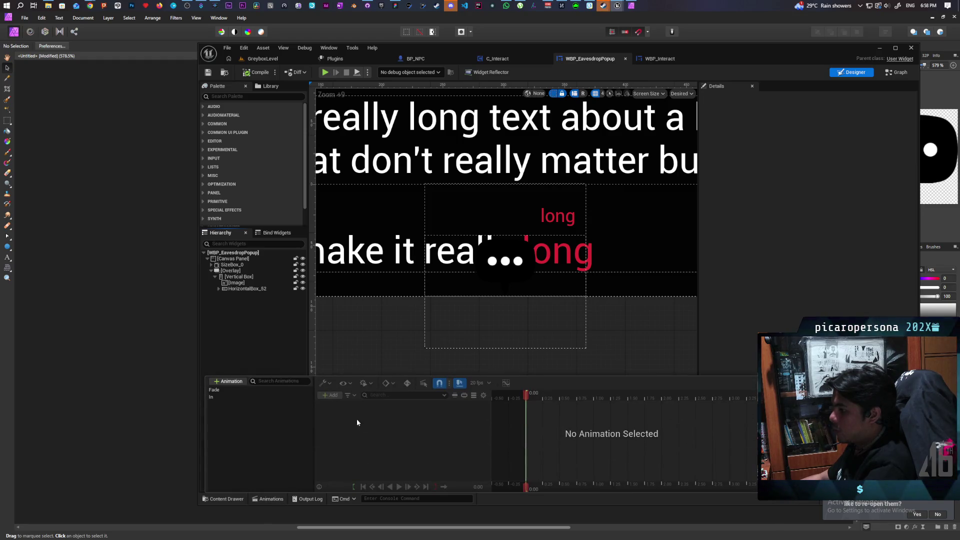
Select the Fade animation and preview its playback from the start.
left_click(230, 390)
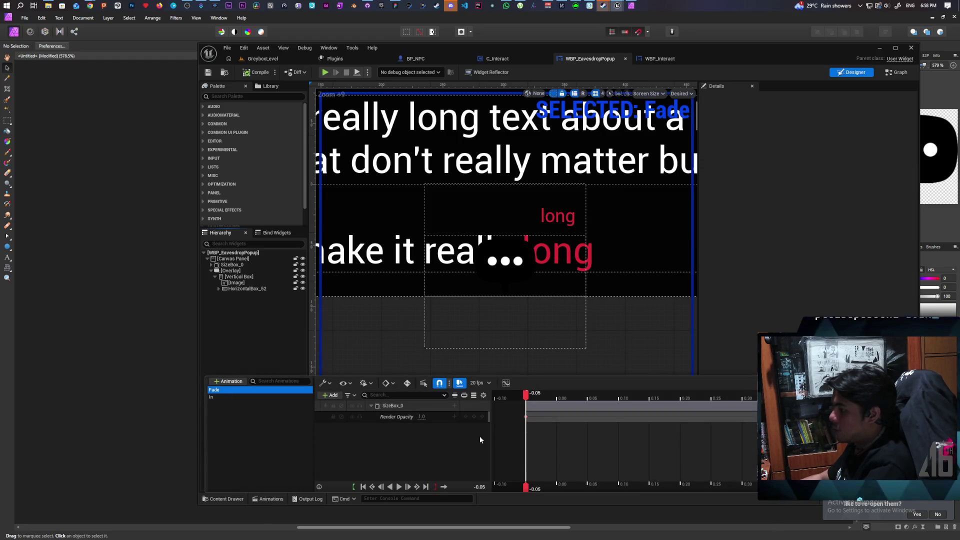
mouse_move(526, 395)
left_mouse_down()
mouse_move(865, 398)
mouse_move(559, 405)
mouse_move(526, 426)
mouse_move(621, 398)
mouse_move(866, 398)
mouse_move(529, 398)
mouse_move(834, 398)
mouse_move(713, 398)
mouse_move(537, 430)
left_mouse_up()
key("space")
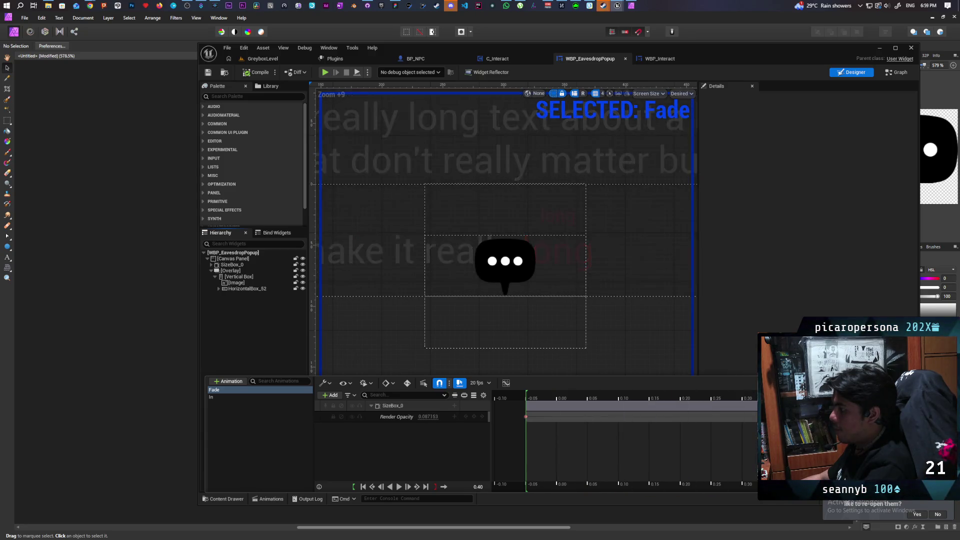
mouse_move(740, 398)
left_mouse_down()
mouse_move(557, 405)
mouse_move(522, 438)
left_mouse_up()
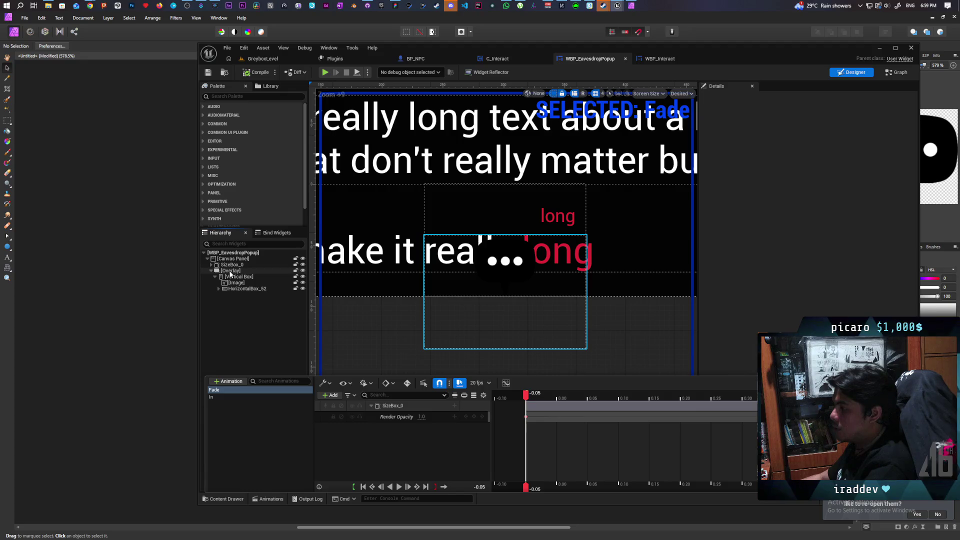
Add an Overlay_59 Render Opacity track to Fade, keyed 0 at start and 1.0 at 0.50.
left_click(230, 272)
left_click(270, 498)
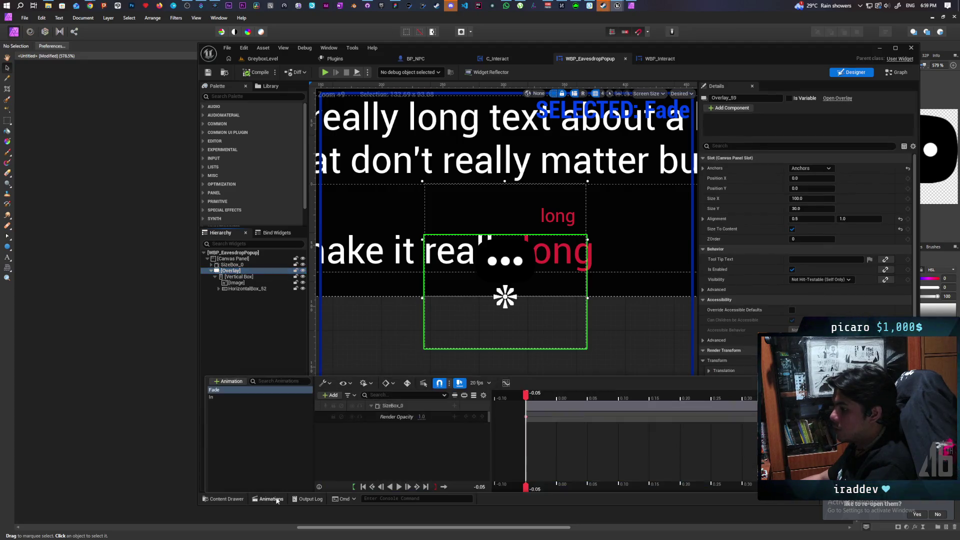
left_click(330, 396)
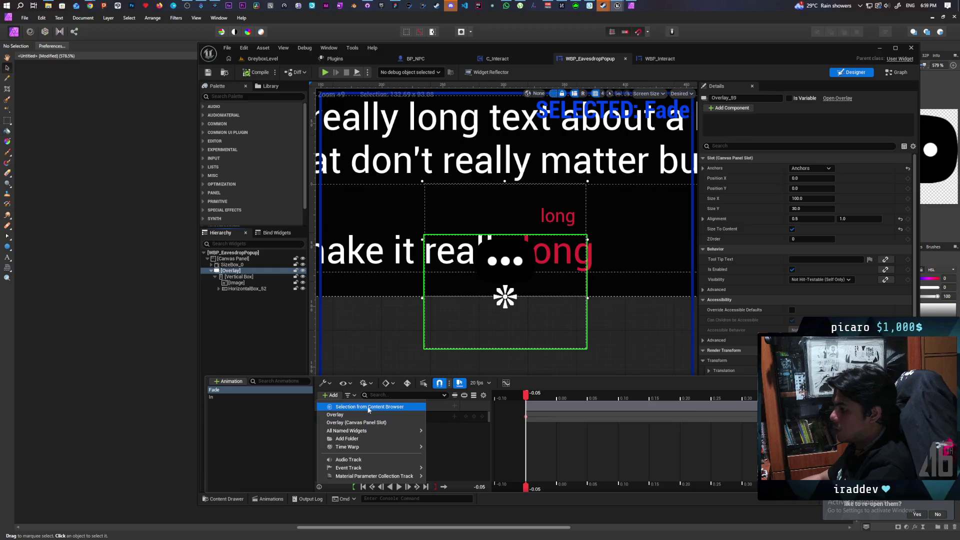
left_click(335, 414)
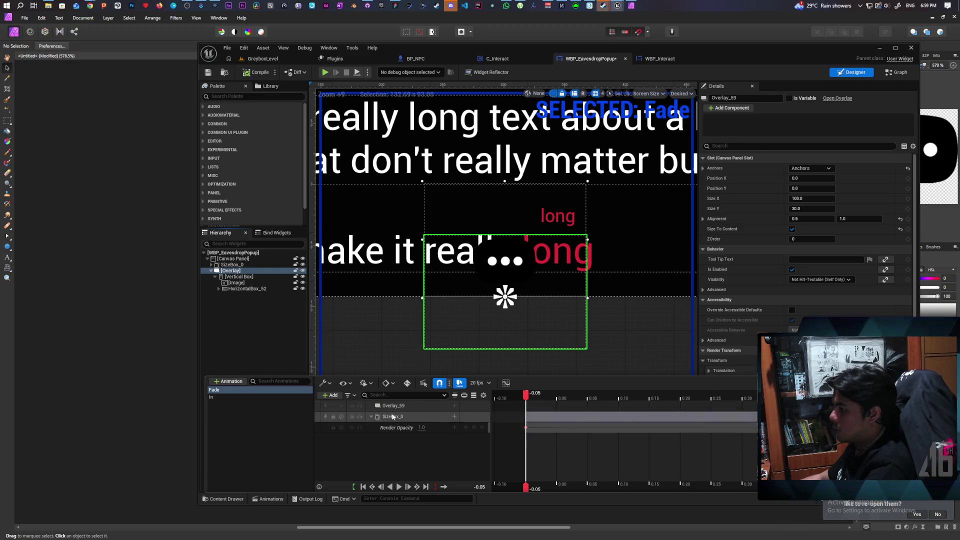
left_click(455, 406)
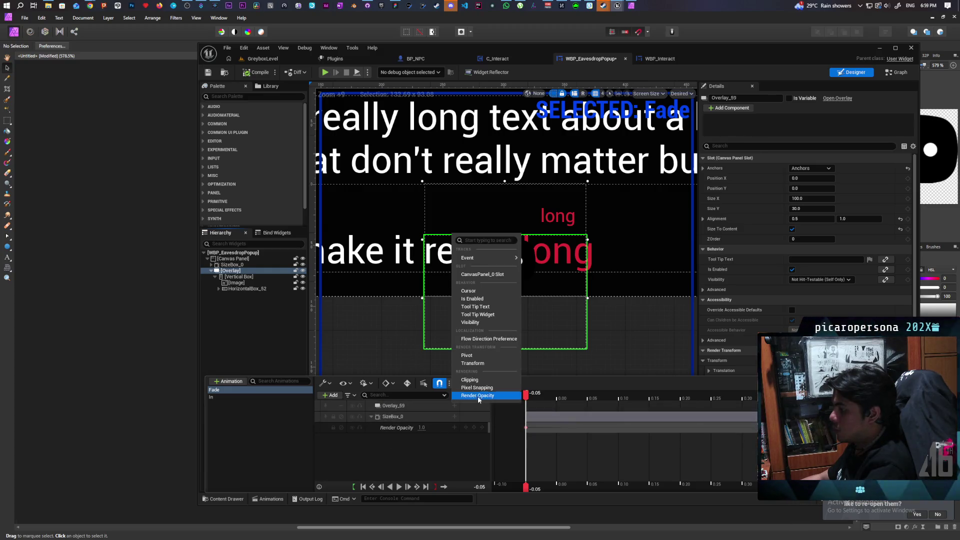
left_click(477, 395)
left_click_drag(525, 396, 820, 396)
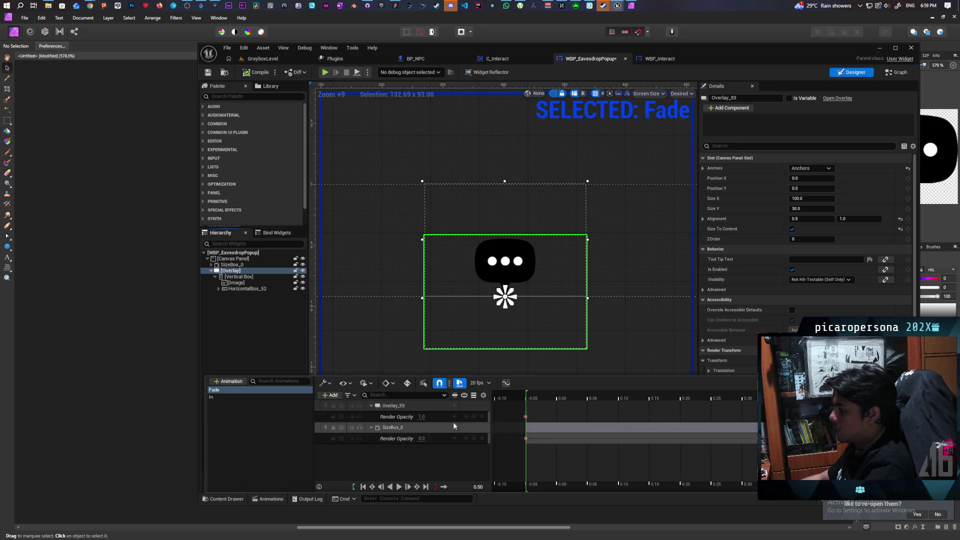
left_click(473, 418)
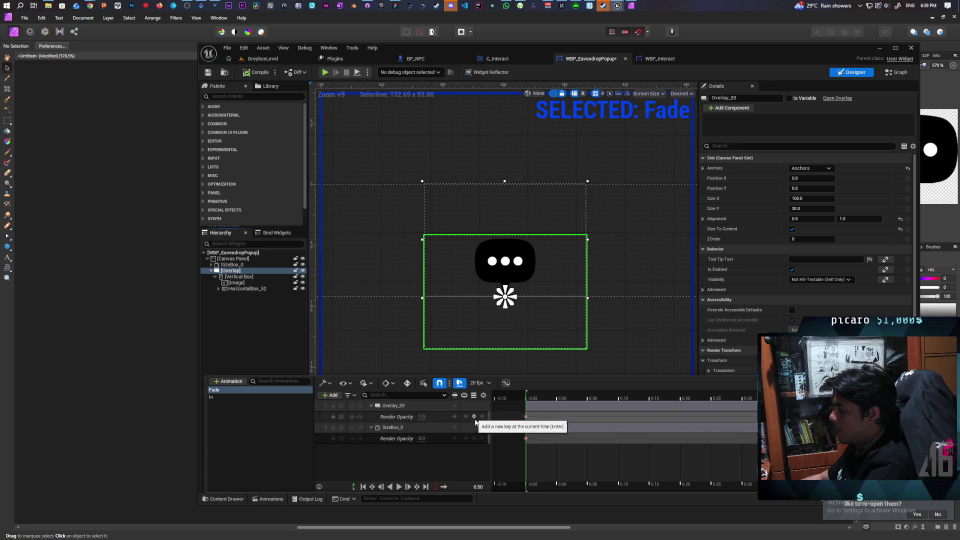
key("Up")
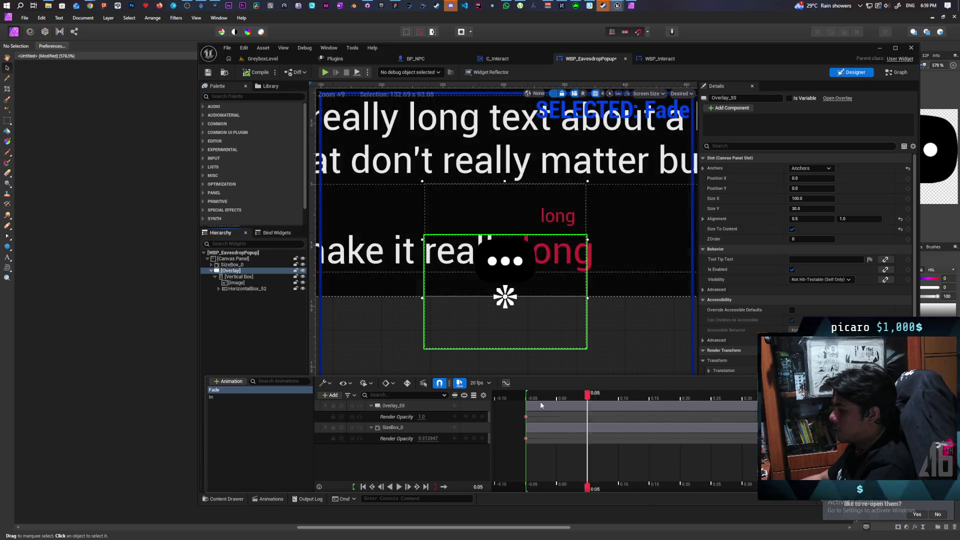
type("0")
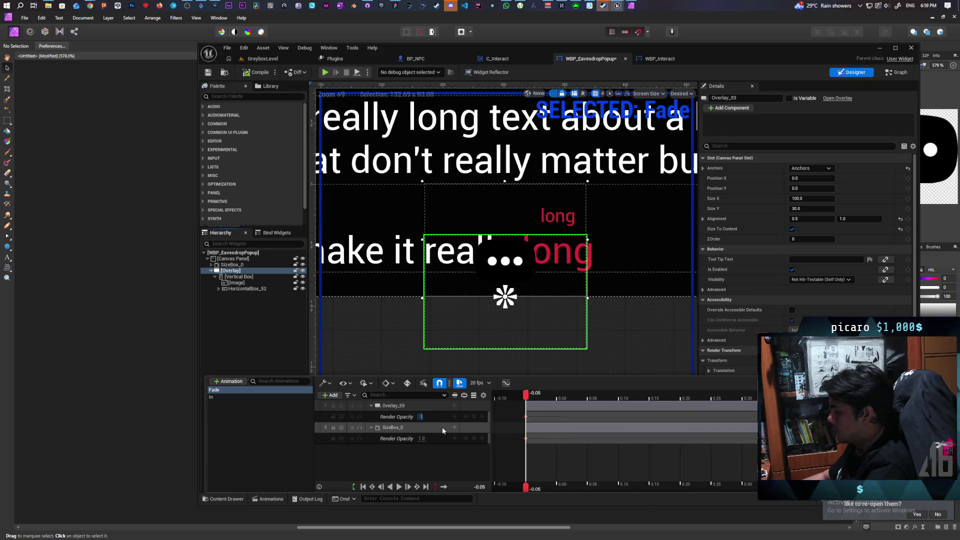
key("Return")
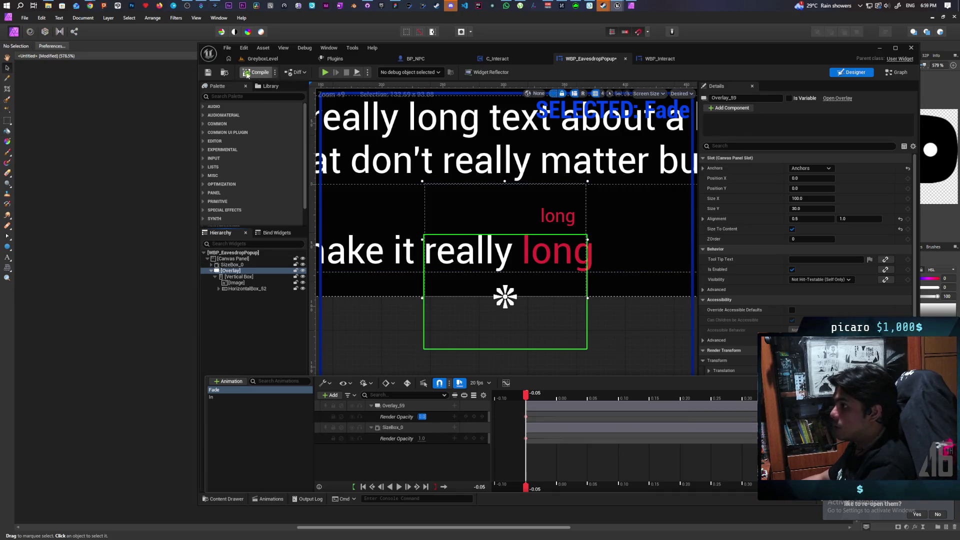
Close the animation timeline and start a play test of GreyboxLevel.
key("ctrl+shift+space")
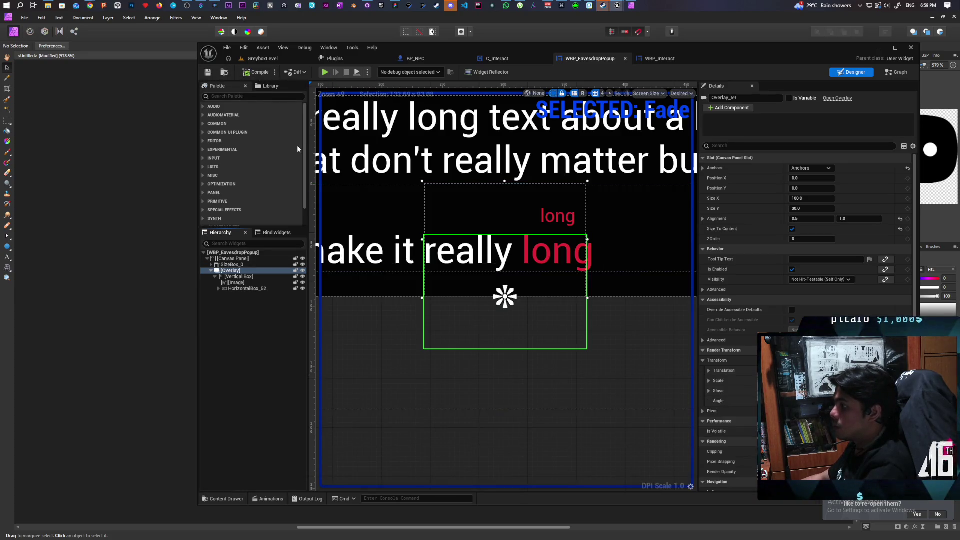
left_click(262, 58)
left_click(384, 72)
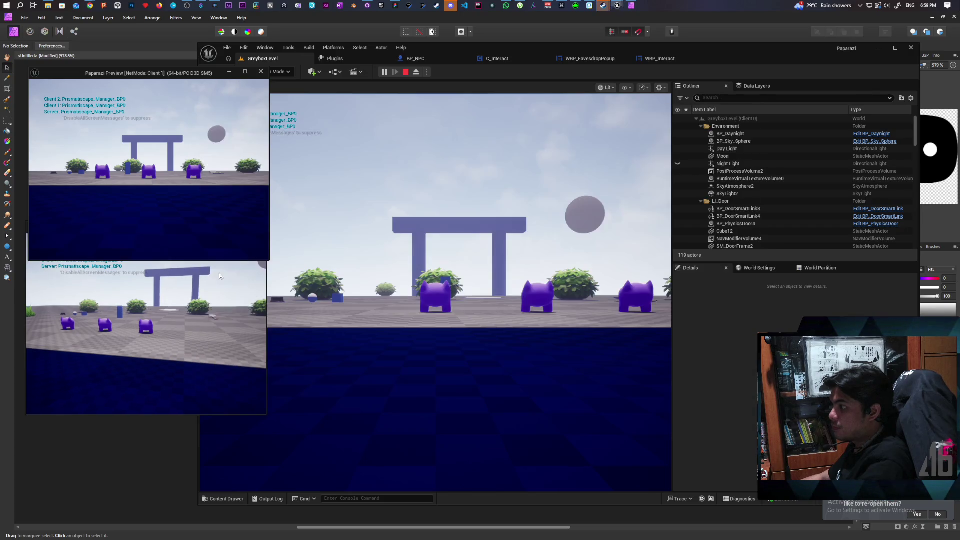
Walk the character past the blue wall to the seated NPCs and eavesdrop on them.
left_click(435, 290)
key("w")
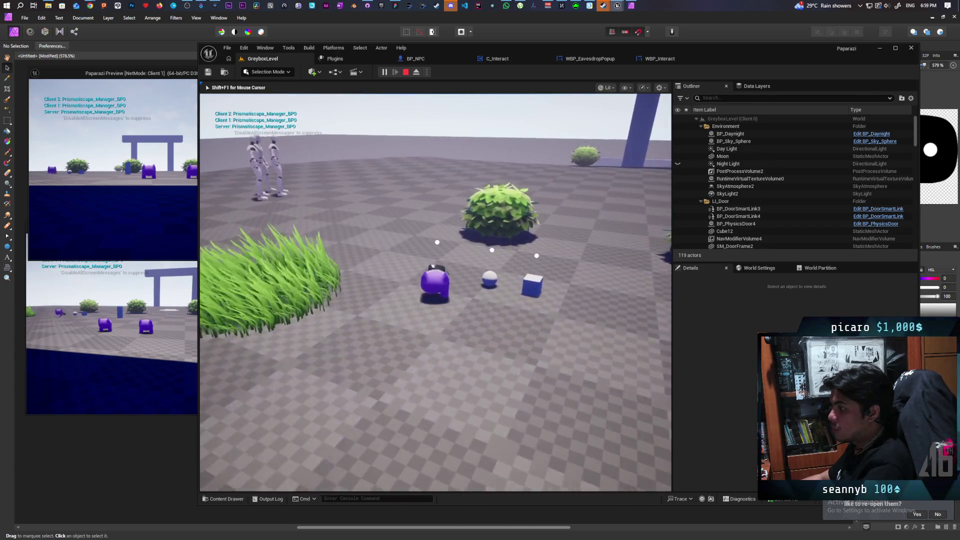
key("w")
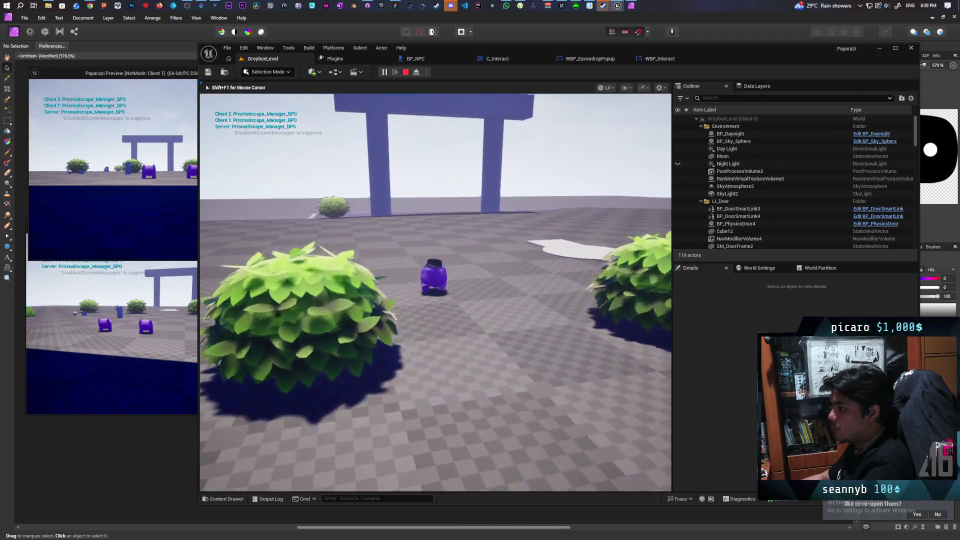
key("w")
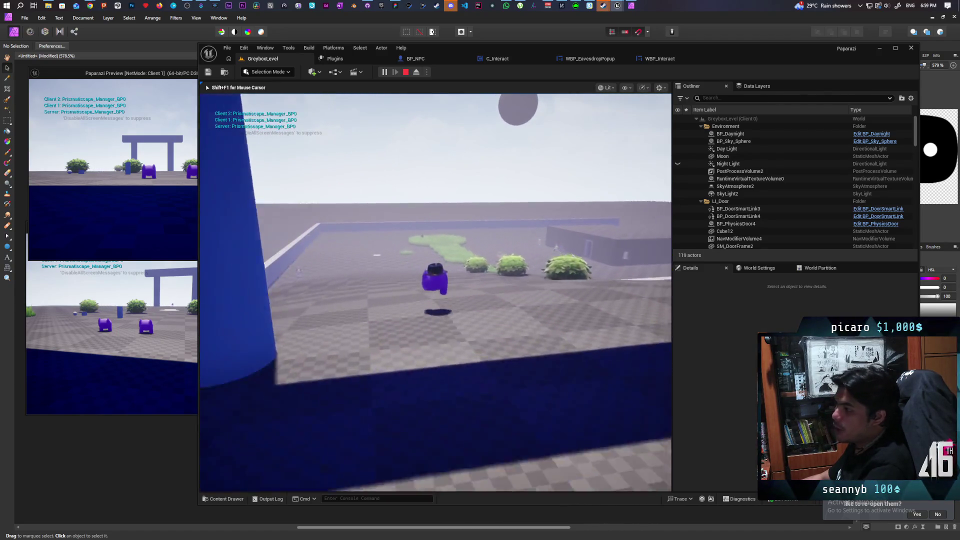
key("w")
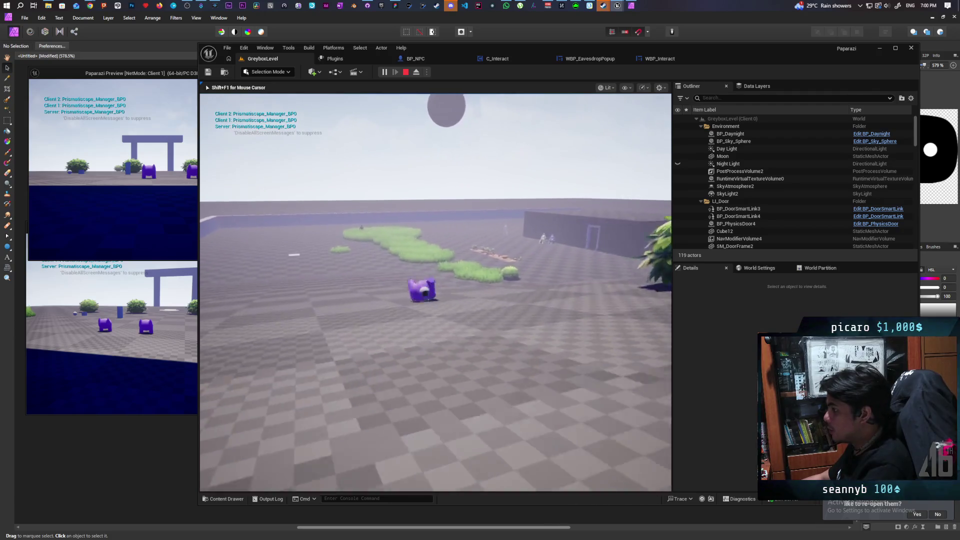
key("space")
key("w")
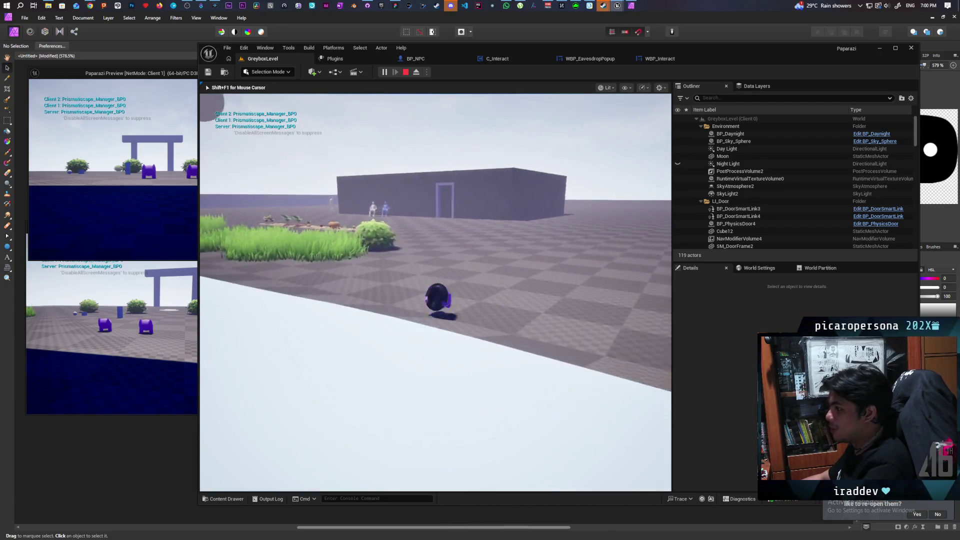
key("w")
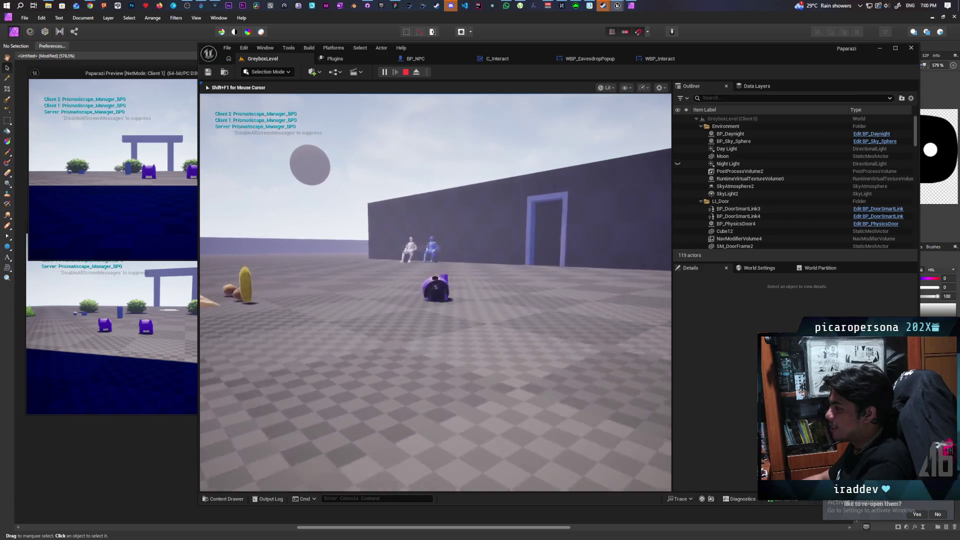
key("f")
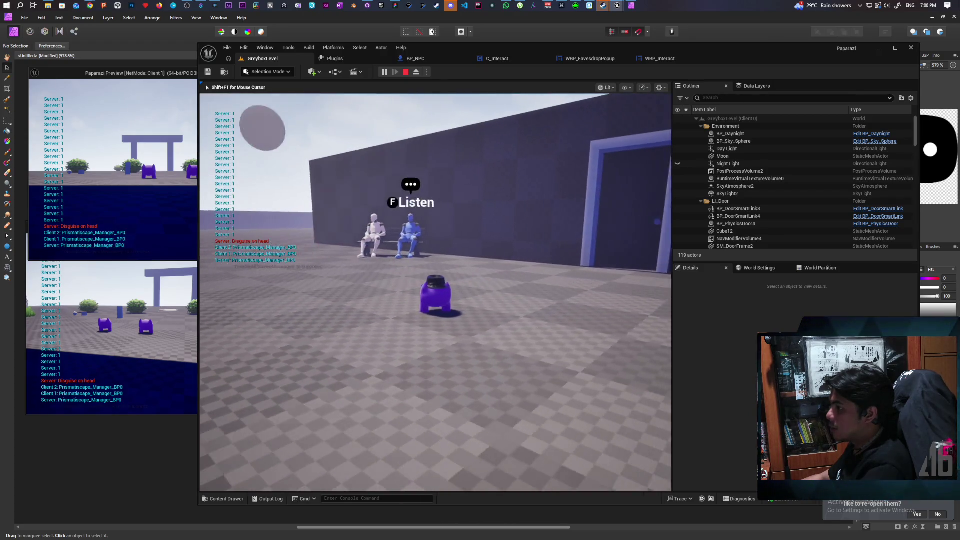
Listen to the doorway NPC, back off so the bubble fades, then stop play.
key("s")
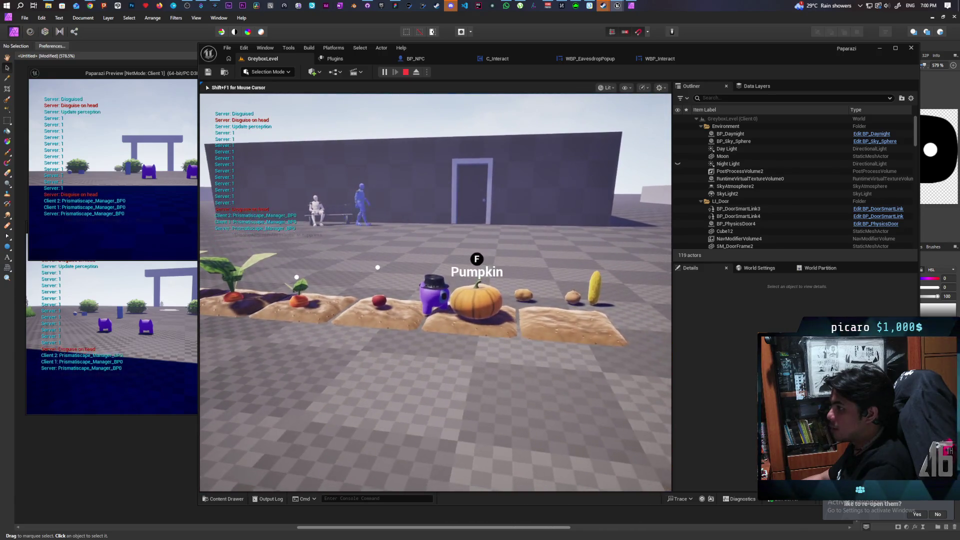
key("w")
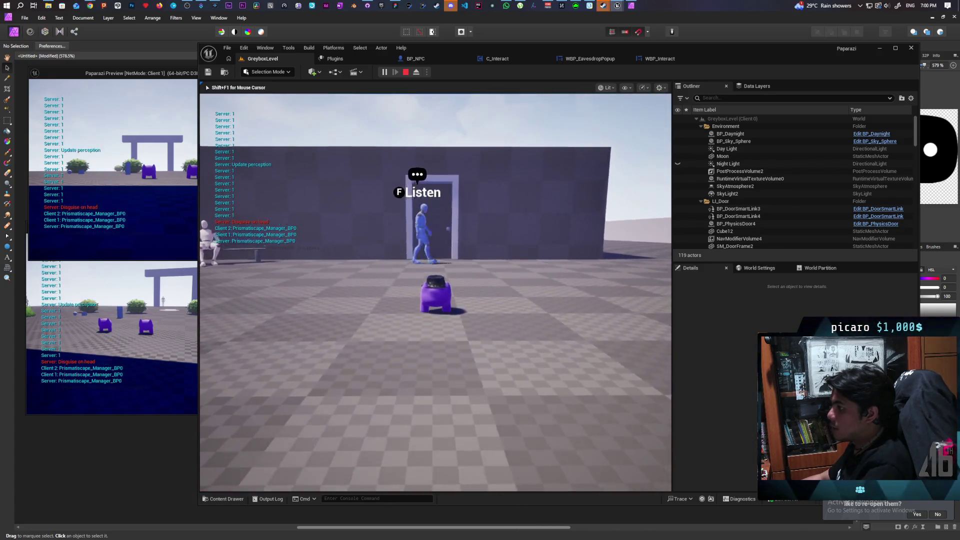
key("f")
key("w")
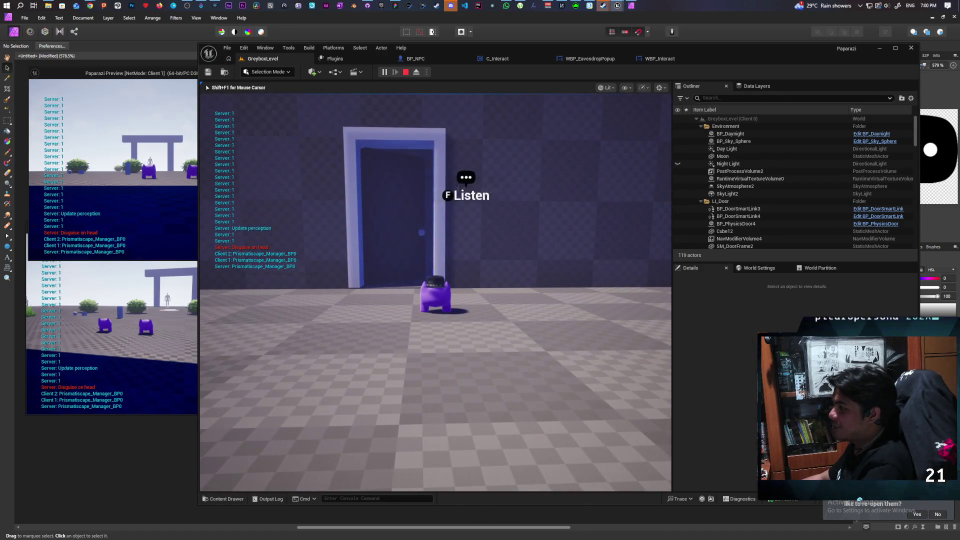
key("d")
key("a")
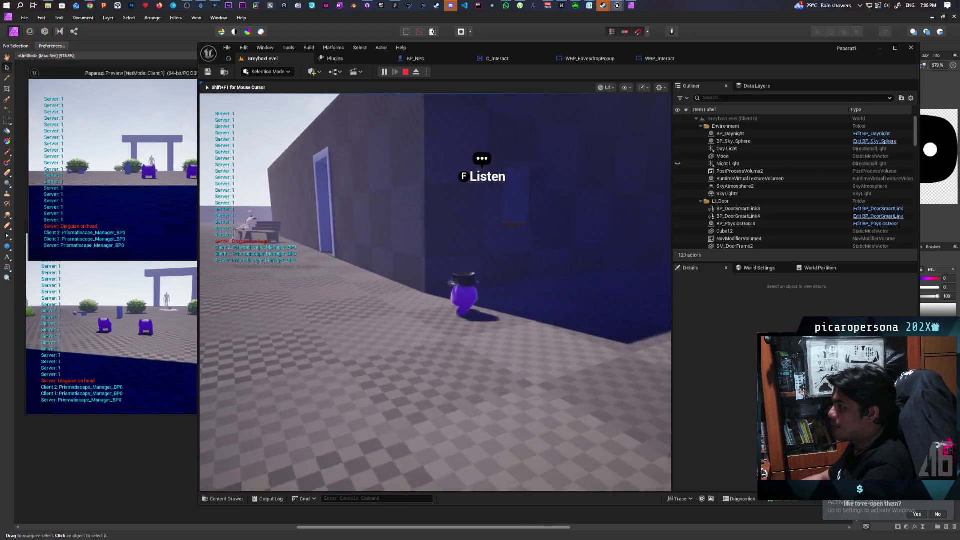
key("f")
key("s")
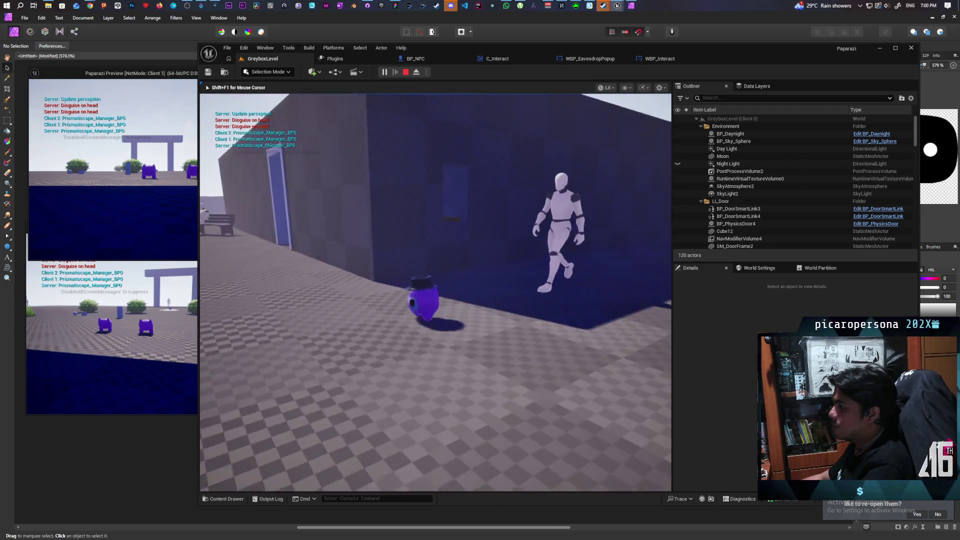
key("Escape")
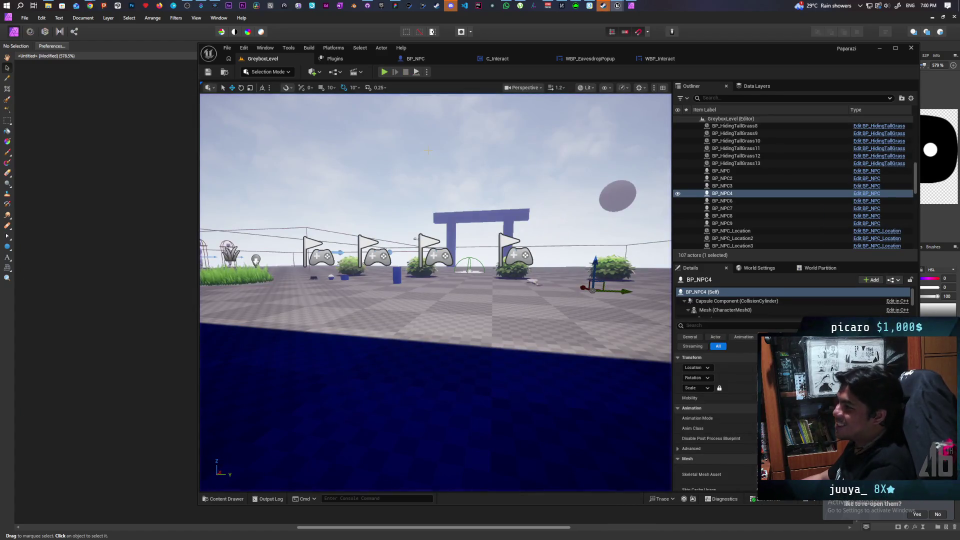
Commit six files to main as 'new listen widget animations', push to origin, then switch to Miro.
left_click(367, 5)
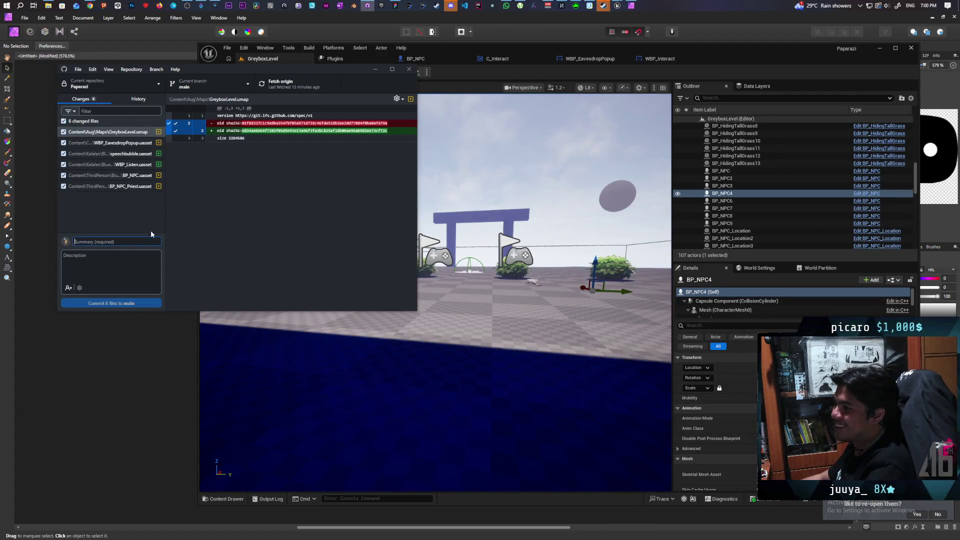
type("new")
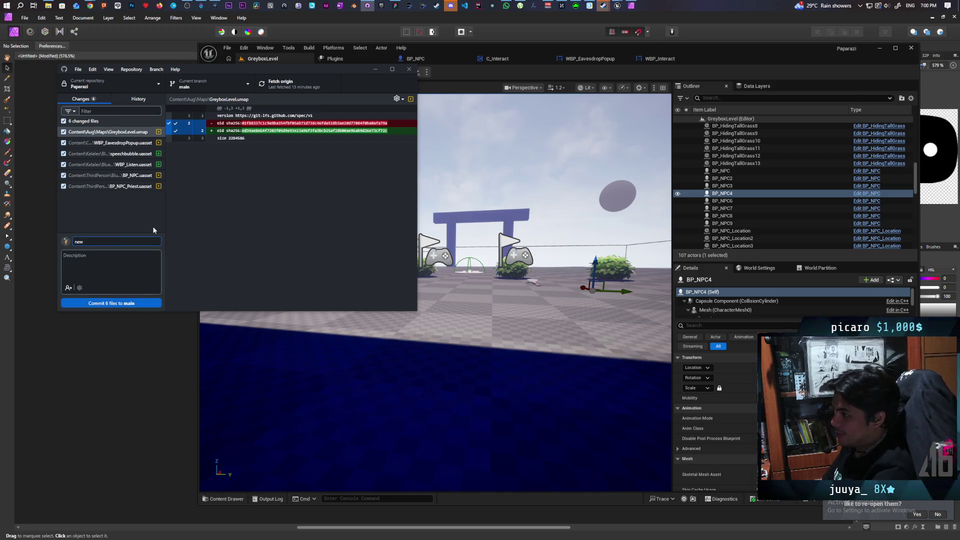
type(" listen an")
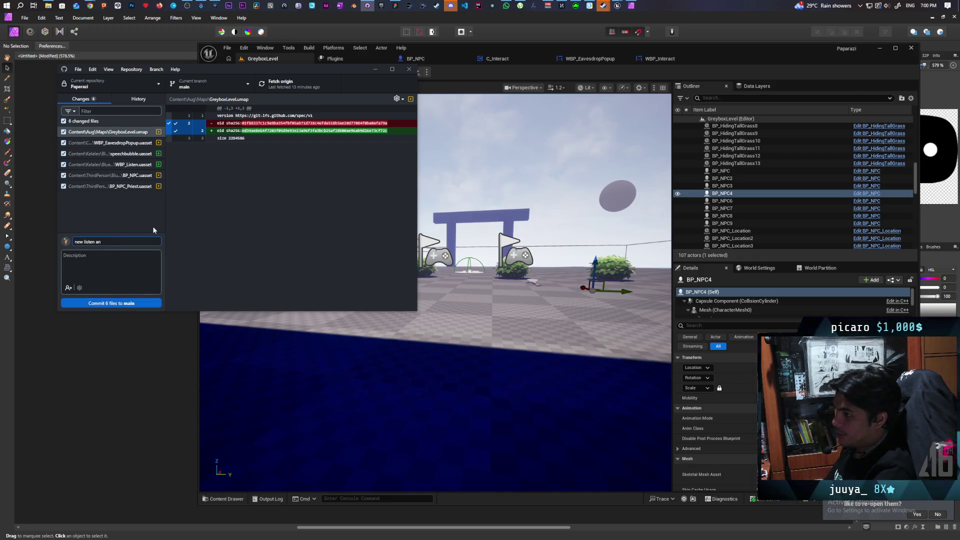
key("BackSpace")
key("BackSpace")
type("widget anim")
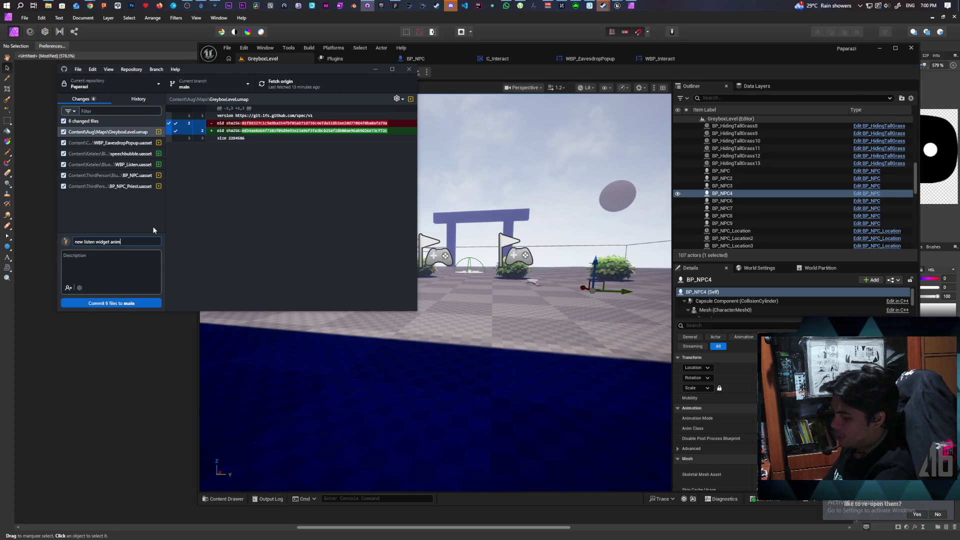
type("ations")
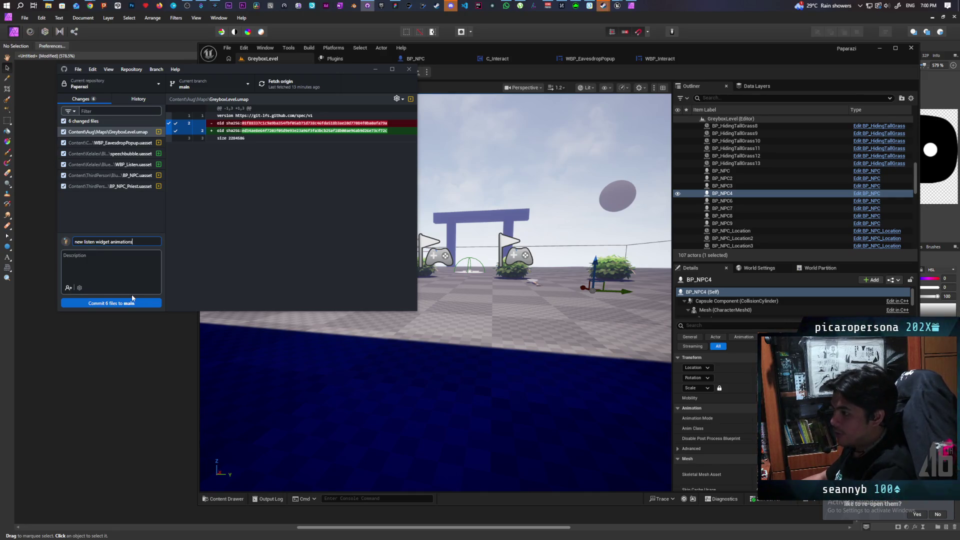
left_click(132, 302)
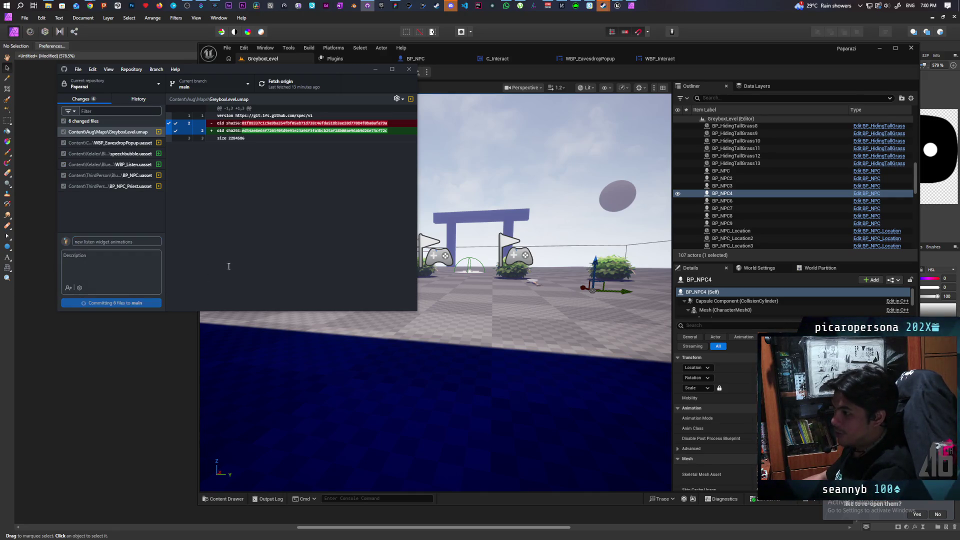
left_click(308, 83)
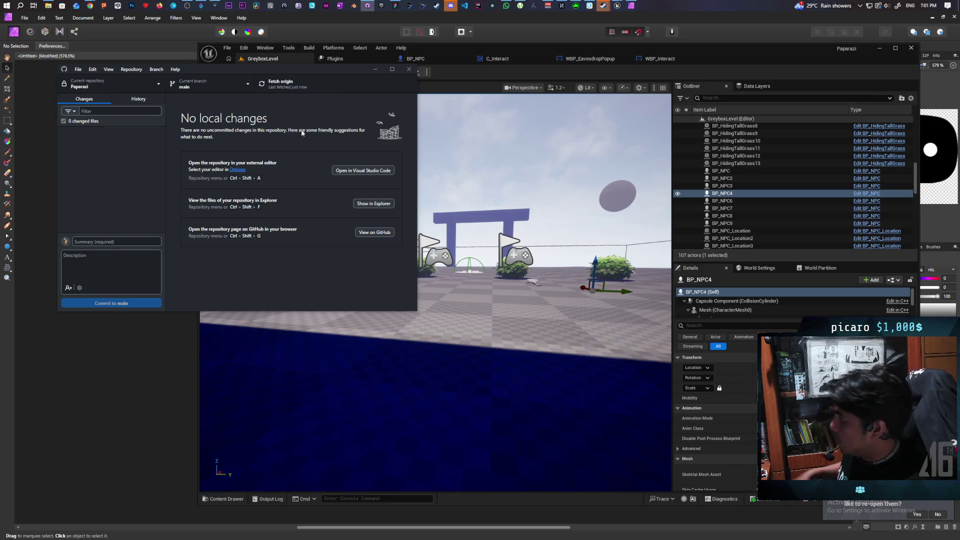
left_click(393, 6)
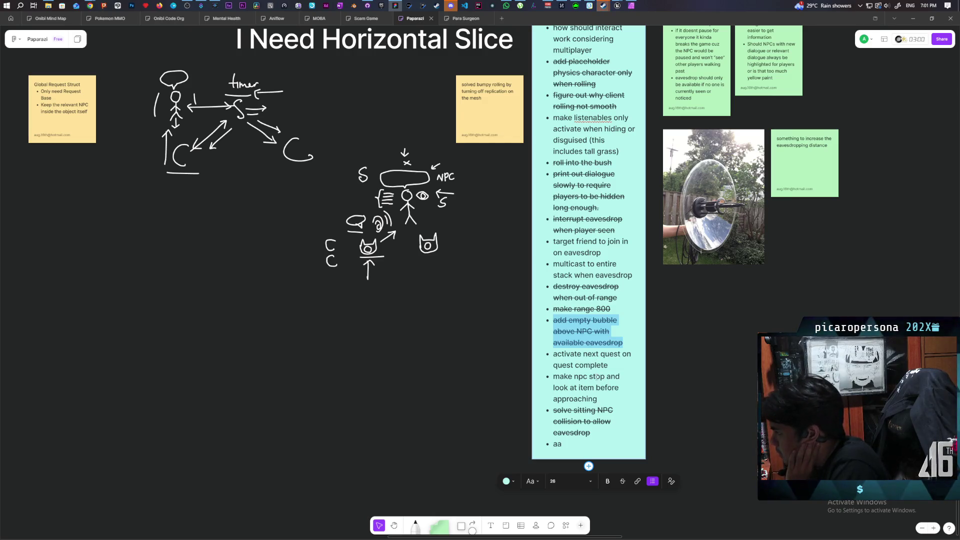
Select the 'make npc stop and look at' task bullet in Miro, then return to Unreal Editor.
triple_click(596, 376)
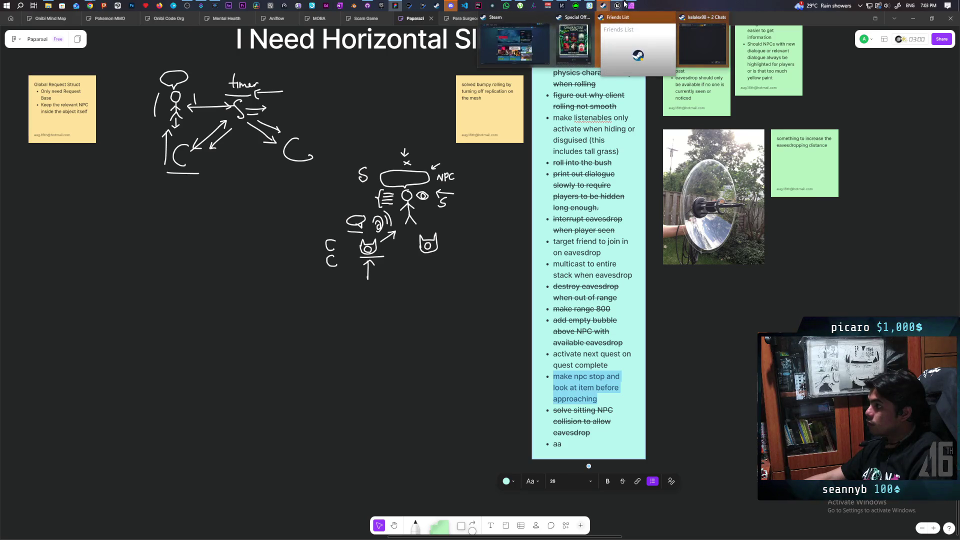
mouse_move(624, 4)
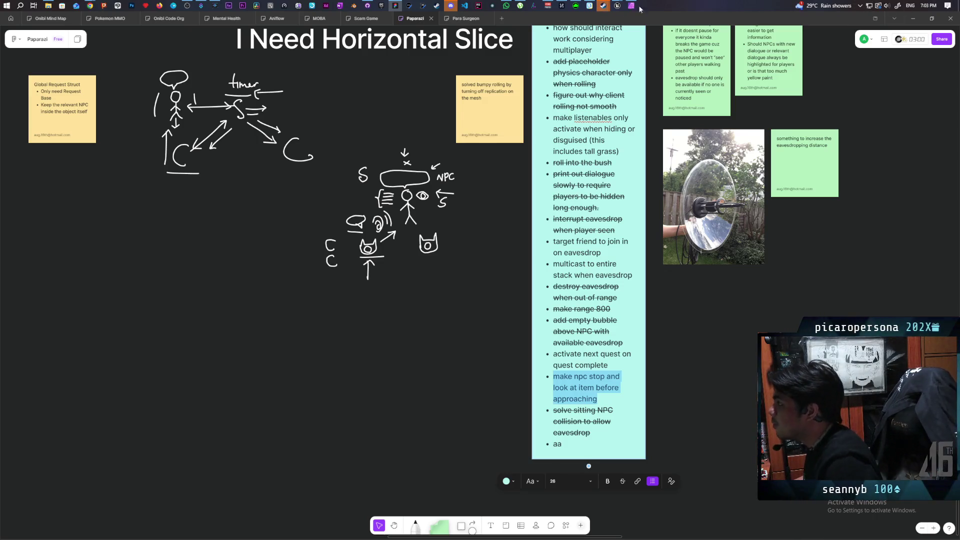
left_click(564, 50)
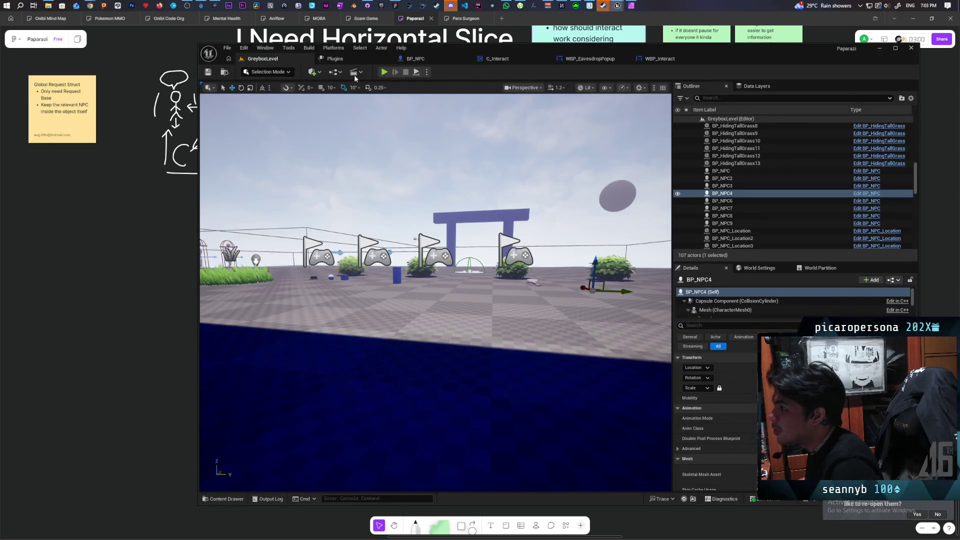
Start a play test and walk the hat-disguised character through the grass to the bench NPCs.
key("alt+p")
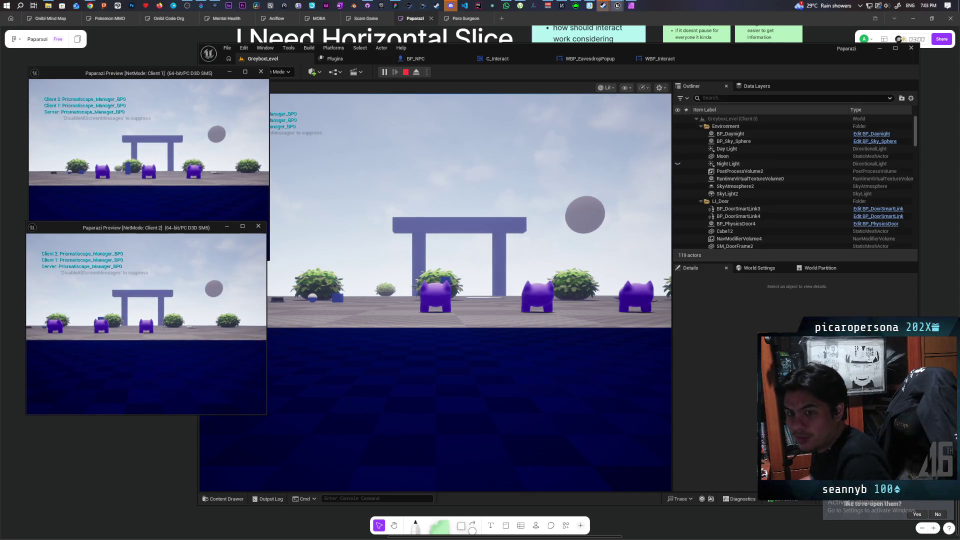
key("w")
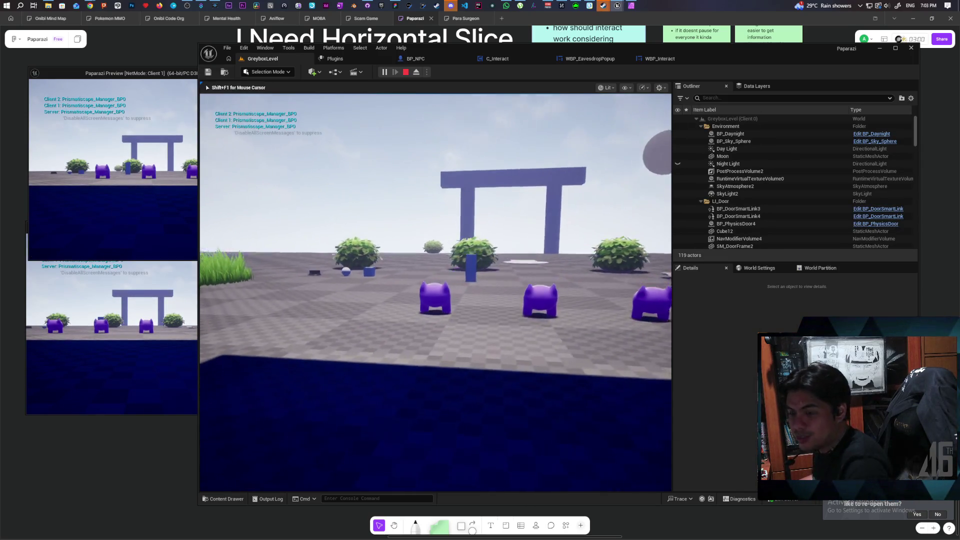
key("w")
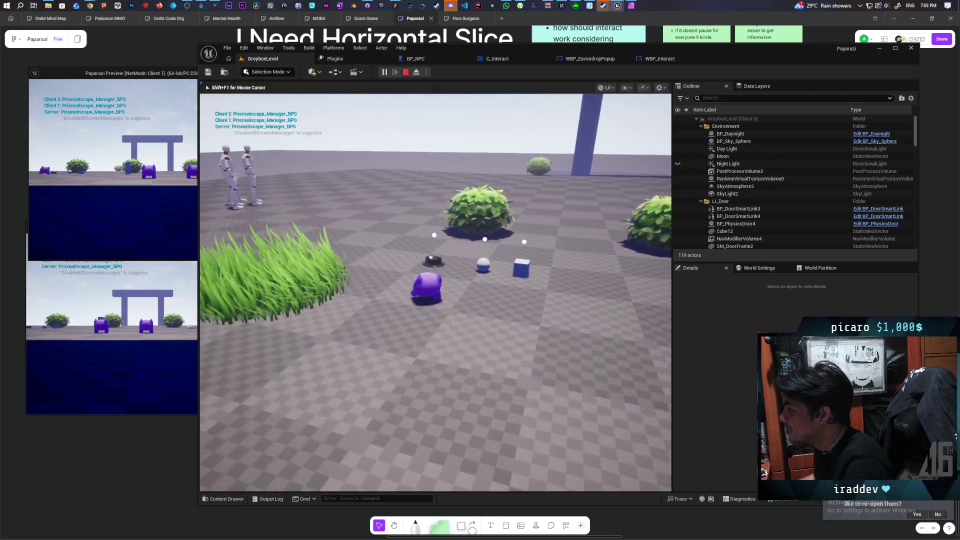
key("e")
key("w")
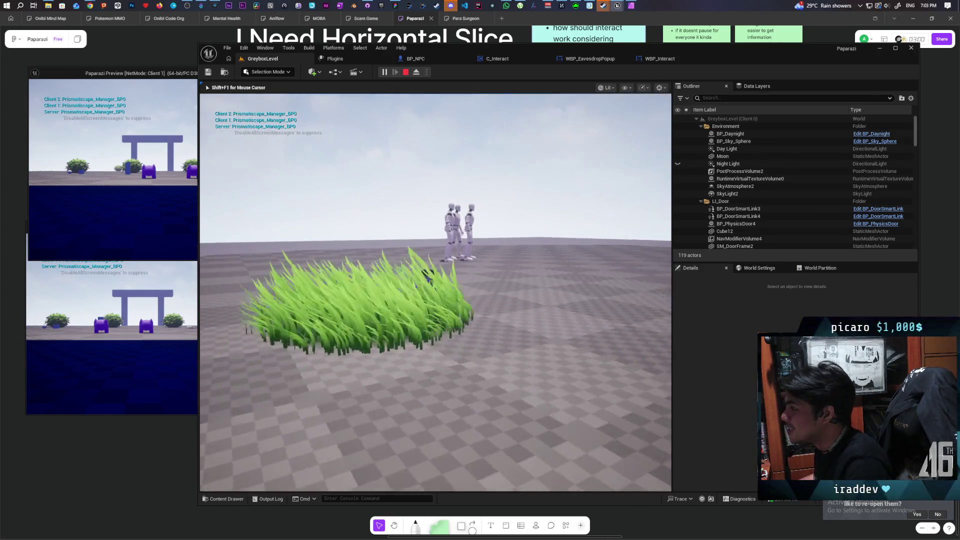
key("w")
key("e")
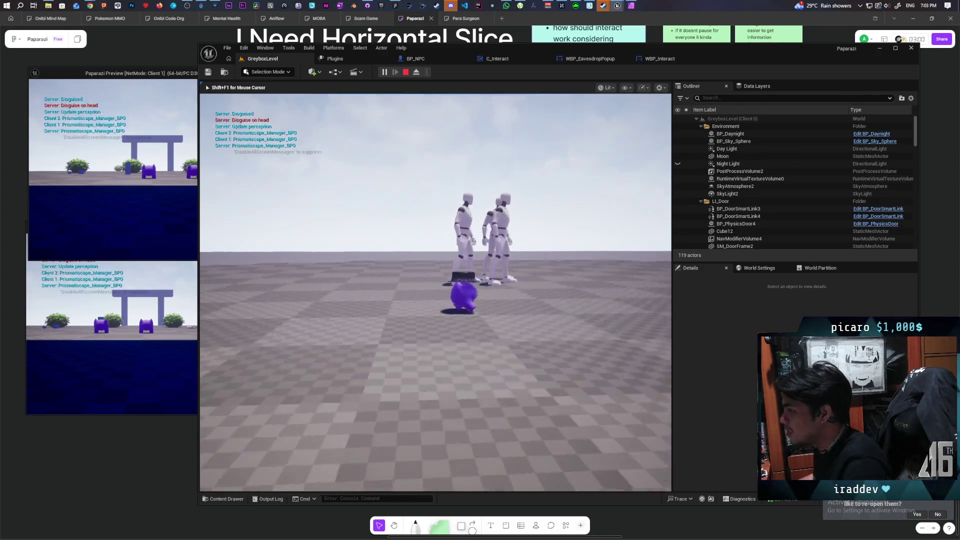
key("e")
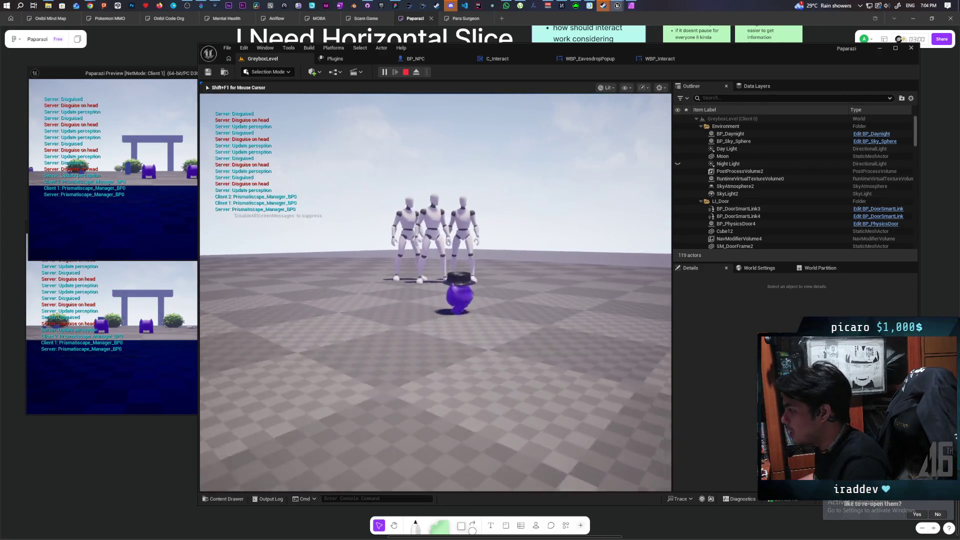
key("e")
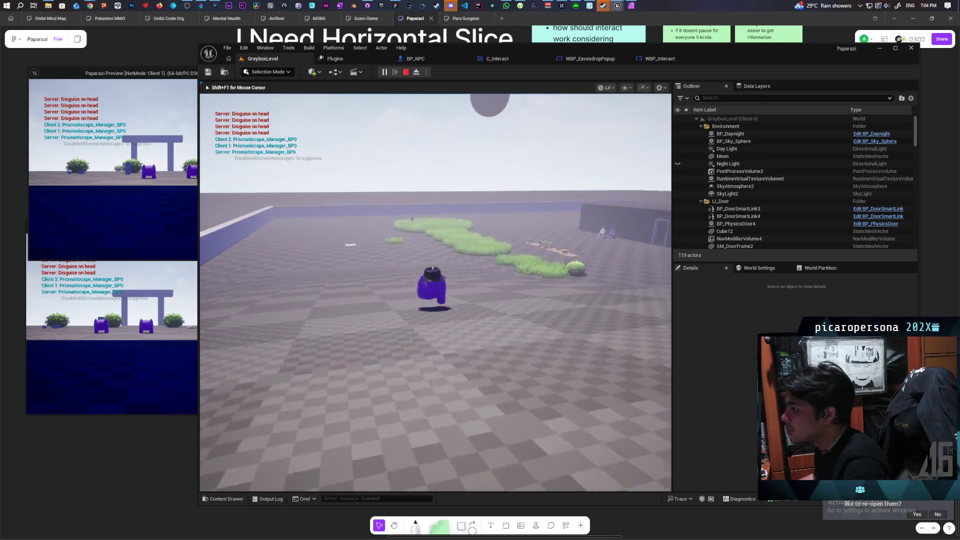
key("w")
key("e")
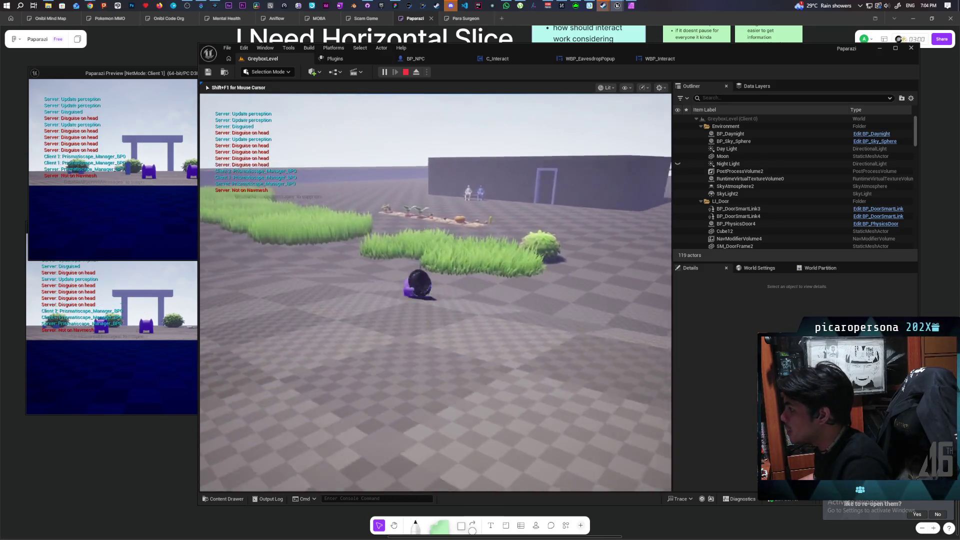
key("w")
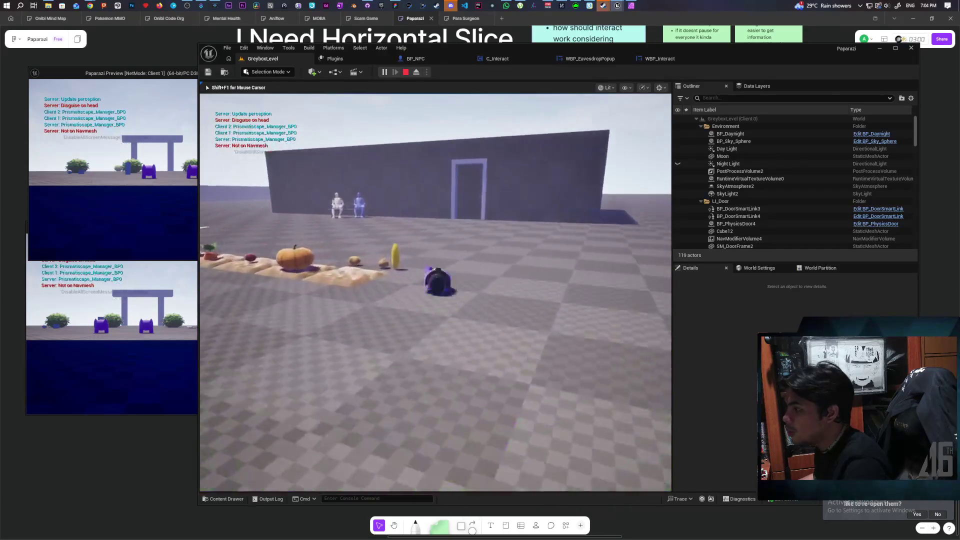
key("e")
key("w")
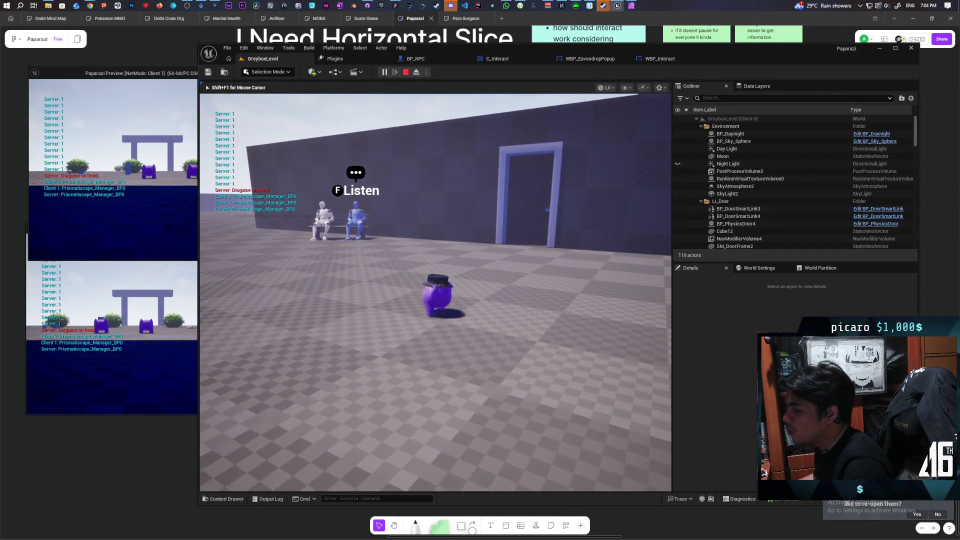
Back away so the Listen prompt fades, then approach the alcove NPC and listen in.
key("s")
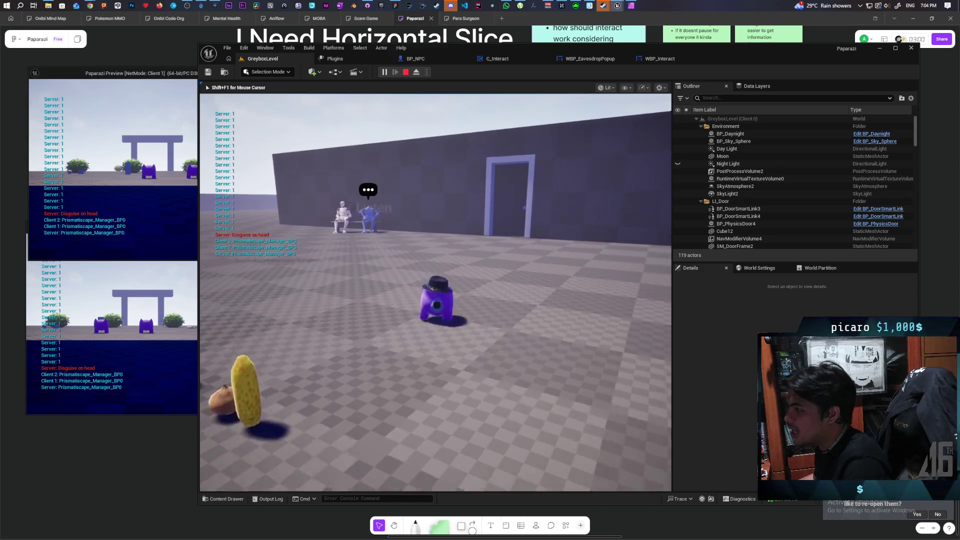
key("w")
key("s")
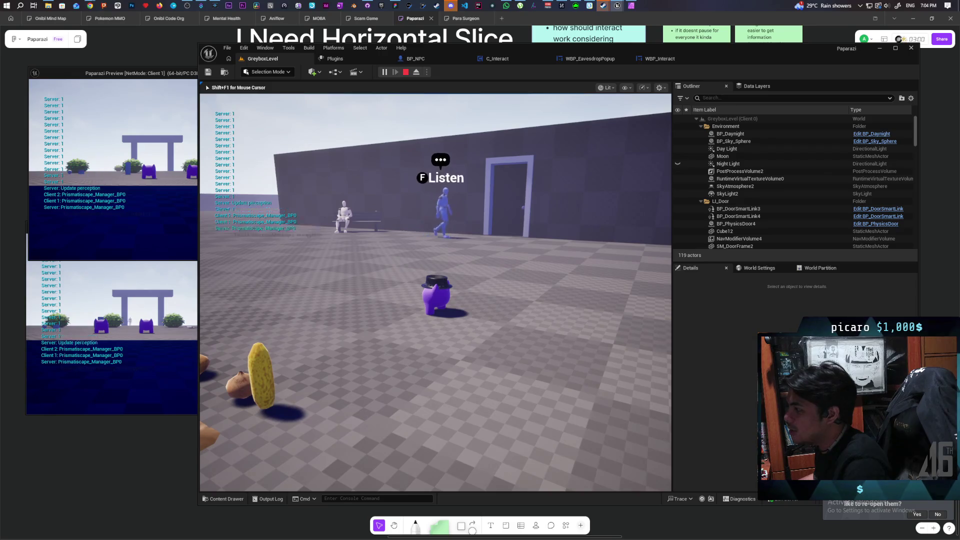
key("a")
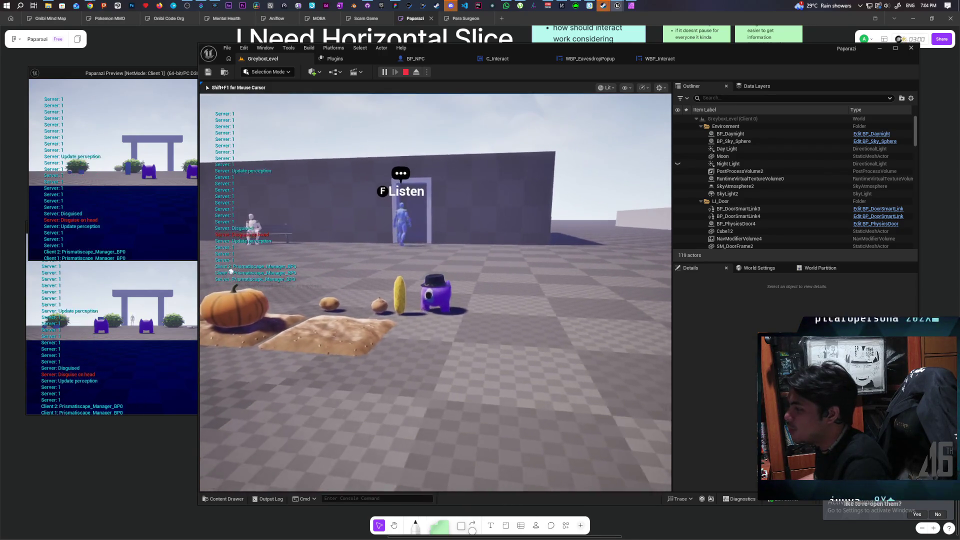
key("w")
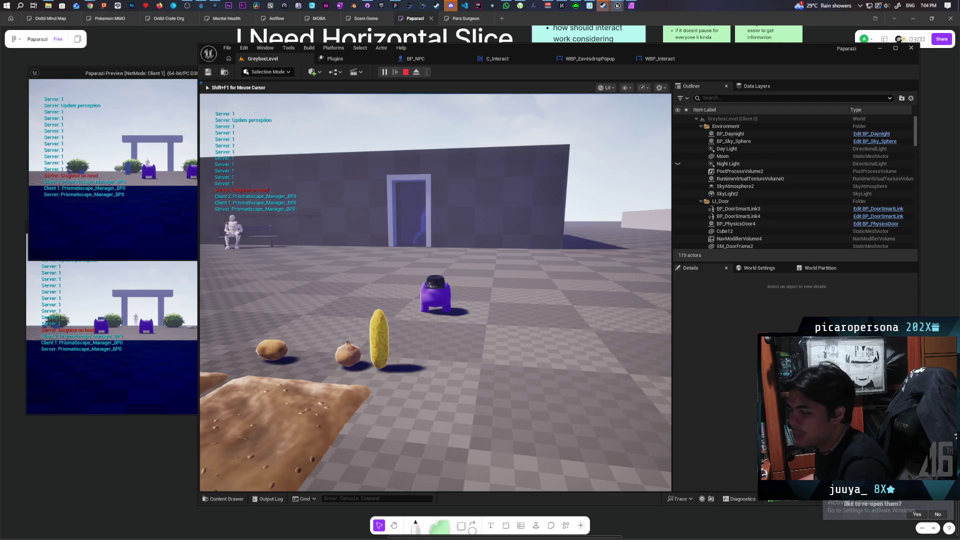
key("w")
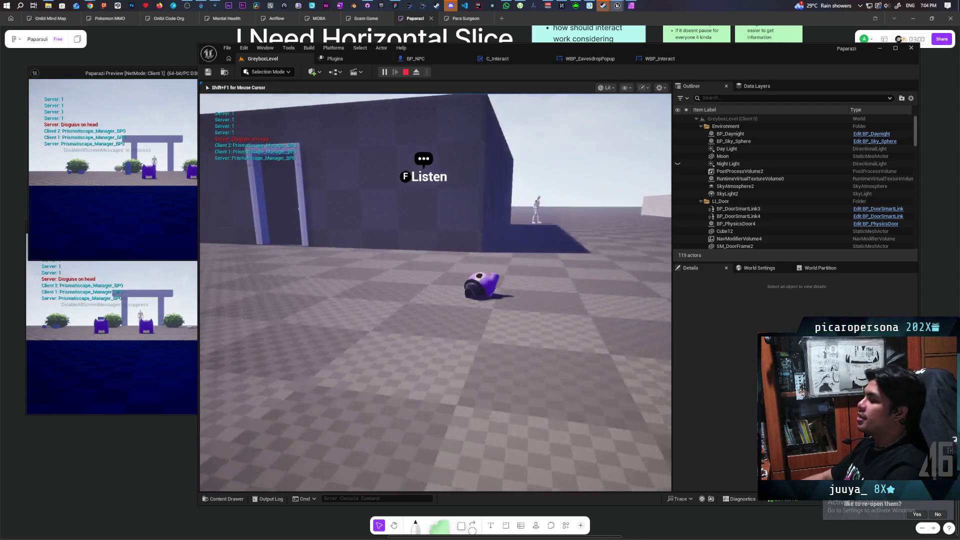
key("w")
key("f")
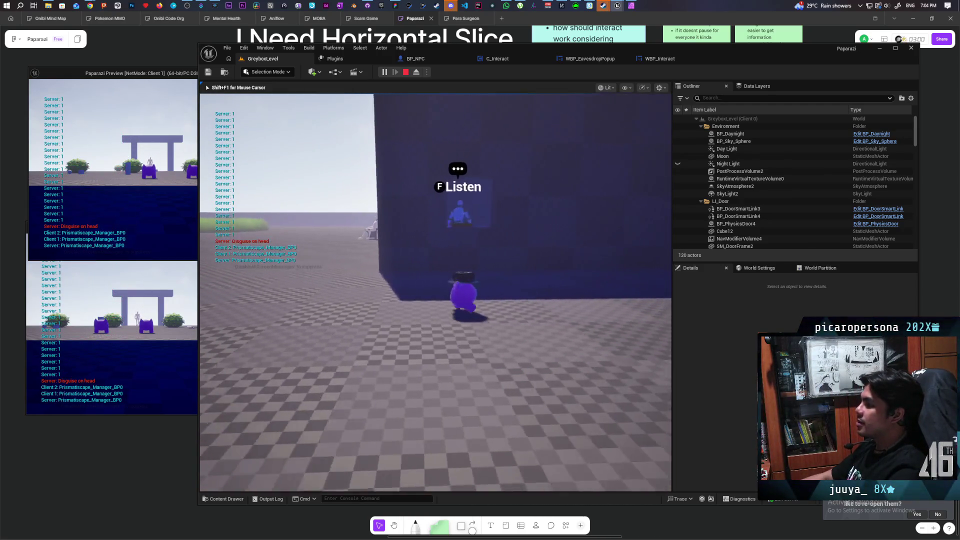
key("w")
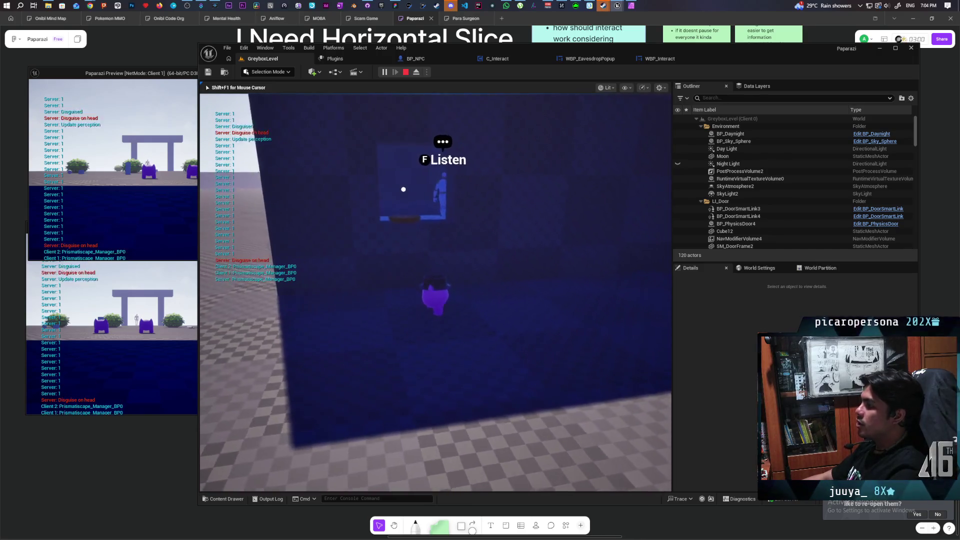
key("s")
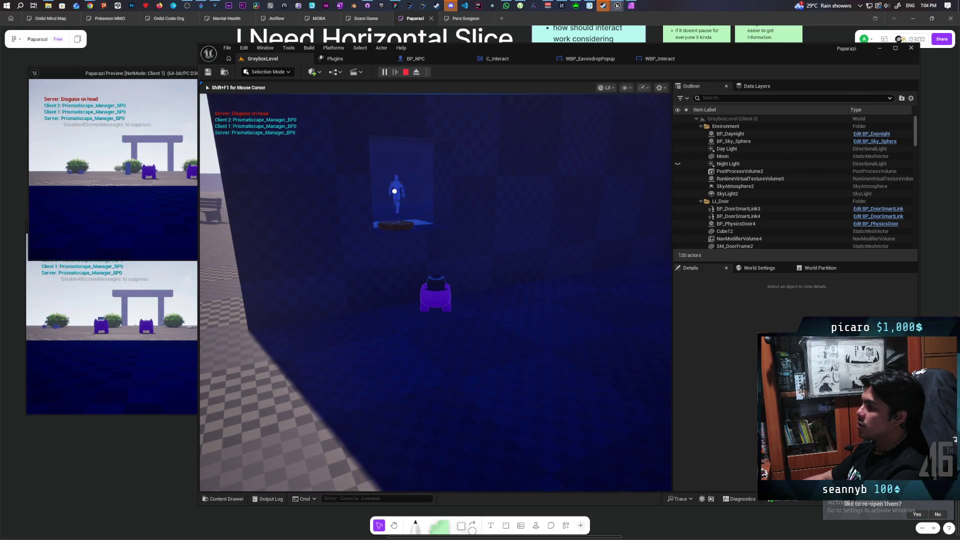
key("e")
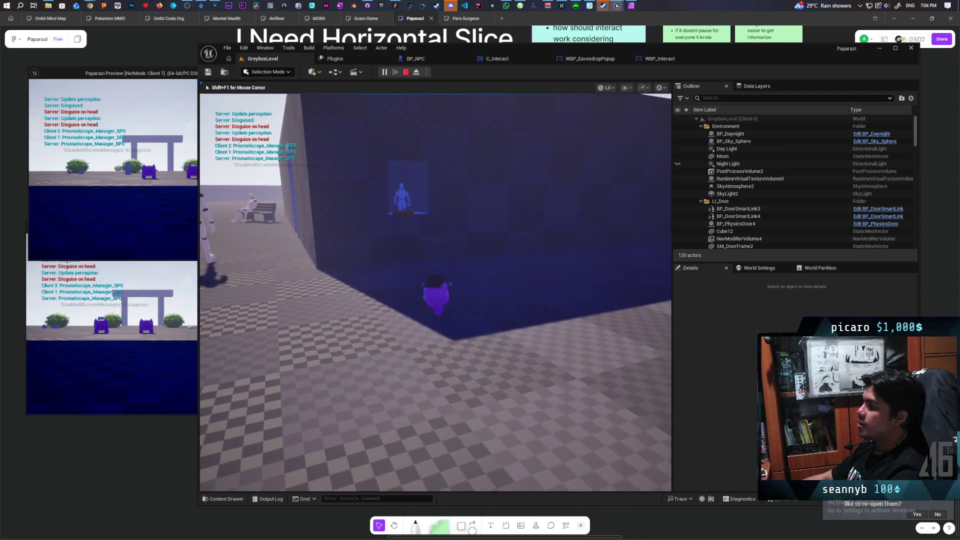
key("a")
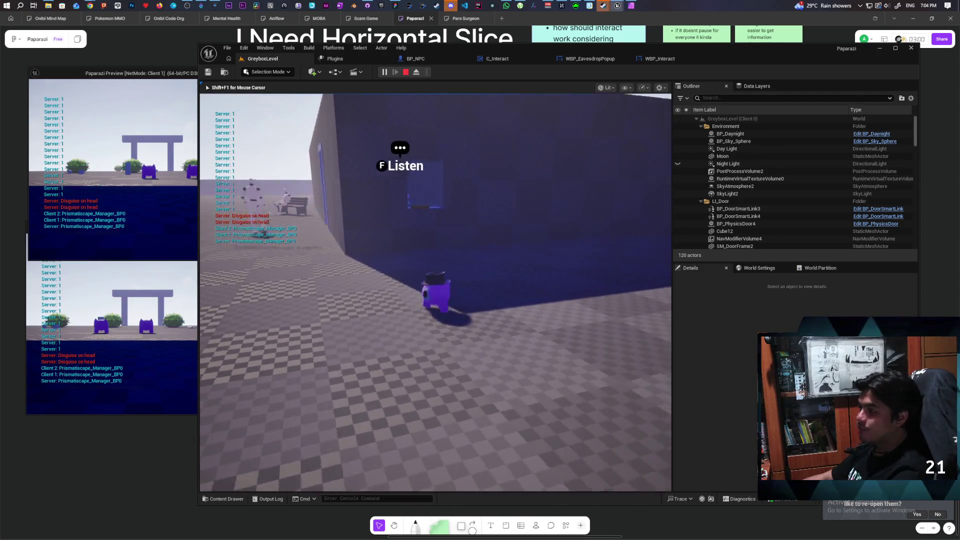
key("w")
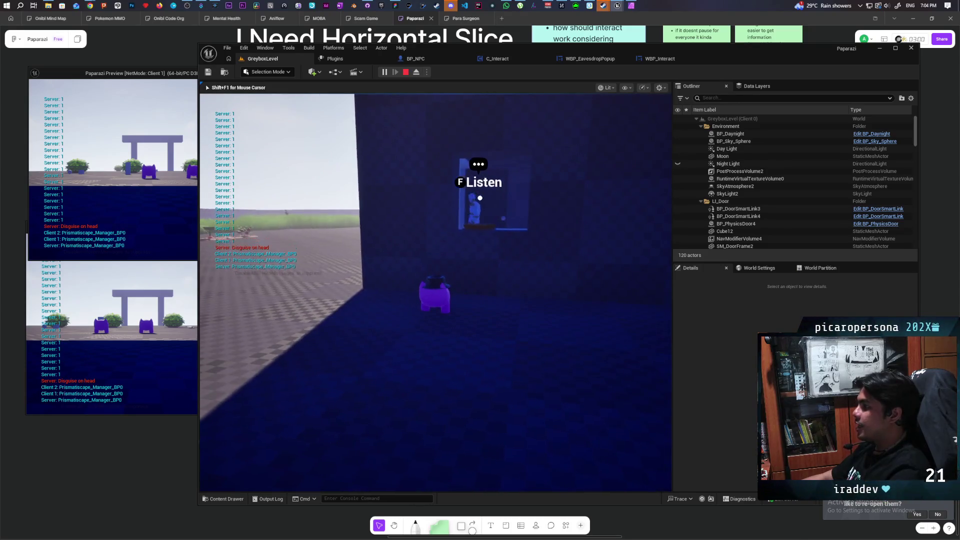
key("f")
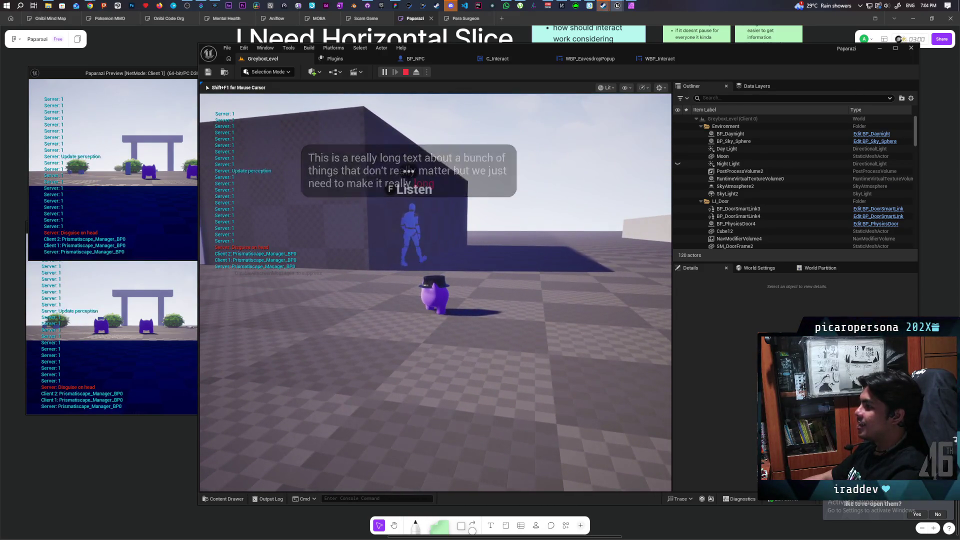
Move away from and back to the NPC to fade the popup and prompt, then stop play.
key("s")
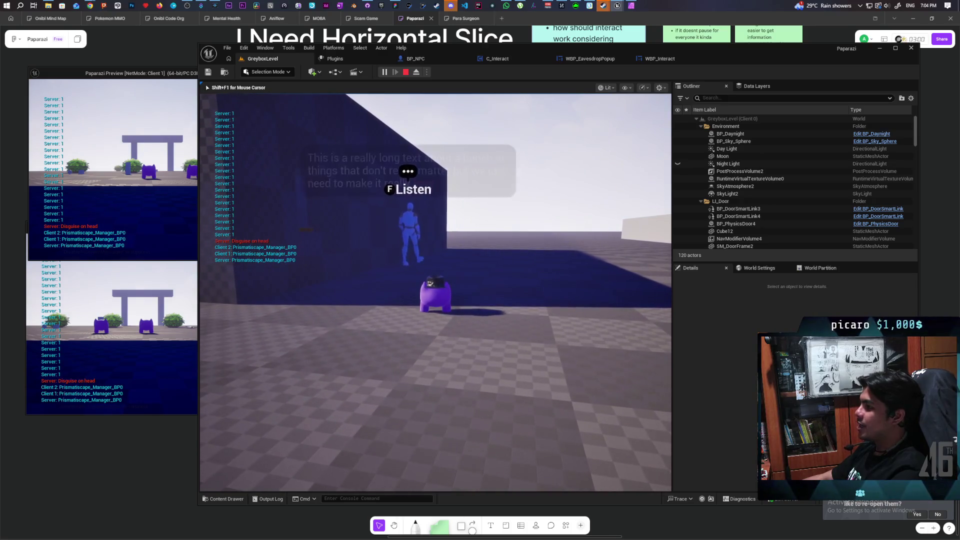
key("f")
key("s")
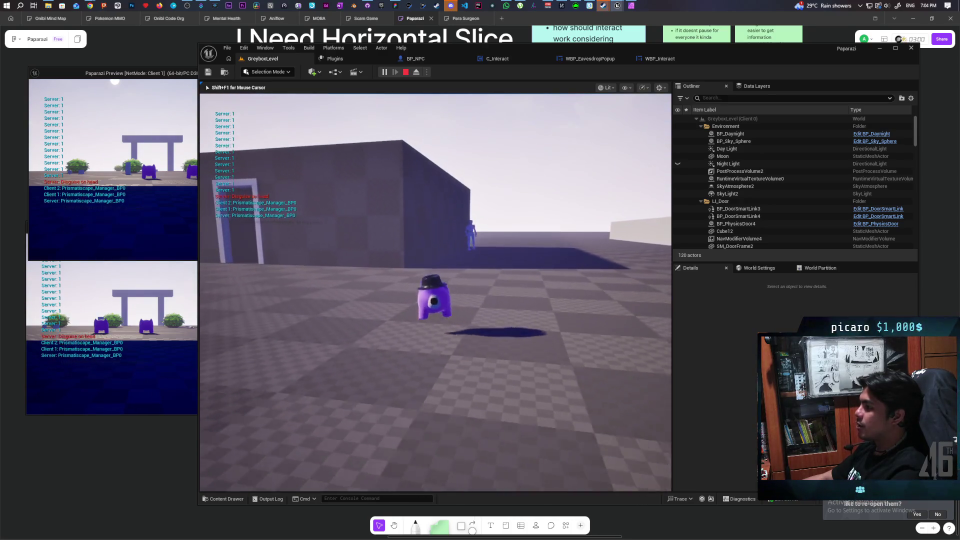
key("f")
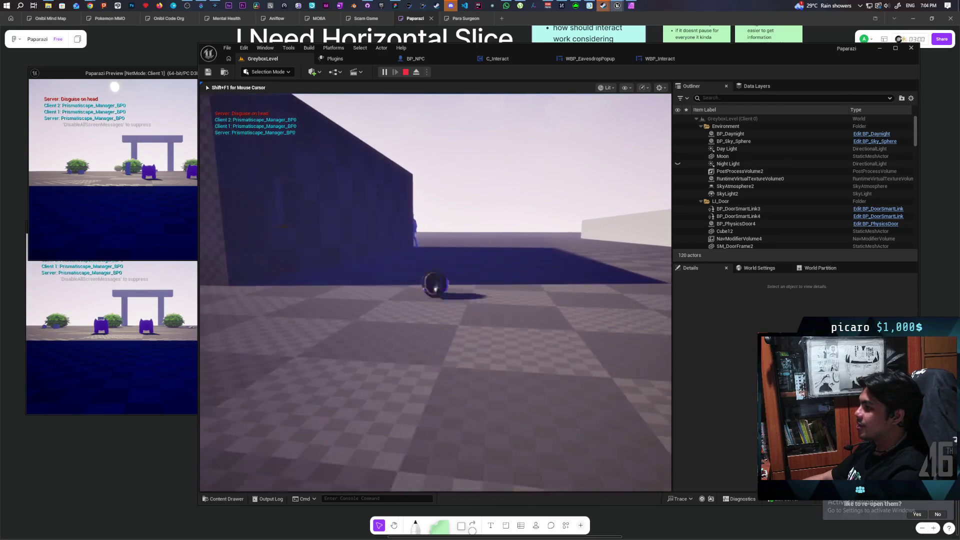
key("f")
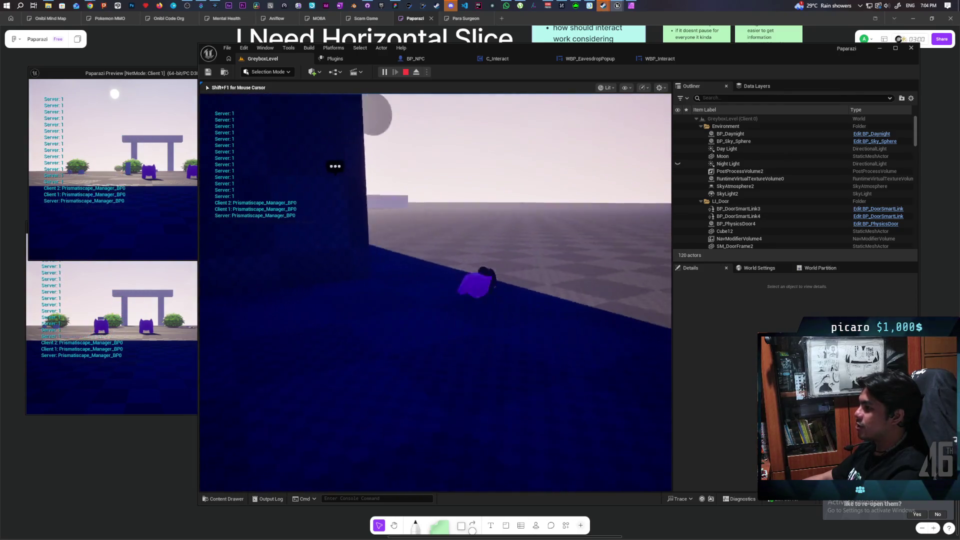
key("s")
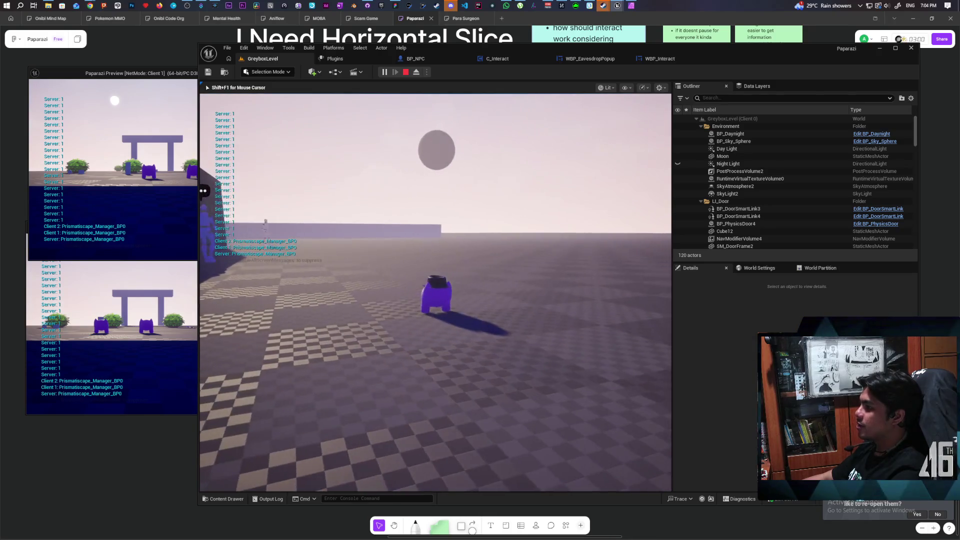
key("w")
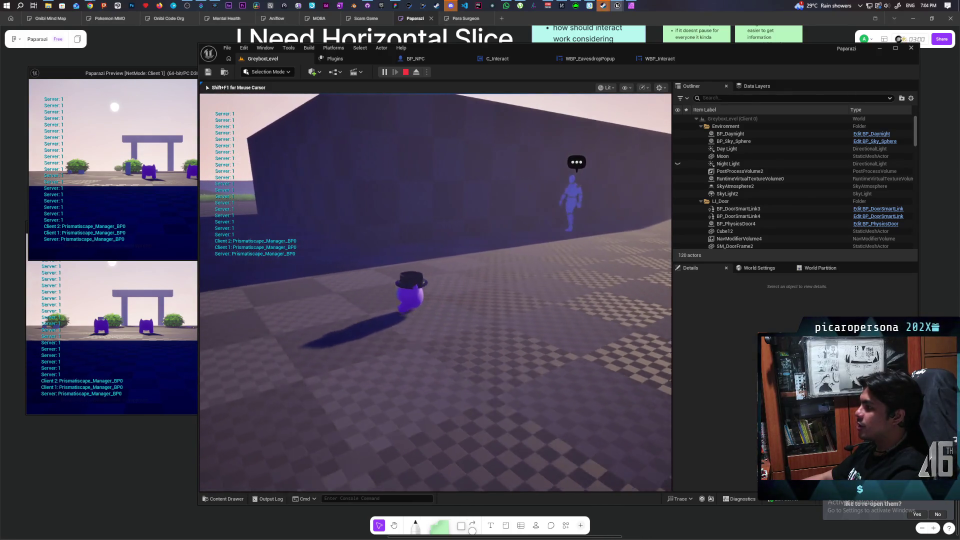
key("w")
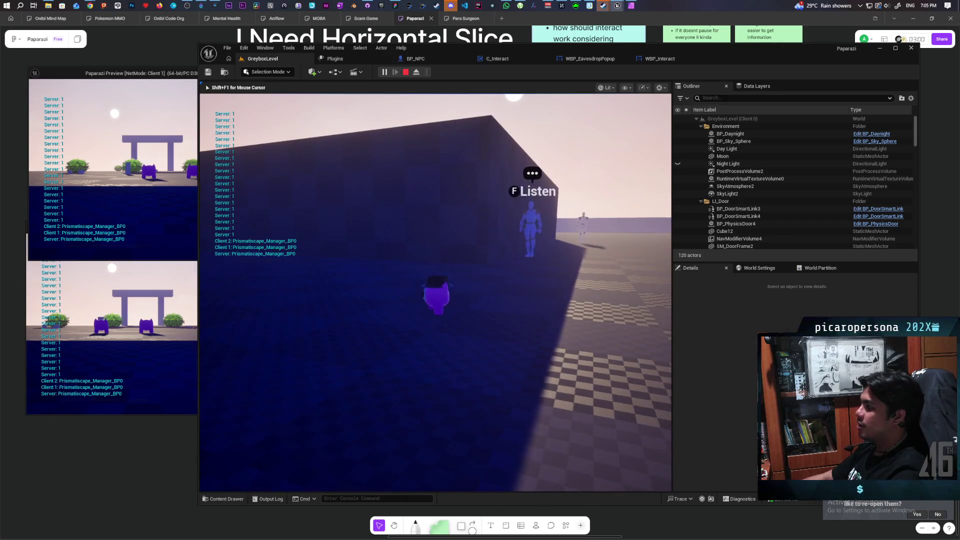
key("s")
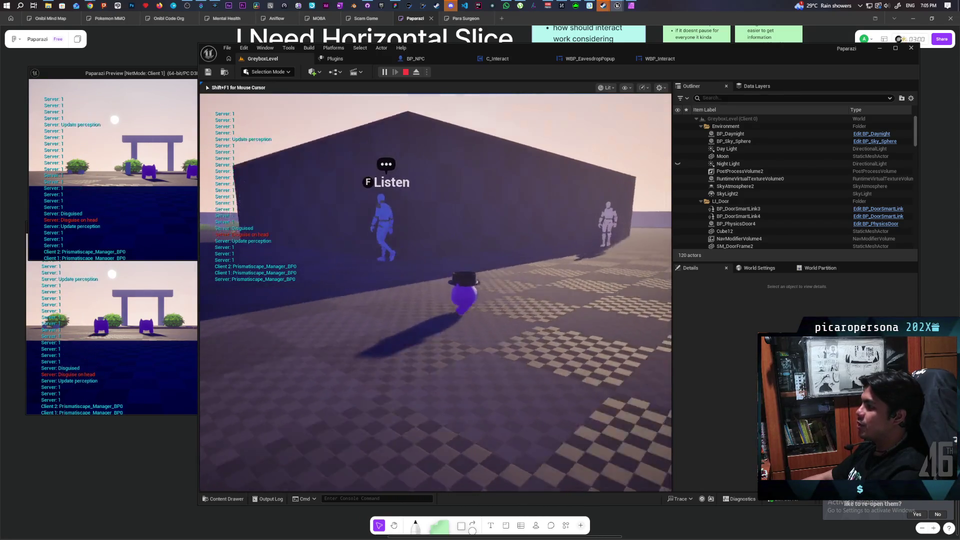
key("w")
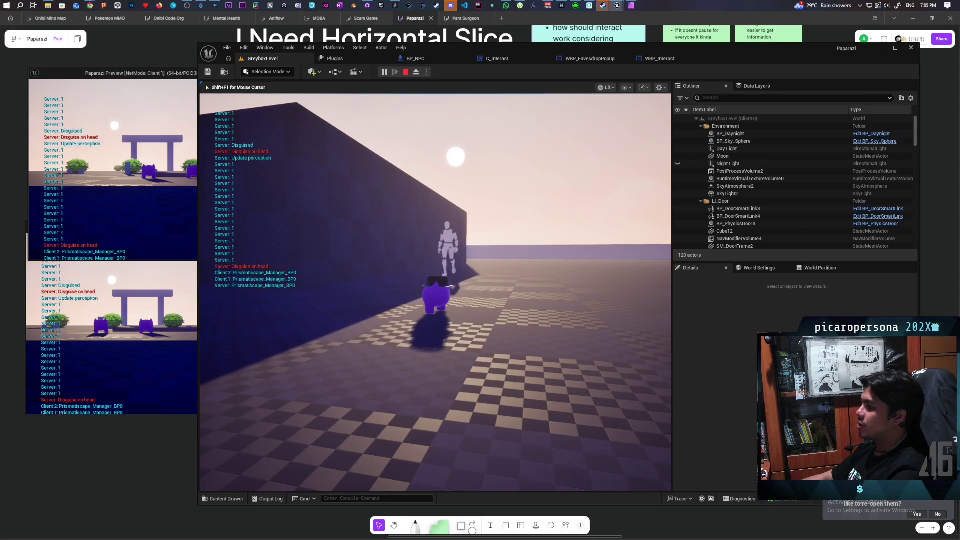
key("w")
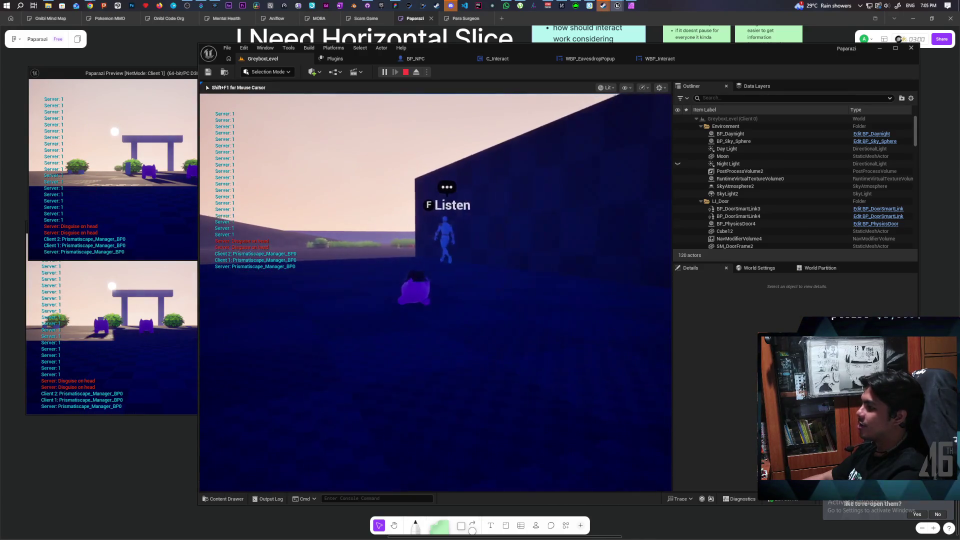
key("w")
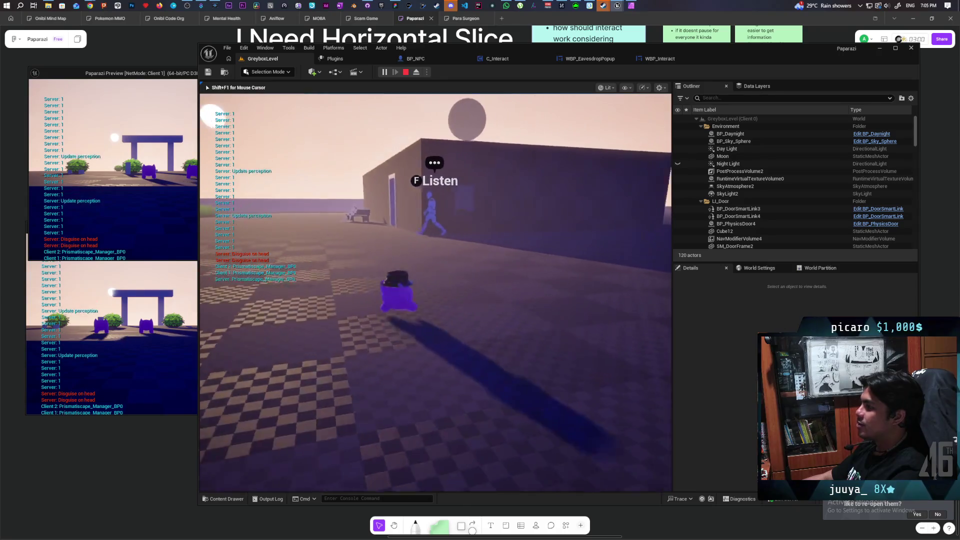
key("Escape")
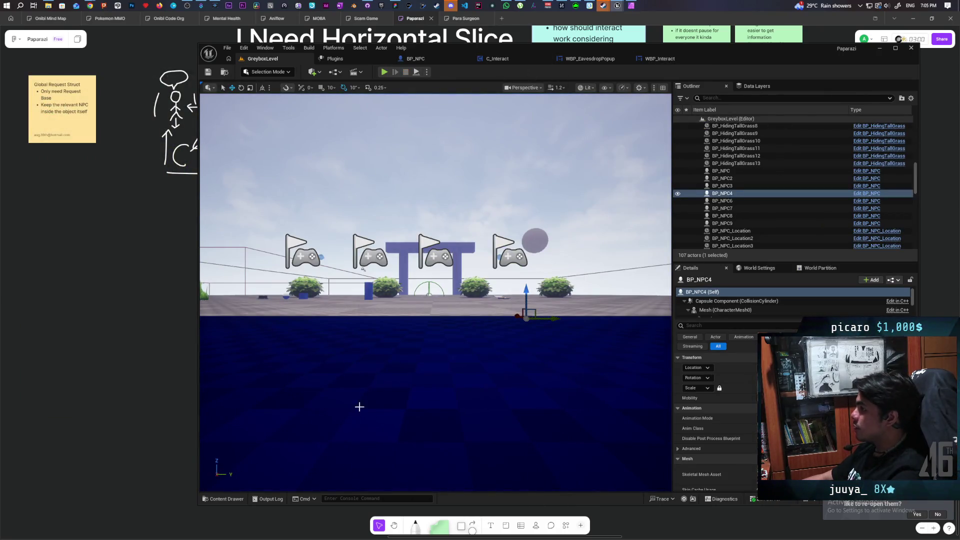
Inspect the <= 1000.0 distance check in C_Interact's Process Listenables graph, then view its EventGraph.
key("ctrl+space")
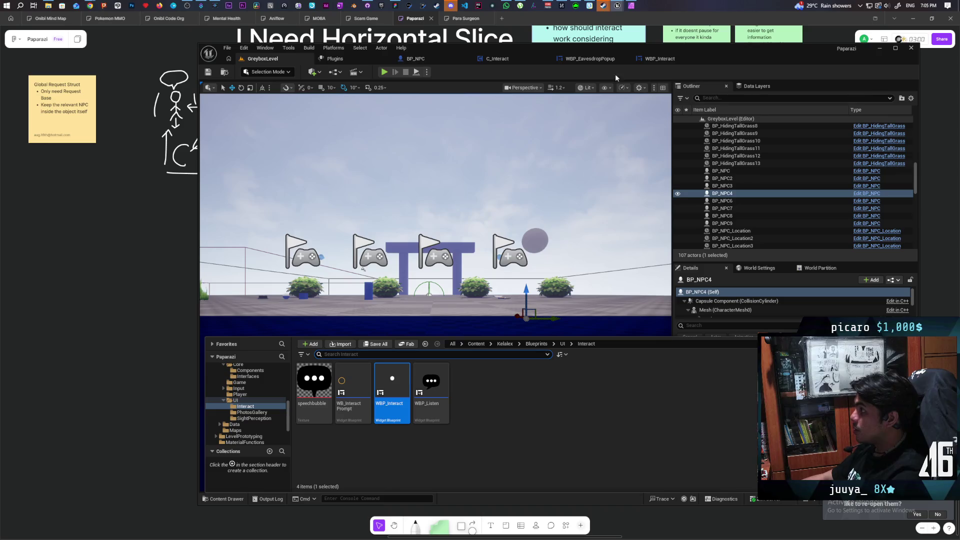
left_click(514, 59)
left_click_drag(548, 223, 579, 187)
scroll(608, 216, "up", 7)
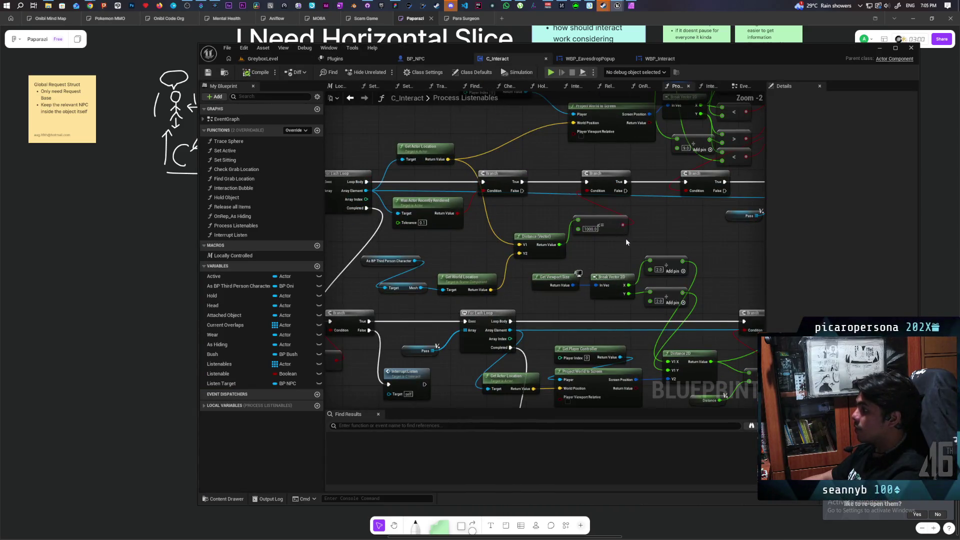
left_click_drag(540, 252, 620, 215)
mouse_move(545, 251)
left_mouse_down()
mouse_move(631, 209)
mouse_move(568, 252)
mouse_move(648, 196)
mouse_move(640, 216)
left_mouse_up()
left_click(642, 228)
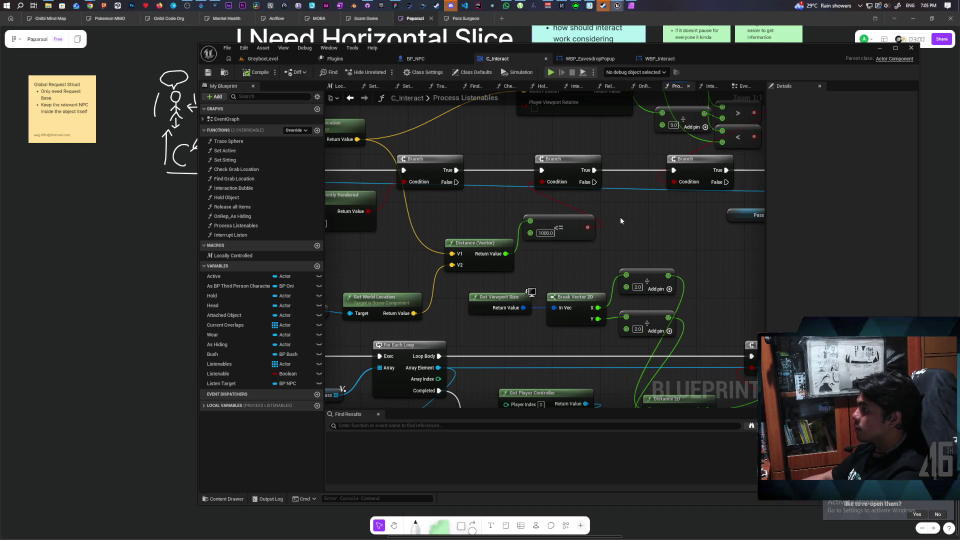
left_click_drag(622, 215, 622, 216)
scroll(624, 217, "down", 6)
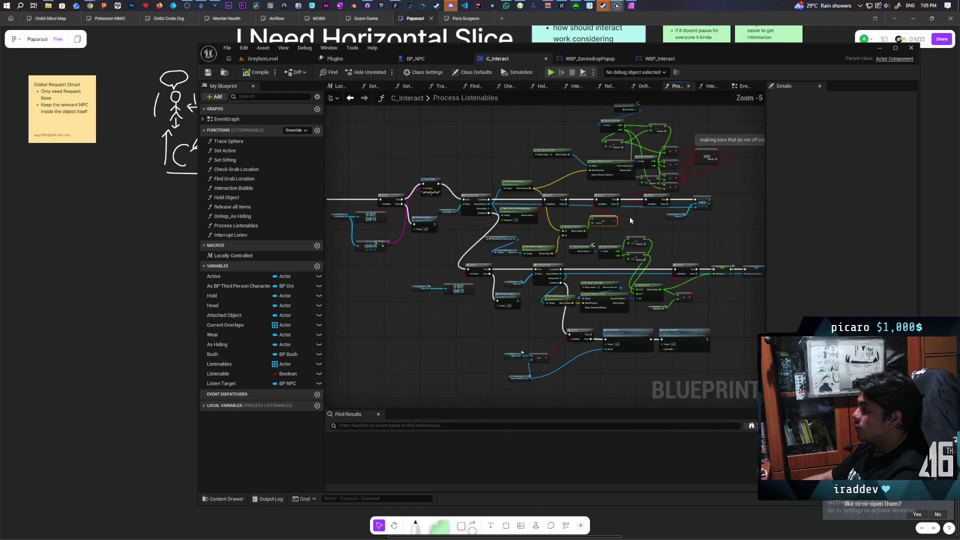
scroll(630, 220, "up", 6)
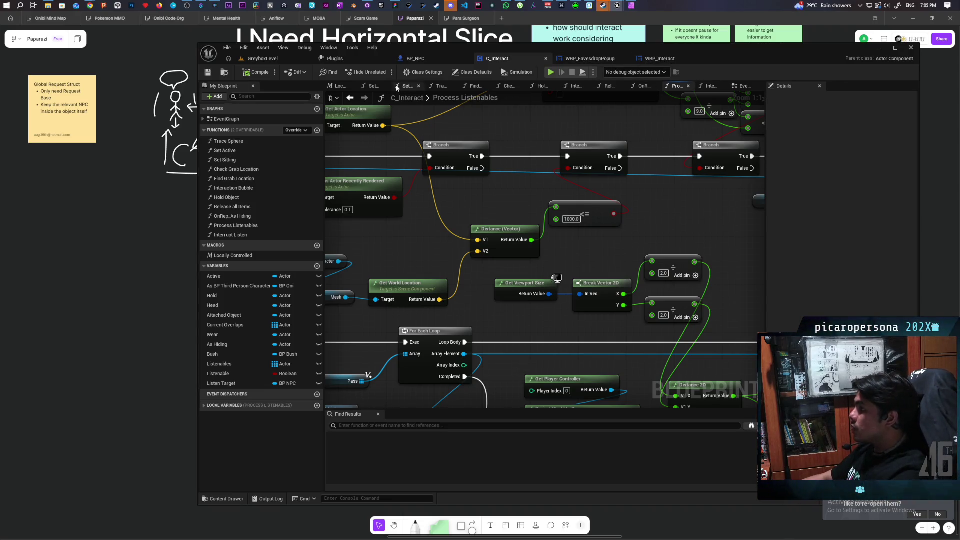
left_click(743, 86)
scroll(604, 215, "down", 5)
Set Interaction Bubble's Multi Sphere Trace By Channel radius to 2000, then return to GreyboxLevel.
scroll(595, 224, "up", 9)
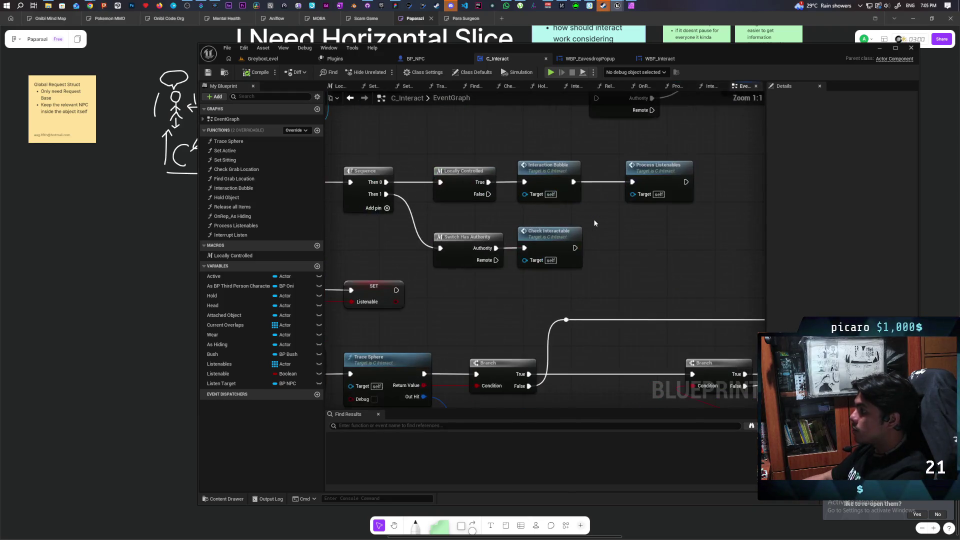
double_click(551, 178)
scroll(619, 235, "up", 4)
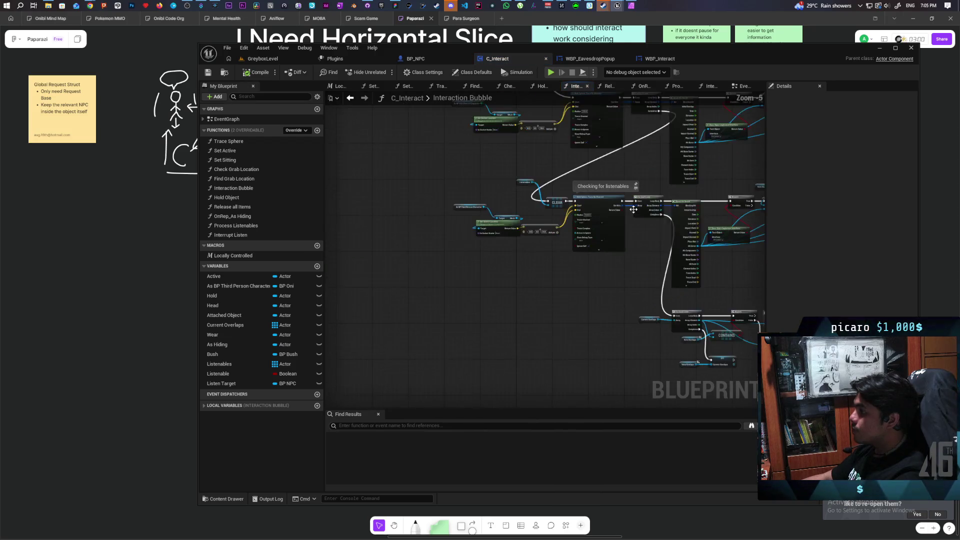
scroll(620, 236, "up", 2)
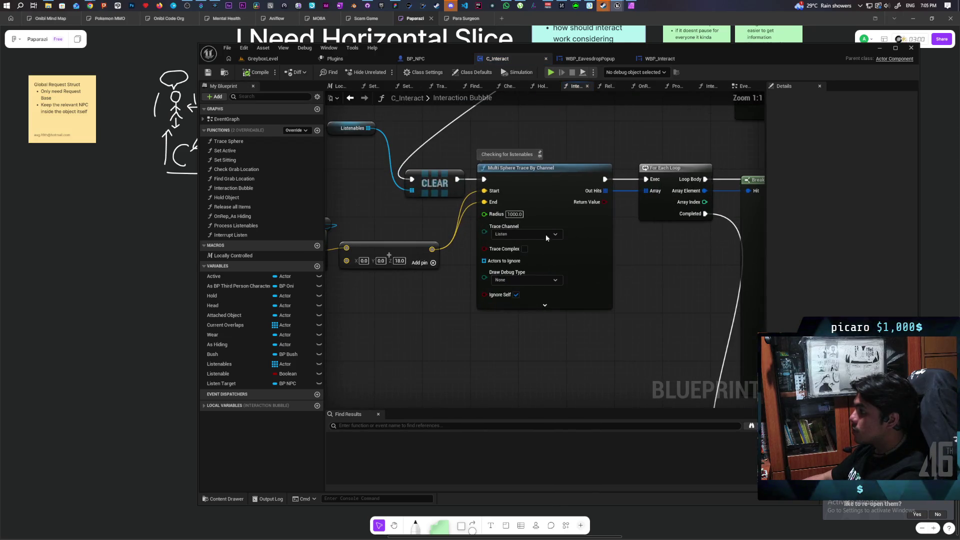
left_click(515, 214)
type("2000")
key("Return")
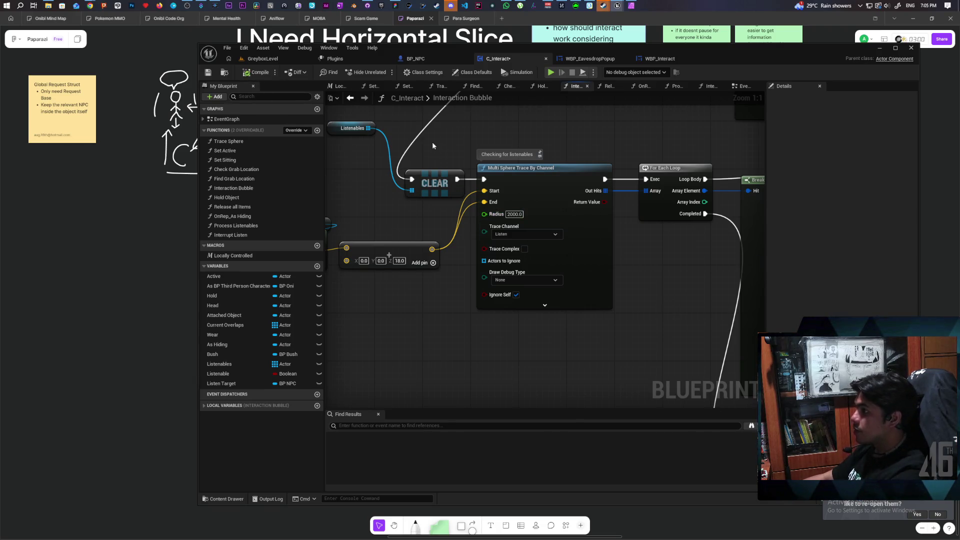
left_click(262, 59)
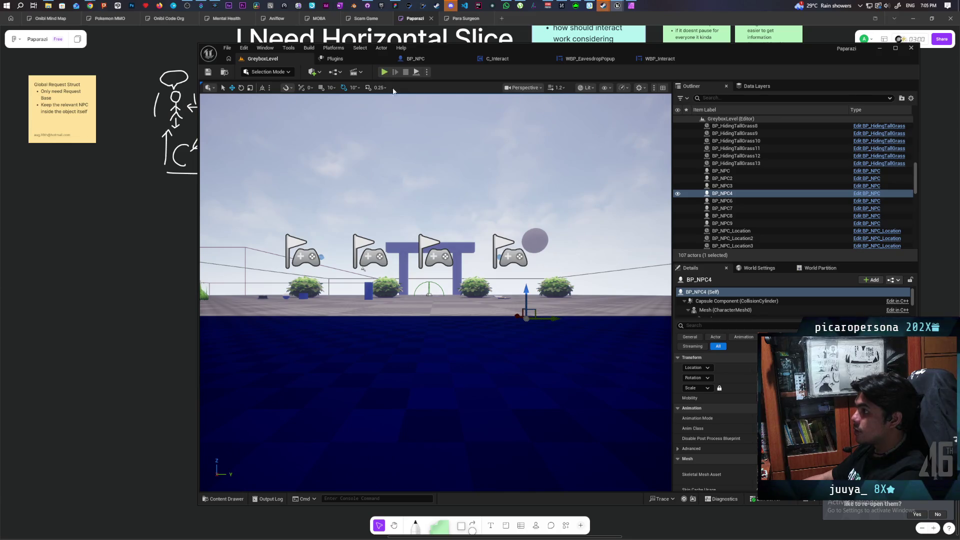
Play the level and walk through the grass to the seated NPCs until F Listen appears.
left_click(384, 71)
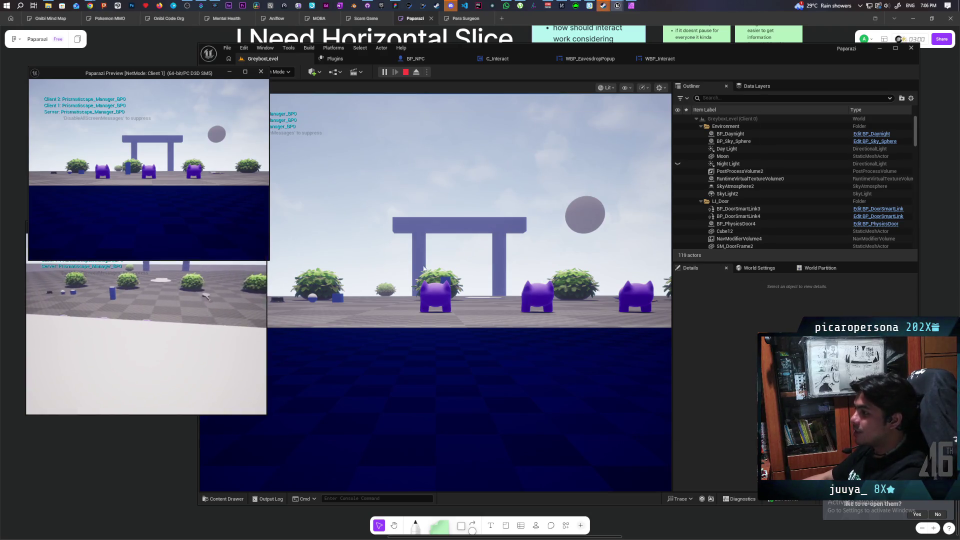
left_click(434, 290)
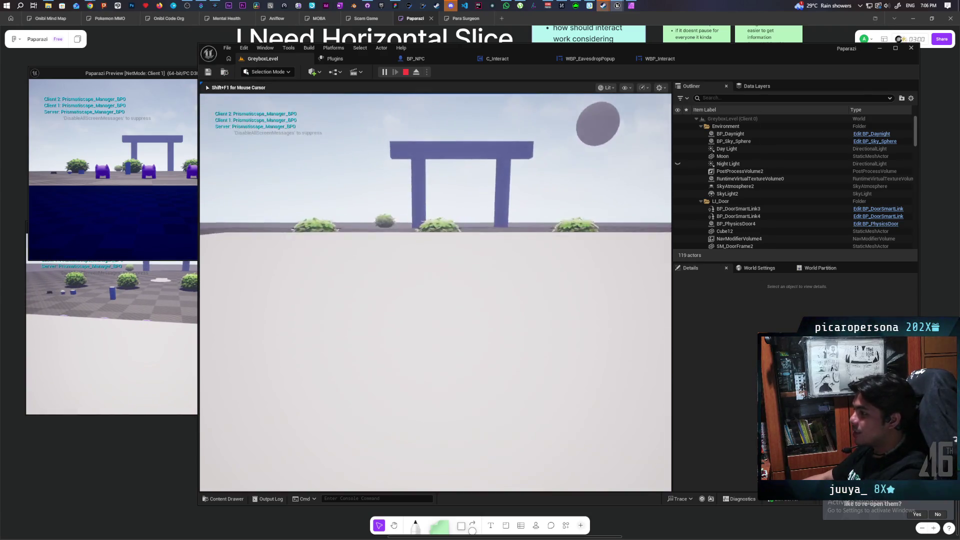
key("w")
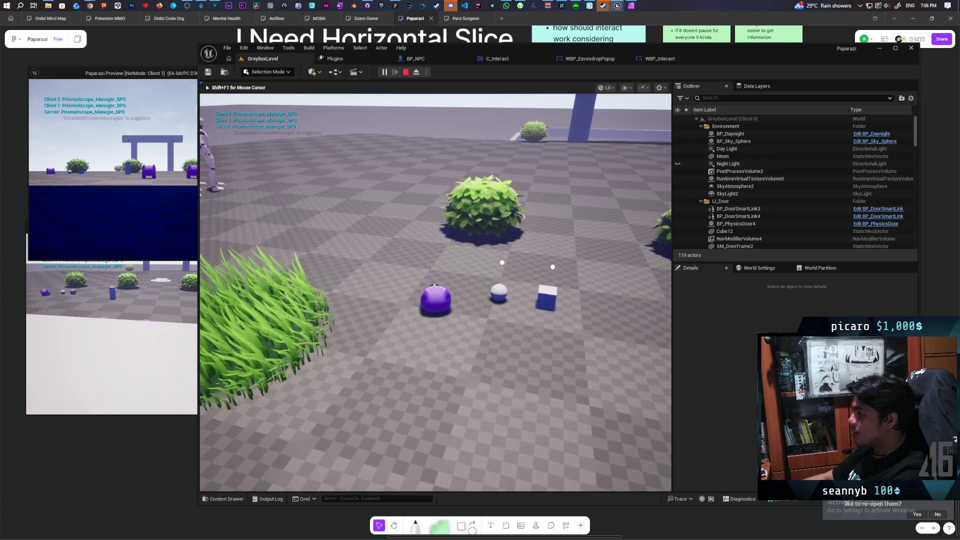
key("w")
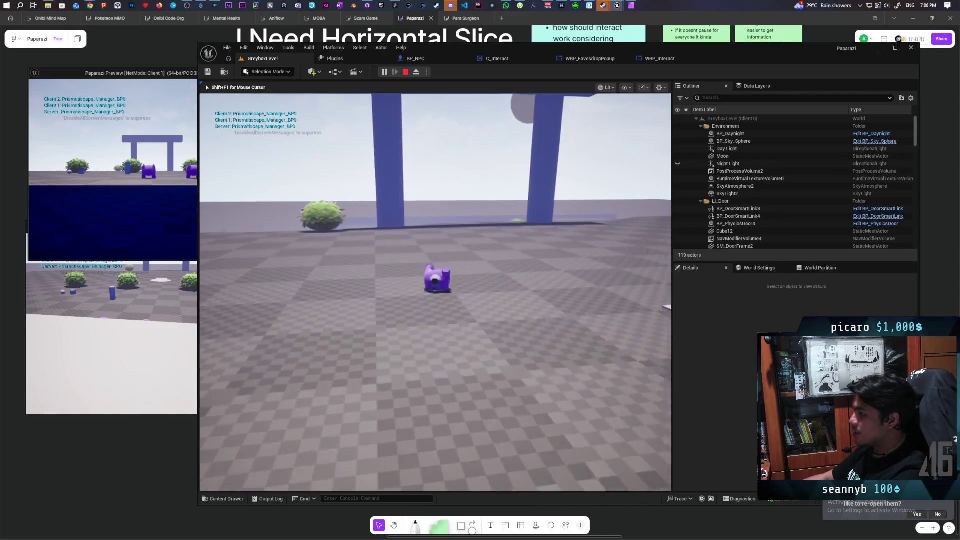
key("w")
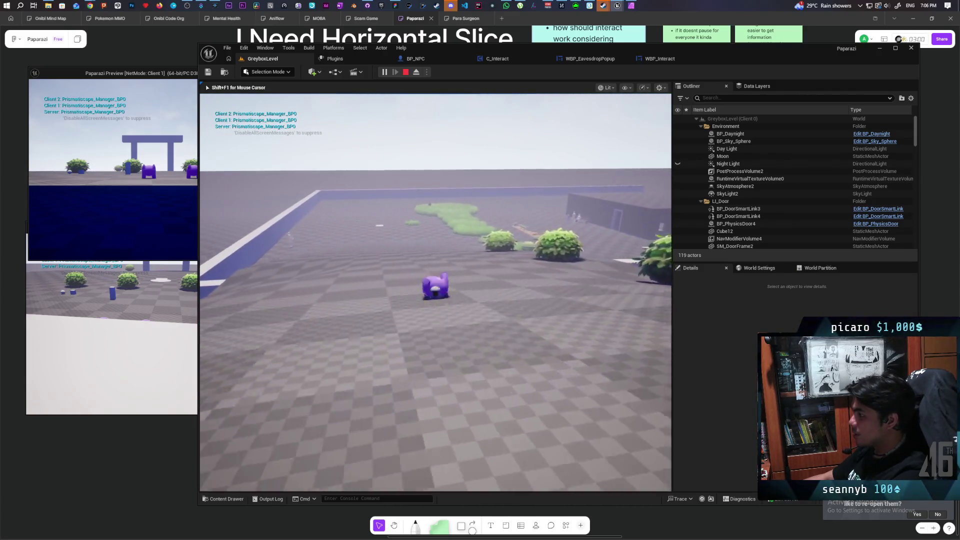
key("w")
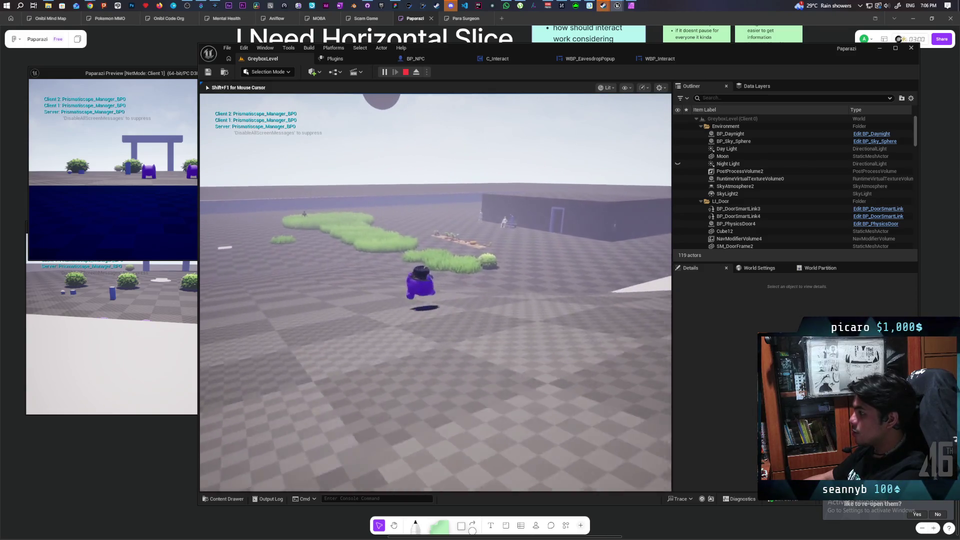
key("w")
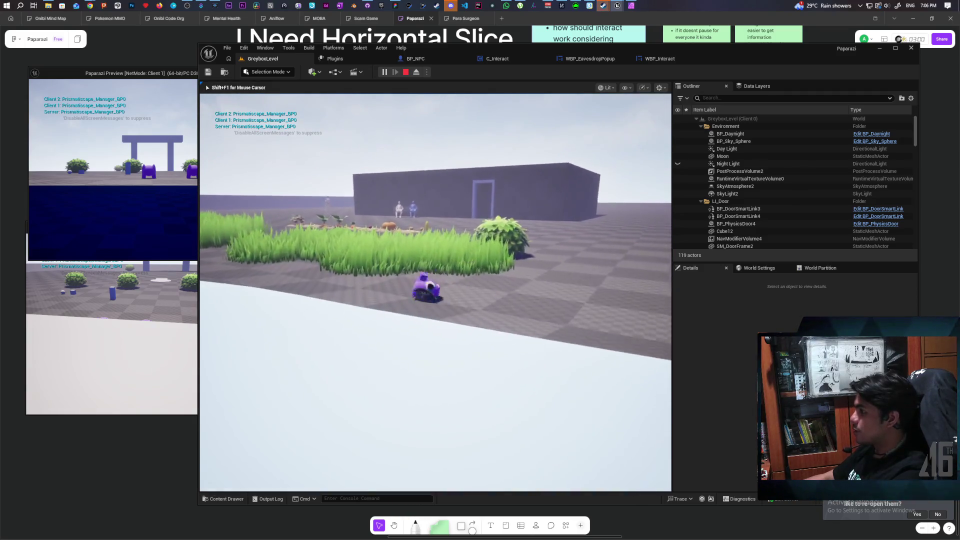
key("w")
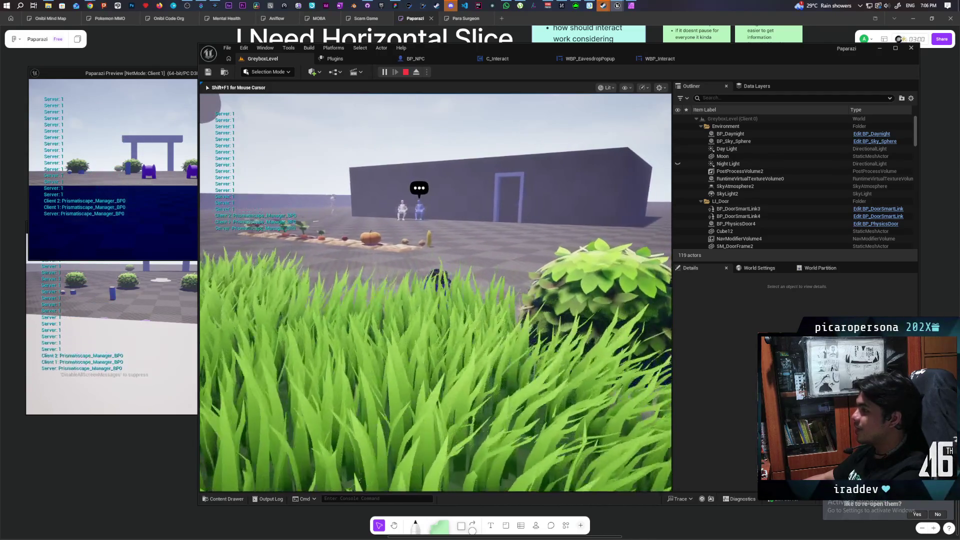
key("a")
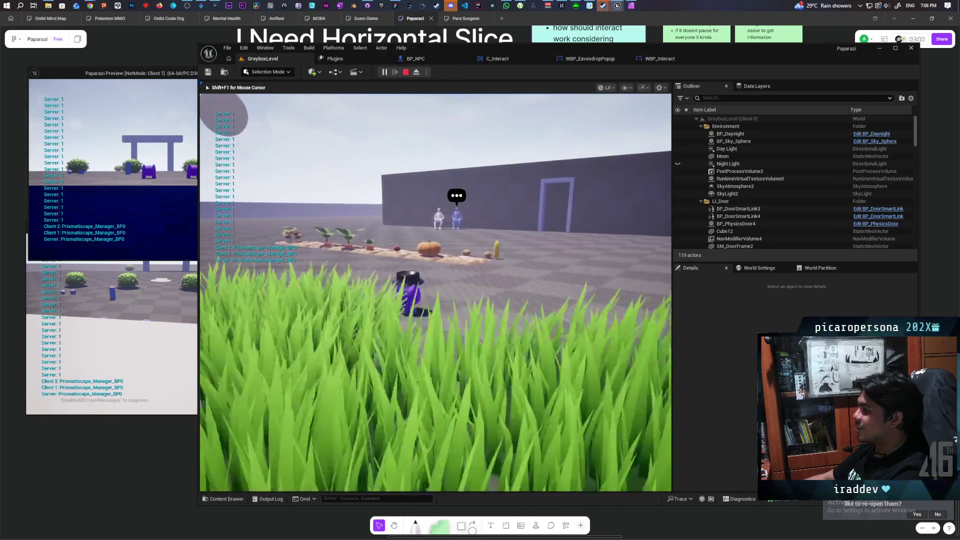
key("w")
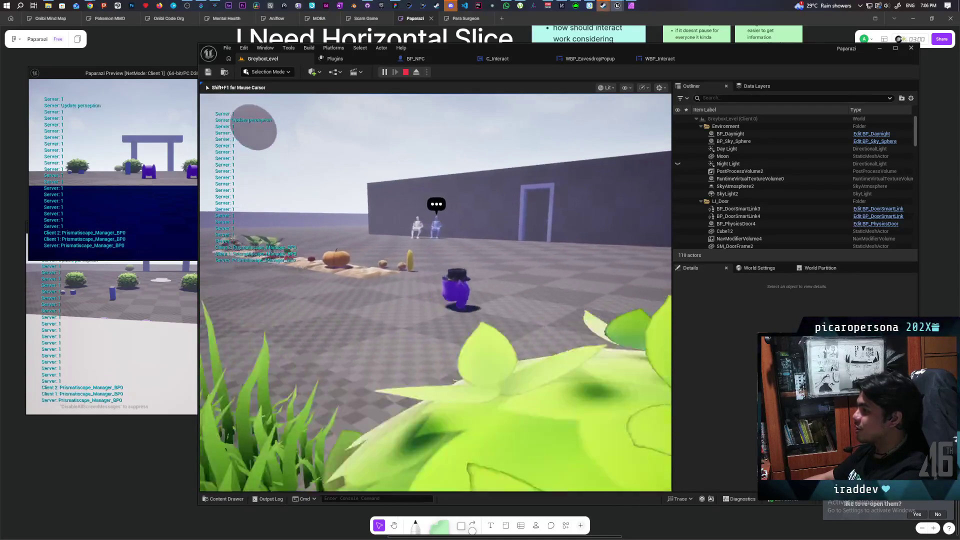
key("w")
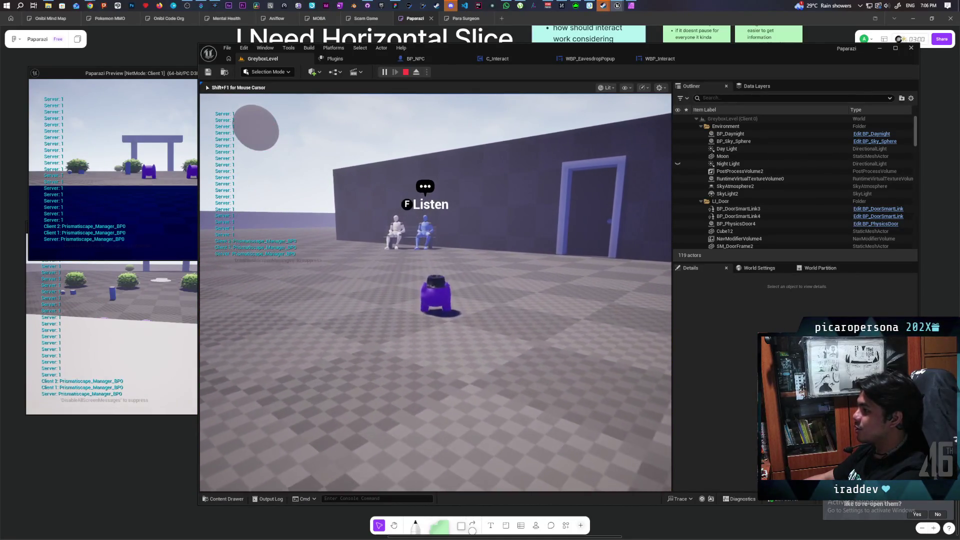
key("s")
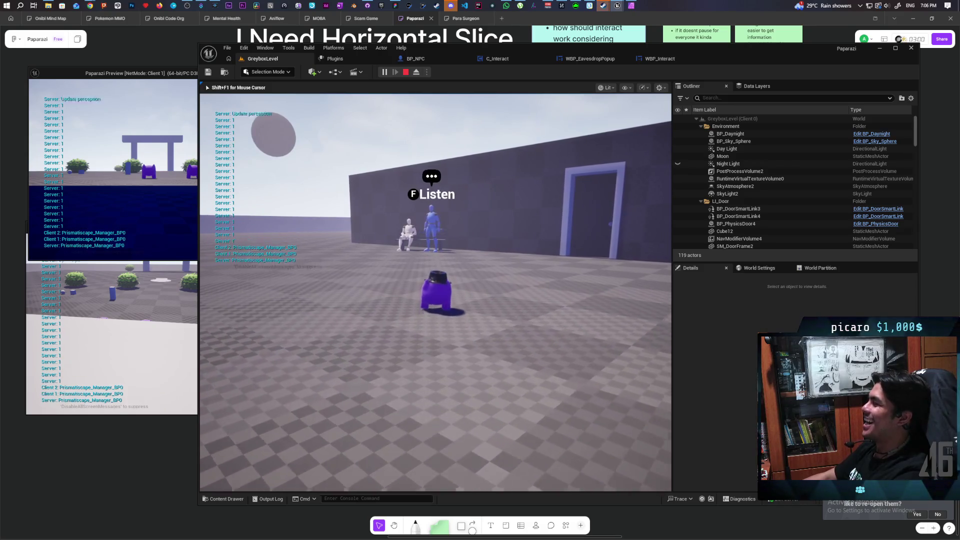
Approach the NPC by the door, stop play, and bring up YouTube in Chrome.
key("a")
key("w")
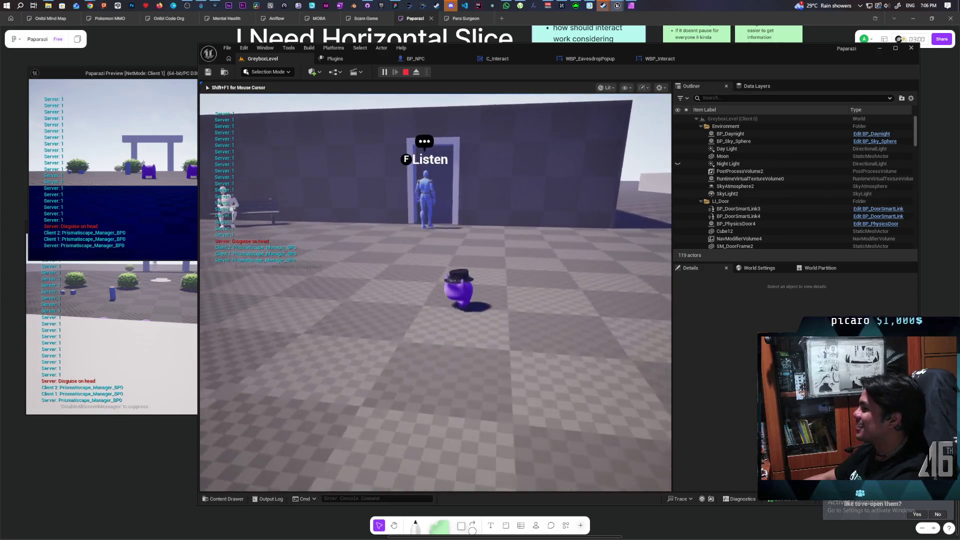
key("w")
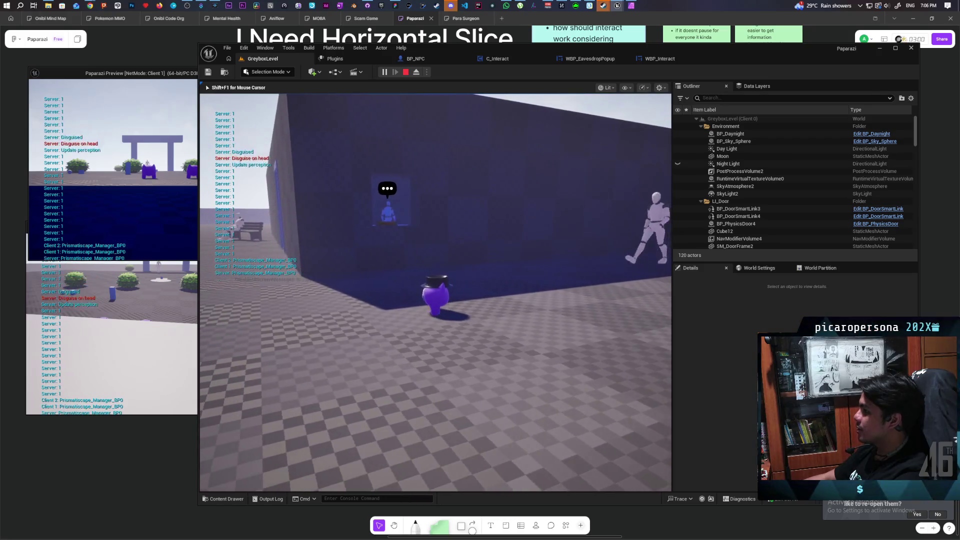
key("s")
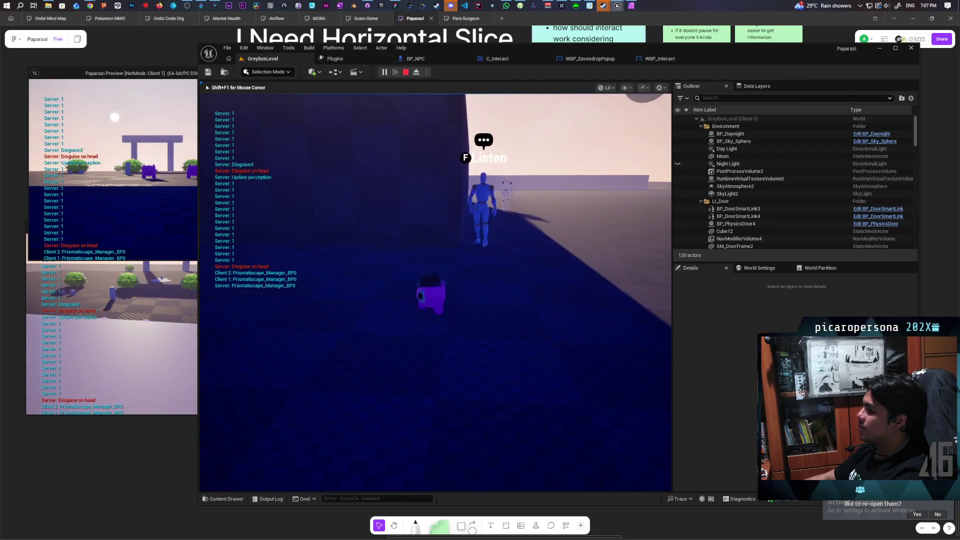
key("Escape")
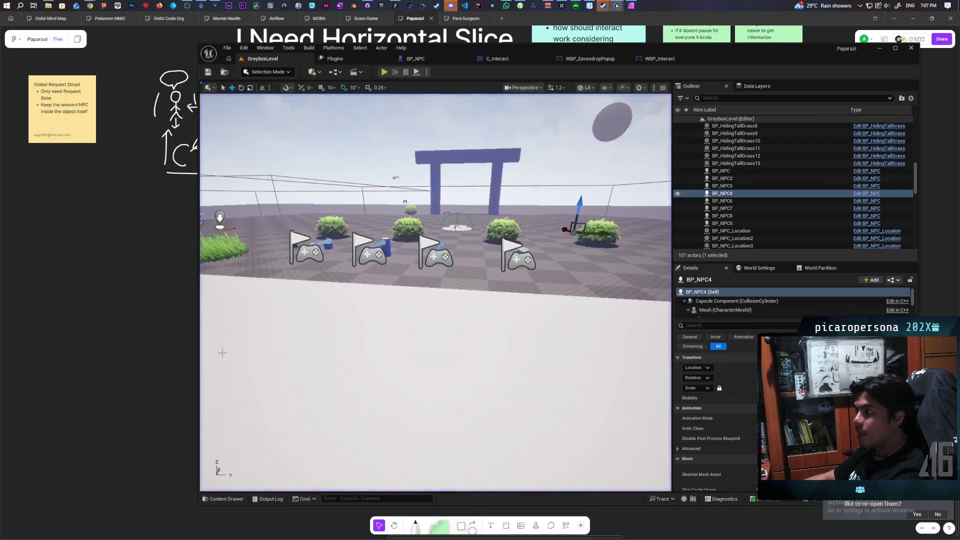
mouse_move(90, 6)
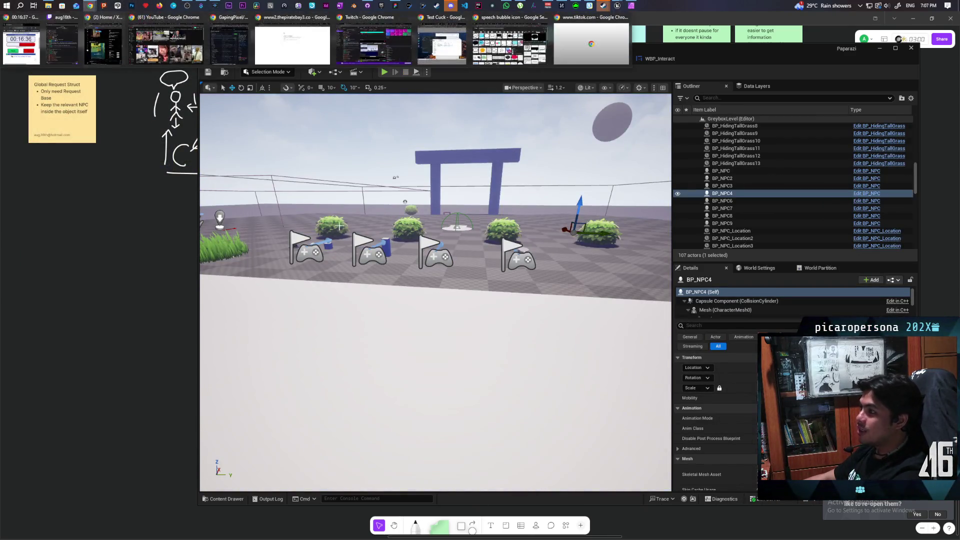
left_click(217, 66)
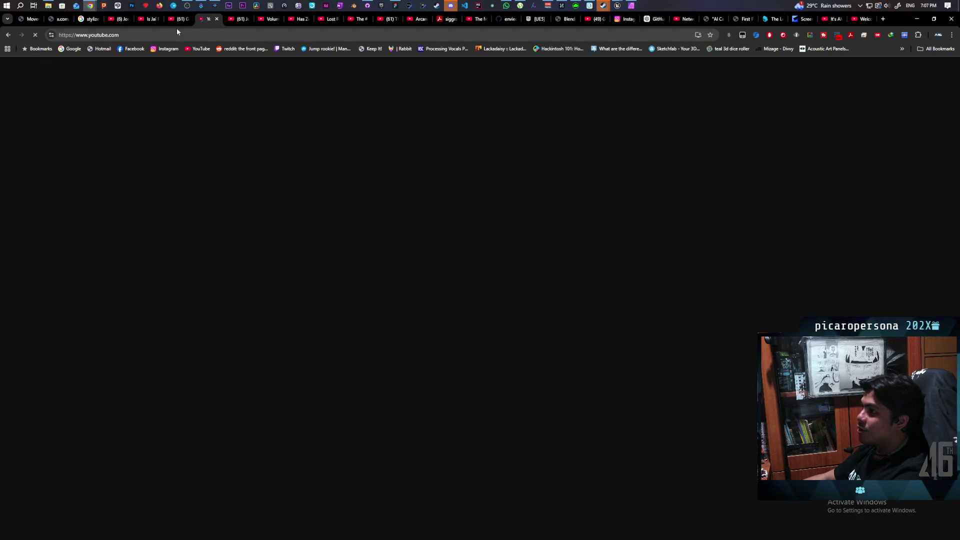